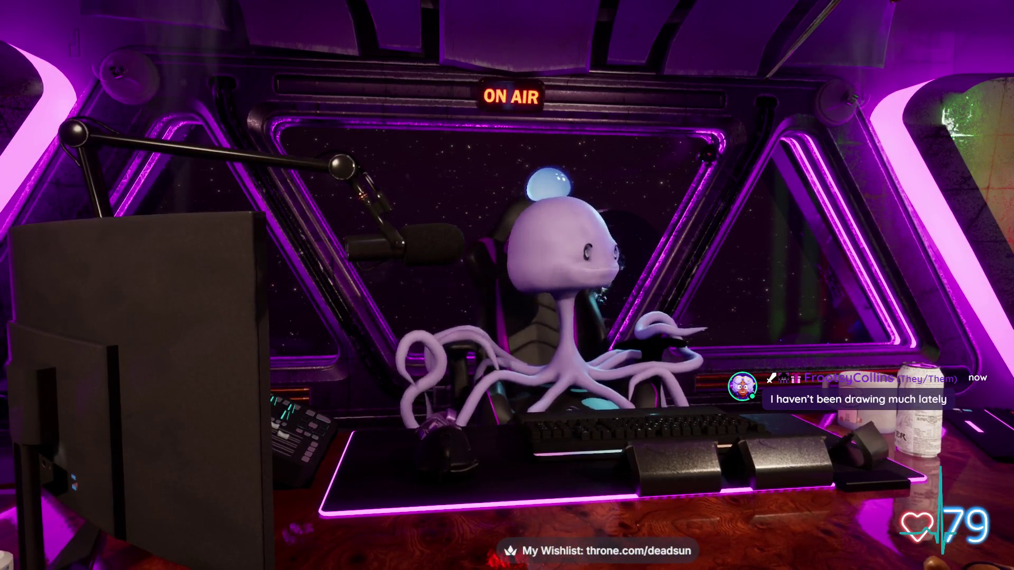
Clear the hoodie and hair selection and orbit to view the alien's side.
scroll(570, 308, "up", 5)
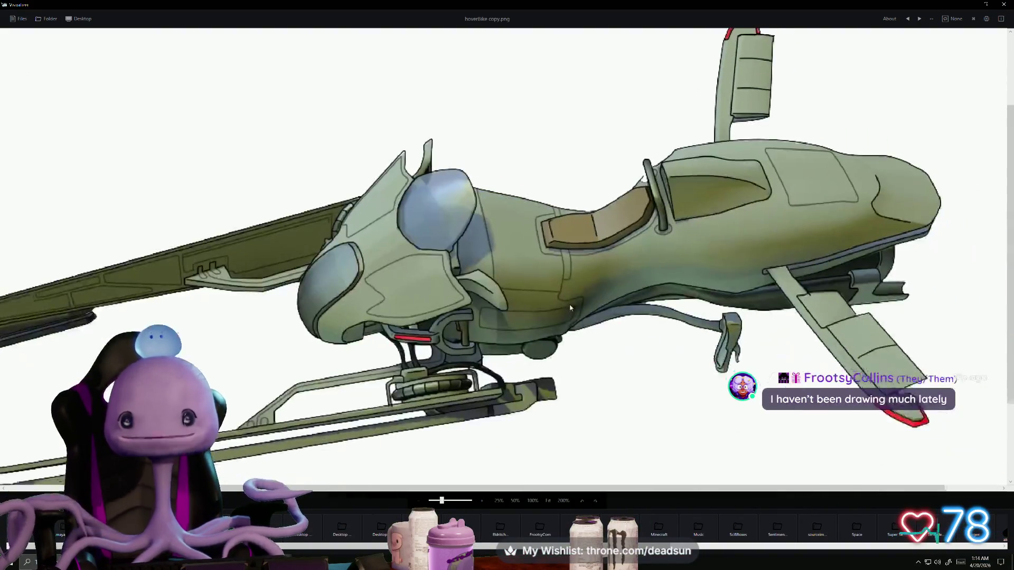
mouse_move(571, 308)
left_mouse_down()
mouse_move(576, 224)
mouse_move(489, 275)
mouse_move(555, 261)
mouse_move(463, 266)
mouse_move(568, 344)
mouse_move(518, 402)
mouse_move(555, 360)
mouse_move(580, 373)
left_mouse_up()
scroll(459, 376, "down", 2)
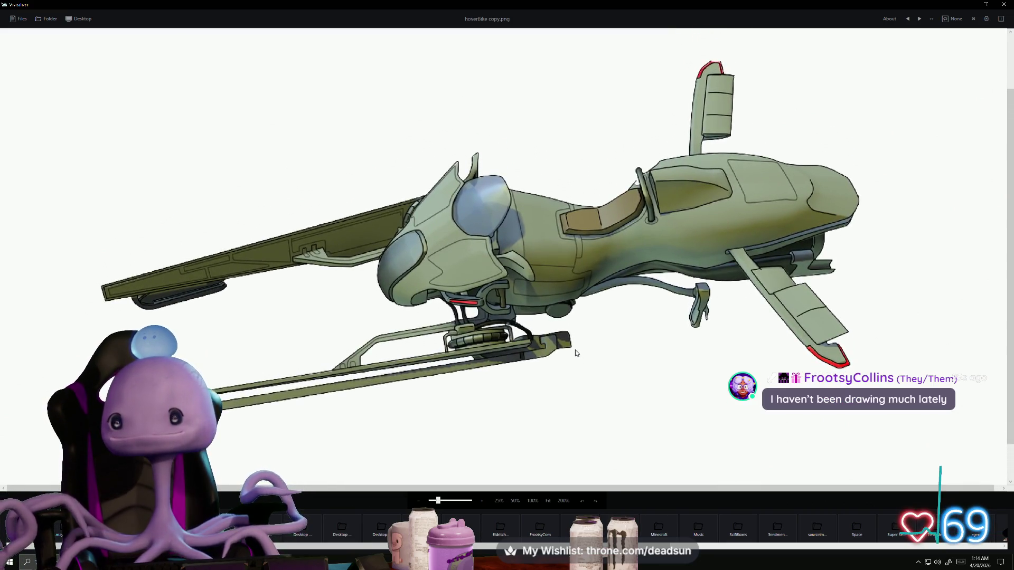
scroll(626, 371, "up", 2)
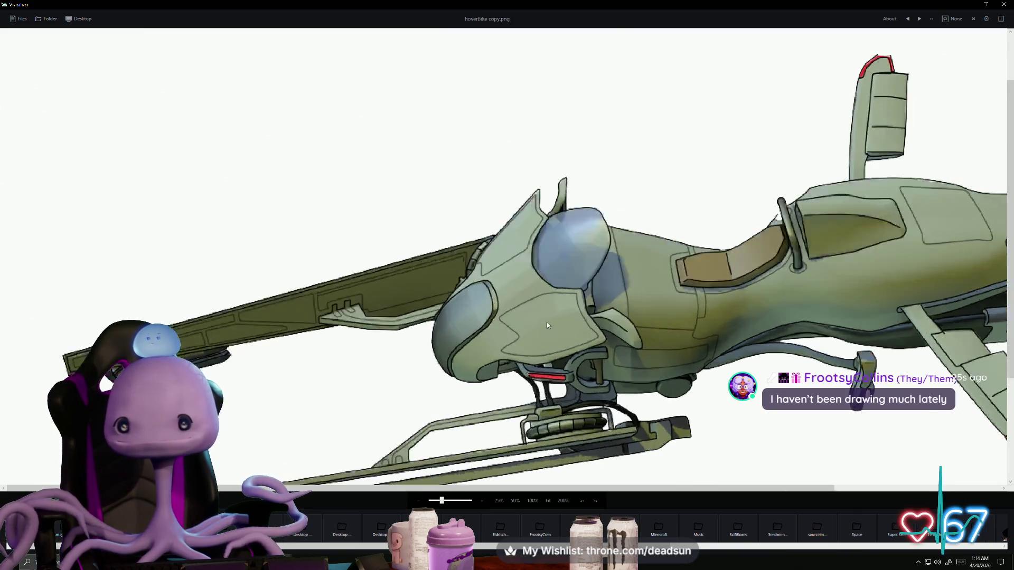
scroll(557, 372, "down", 2)
scroll(558, 371, "up", 2)
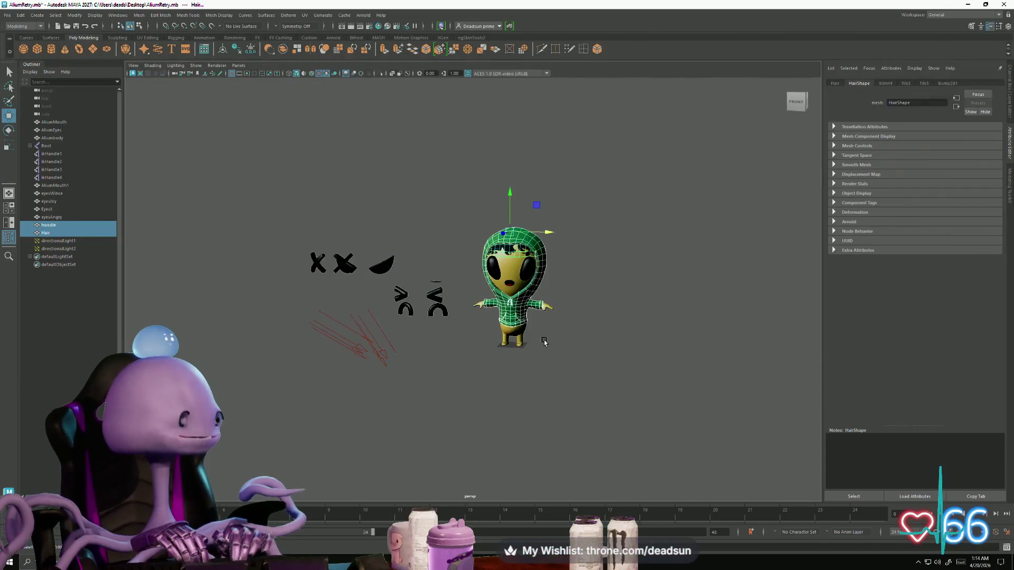
scroll(544, 343, "up", 10)
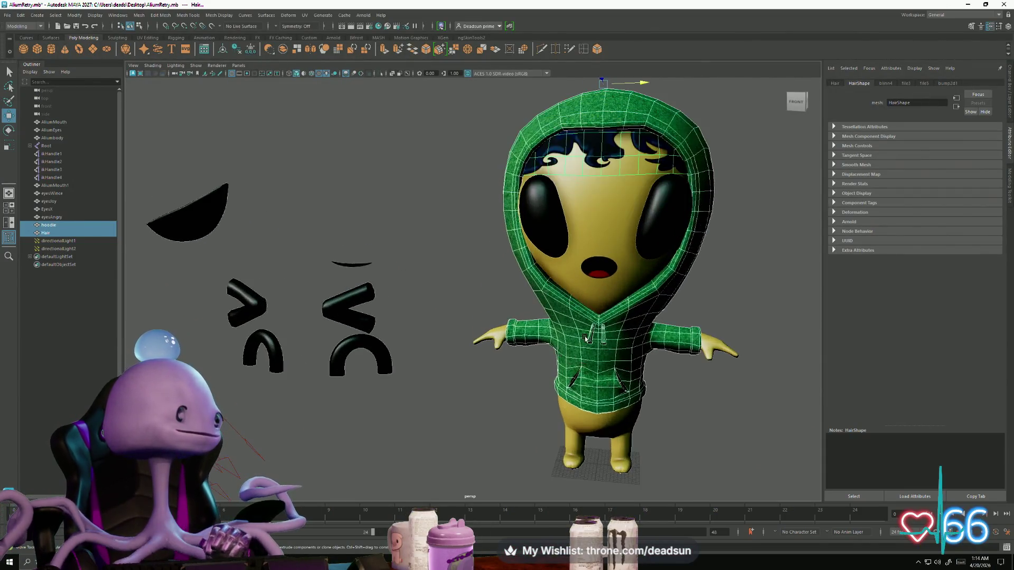
scroll(539, 388, "up", 5)
left_click(617, 389)
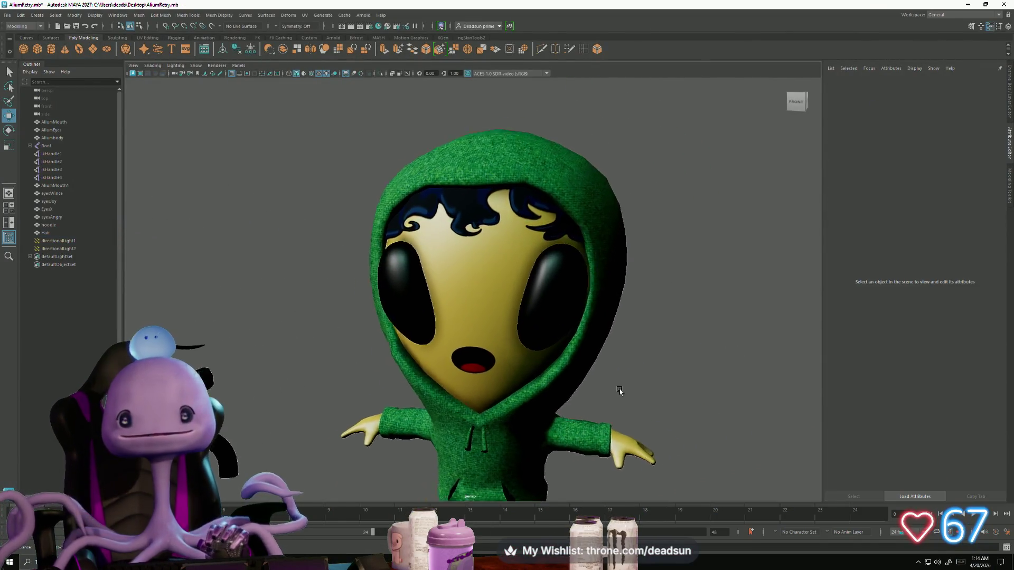
scroll(614, 380, "up", 4)
mouse_move(613, 381)
left_mouse_down("alt")
mouse_move(681, 372)
mouse_move(659, 369)
mouse_move(633, 389)
mouse_move(582, 500)
left_mouse_up("alt")
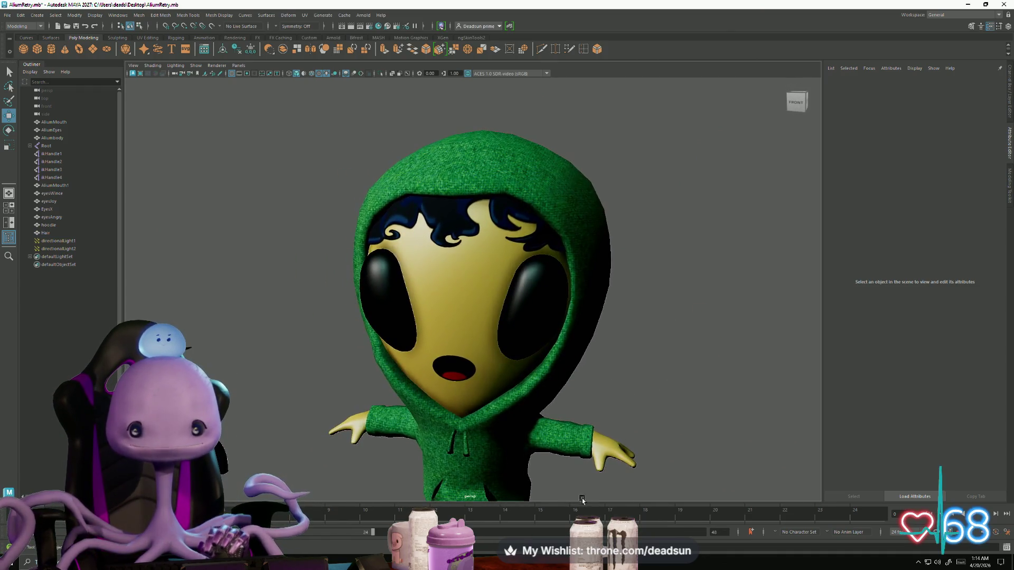
Select the Aliumbody mesh and show its pastedALIUM_skin Phong attributes, adjusting the Color value.
left_click(600, 469)
left_click(628, 468)
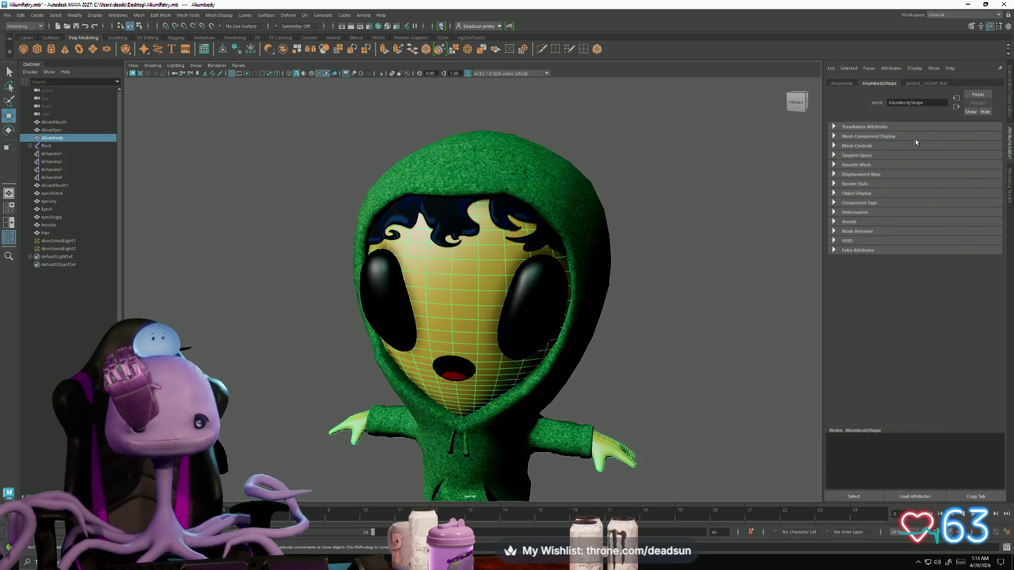
left_click(928, 83)
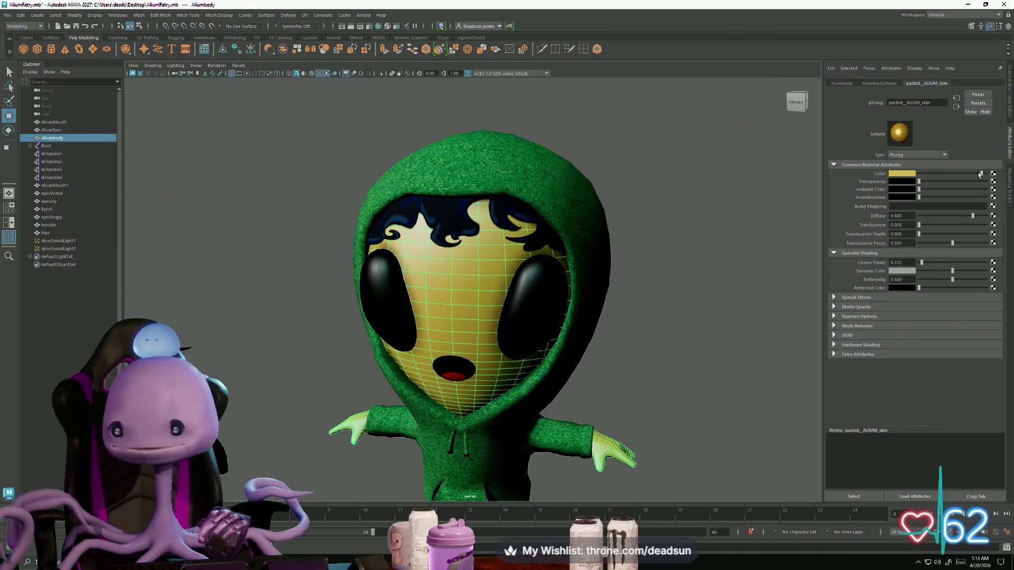
mouse_move(977, 176)
left_mouse_down()
mouse_move(966, 175)
mouse_move(983, 176)
left_mouse_up()
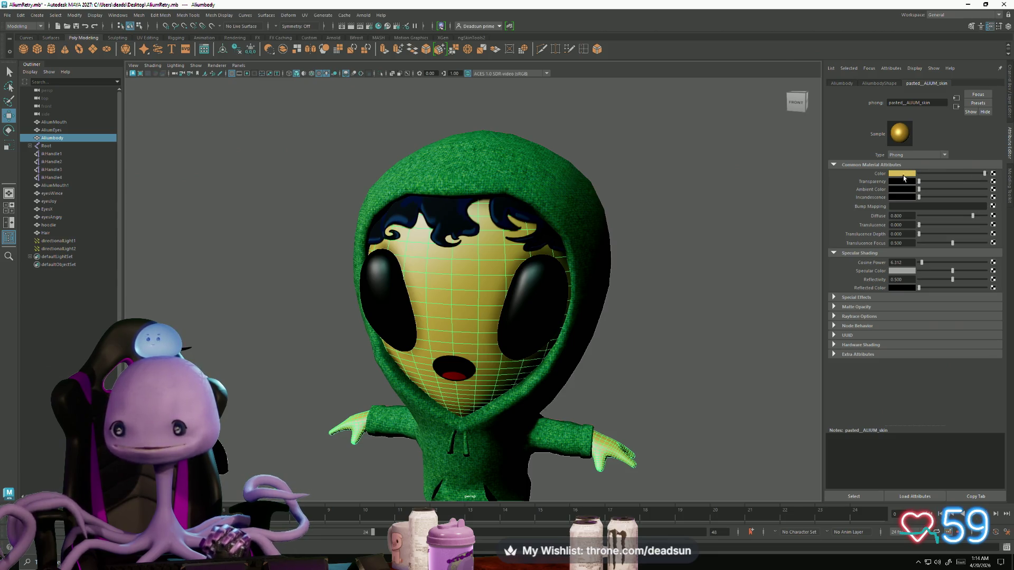
Change the pasted_ALIUM_skin Color from yellow to a dark, muted teal in the colour chooser.
left_click(905, 174)
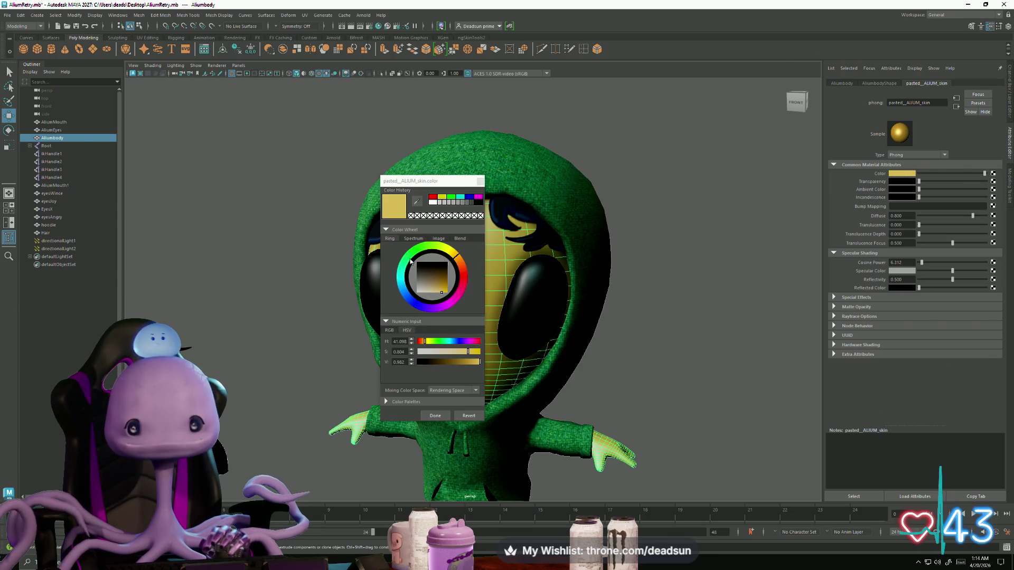
mouse_move(411, 261)
left_mouse_down()
mouse_move(400, 303)
mouse_move(393, 290)
left_mouse_up()
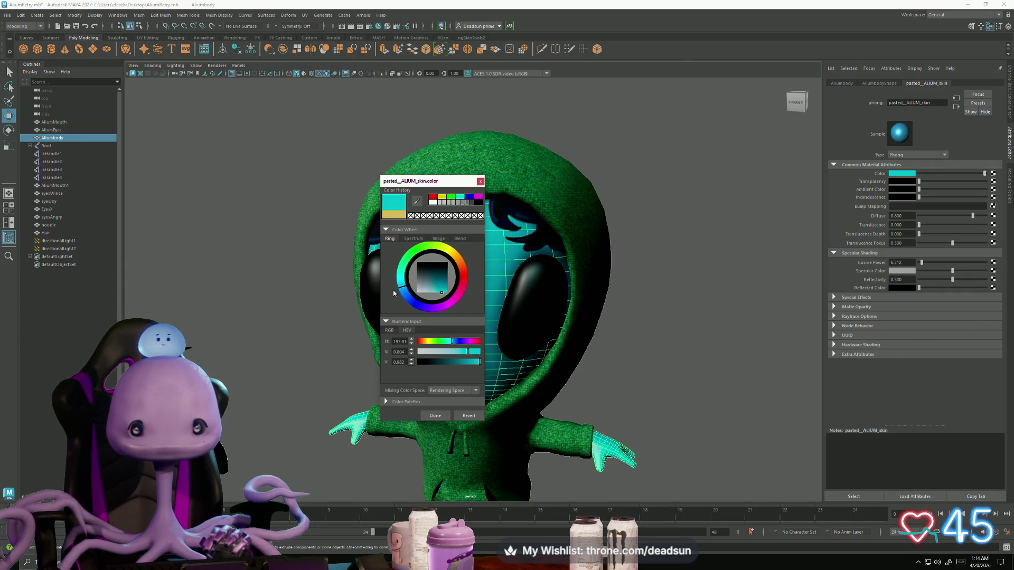
left_click(428, 287)
left_click_drag(428, 288, 429, 286)
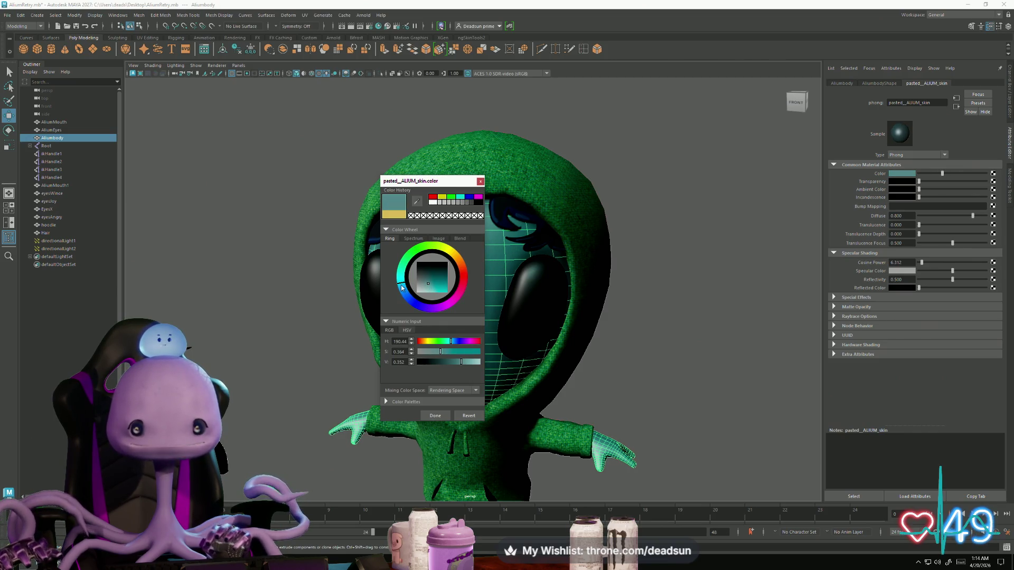
left_click_drag(399, 282, 399, 281)
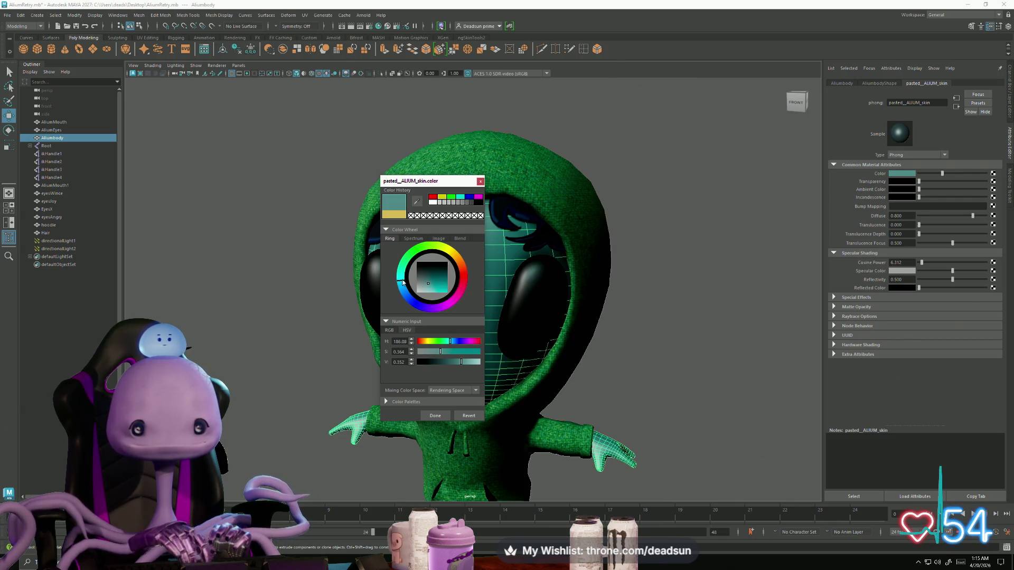
mouse_move(403, 282)
left_mouse_down()
mouse_move(404, 260)
mouse_move(396, 288)
mouse_move(429, 284)
left_mouse_up()
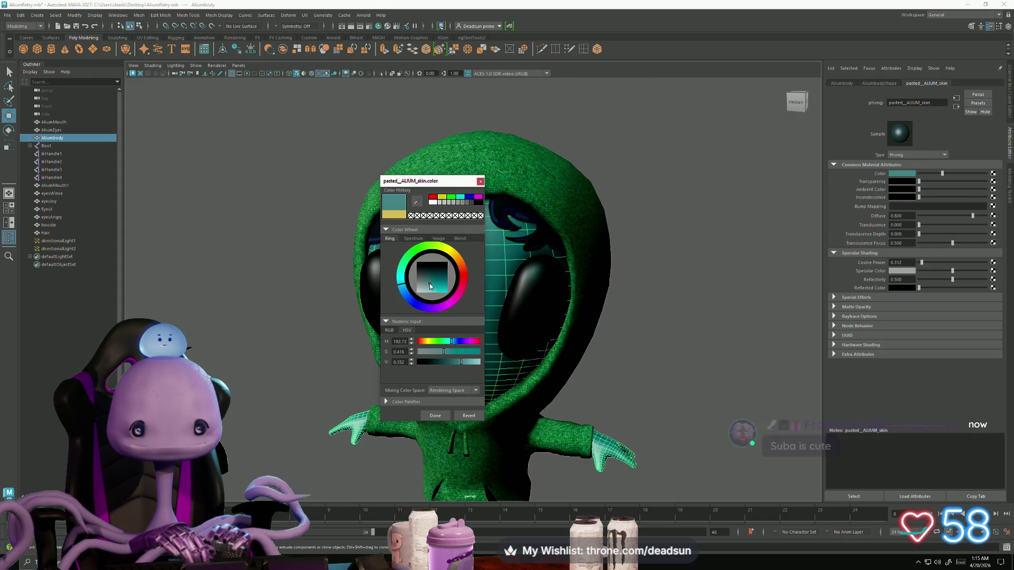
left_click(436, 416)
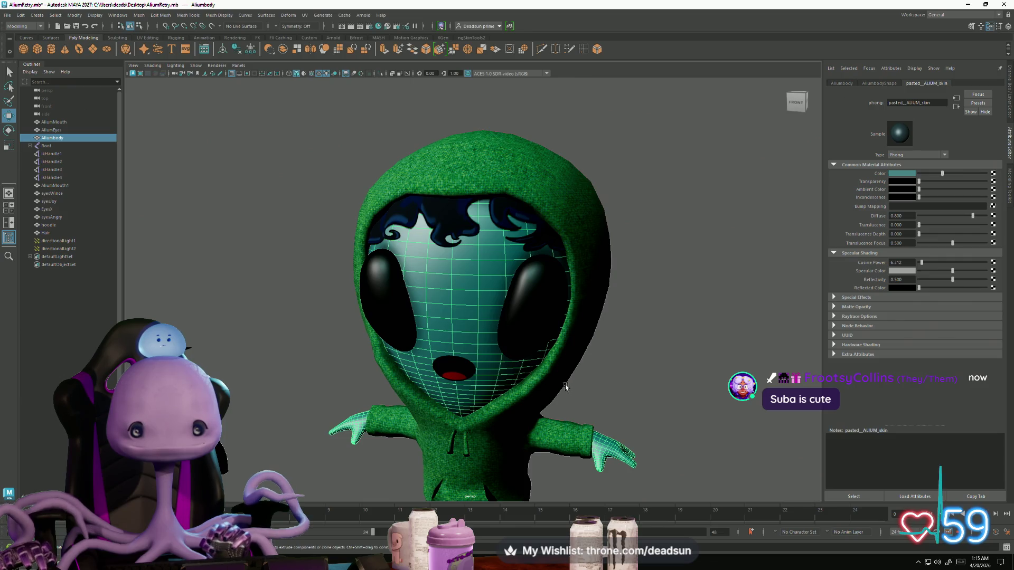
Reselect the alien body and brighten its teal skin Color value.
right_click(565, 387)
left_click(562, 386)
scroll(555, 383, "down", 5)
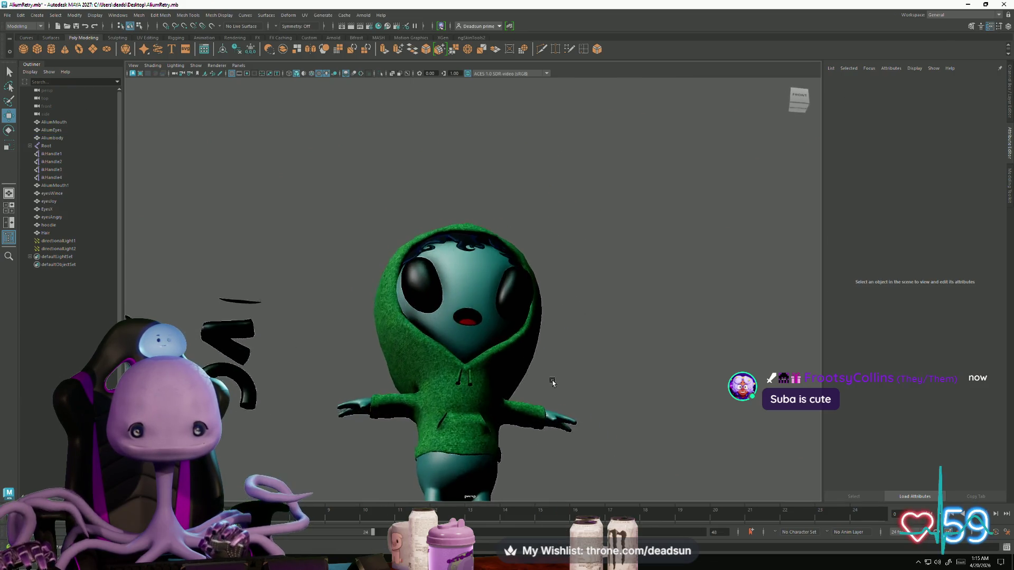
scroll(552, 383, "down", 5)
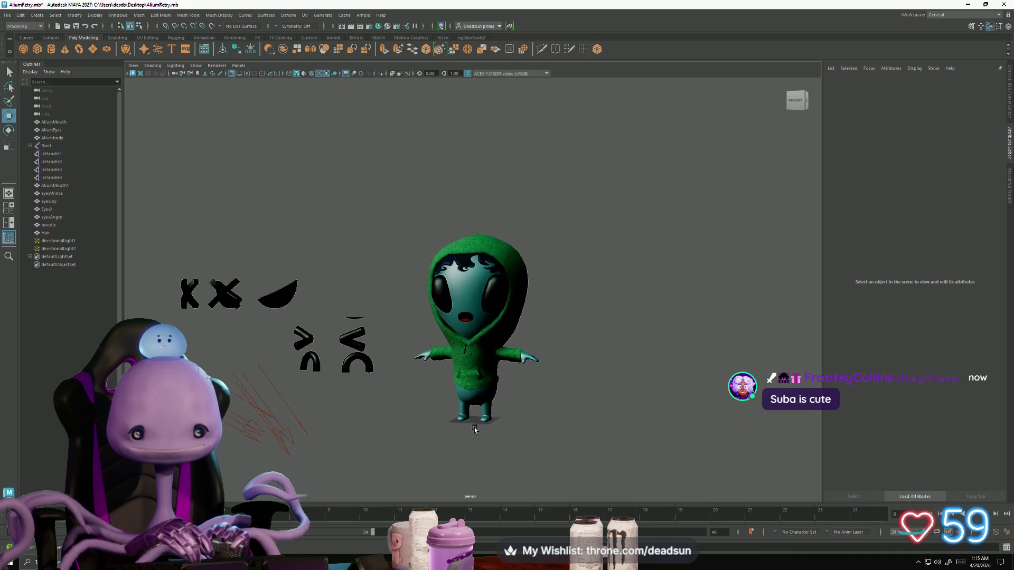
scroll(583, 461, "up", 5)
left_click(600, 452)
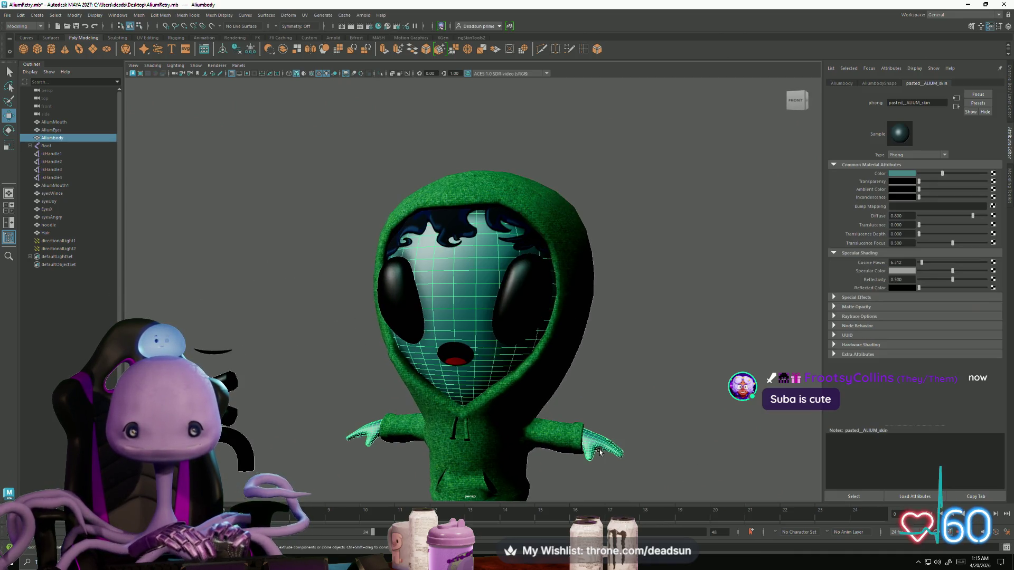
left_click_drag(946, 175, 974, 183)
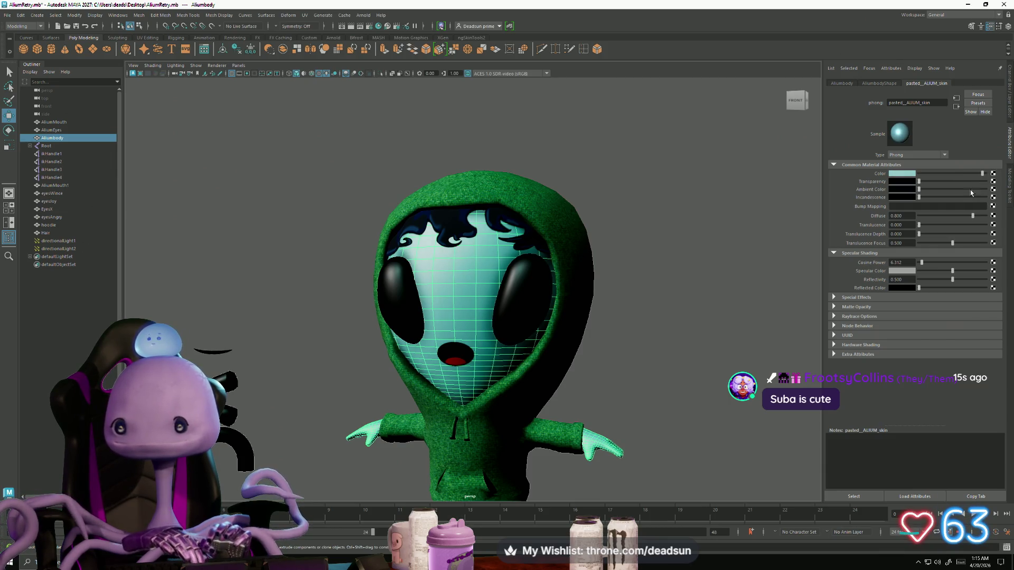
Select AliumMouth and scale it down in Y to flatten it vertically.
left_click(657, 390)
scroll(656, 389, "down", 5)
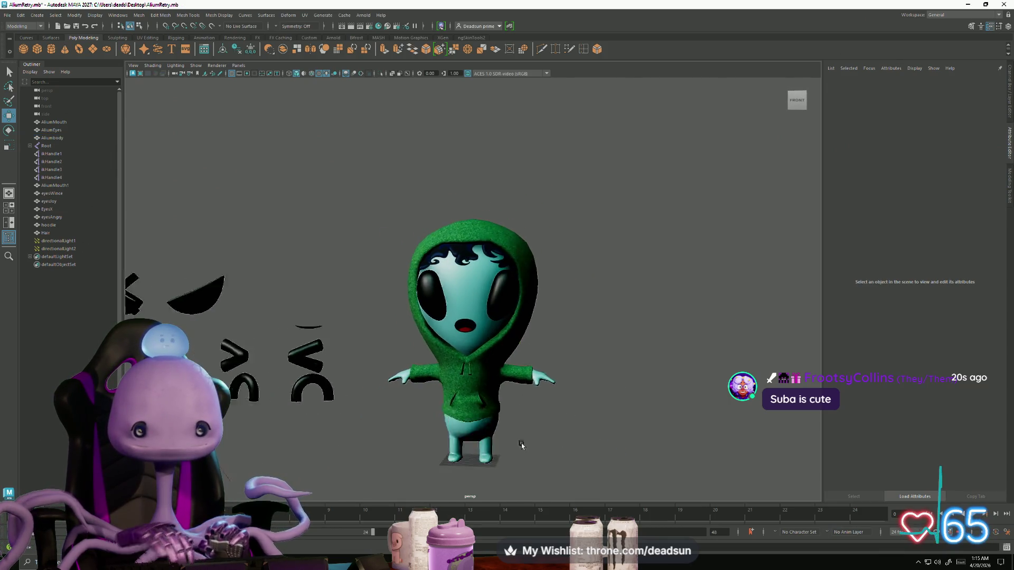
mouse_move(521, 446)
left_mouse_down("alt")
mouse_move(507, 390)
mouse_move(474, 414)
mouse_move(518, 417)
mouse_move(494, 422)
mouse_move(534, 407)
mouse_move(502, 368)
left_mouse_up("alt")
scroll(410, 202, "up", 5)
left_click(377, 134)
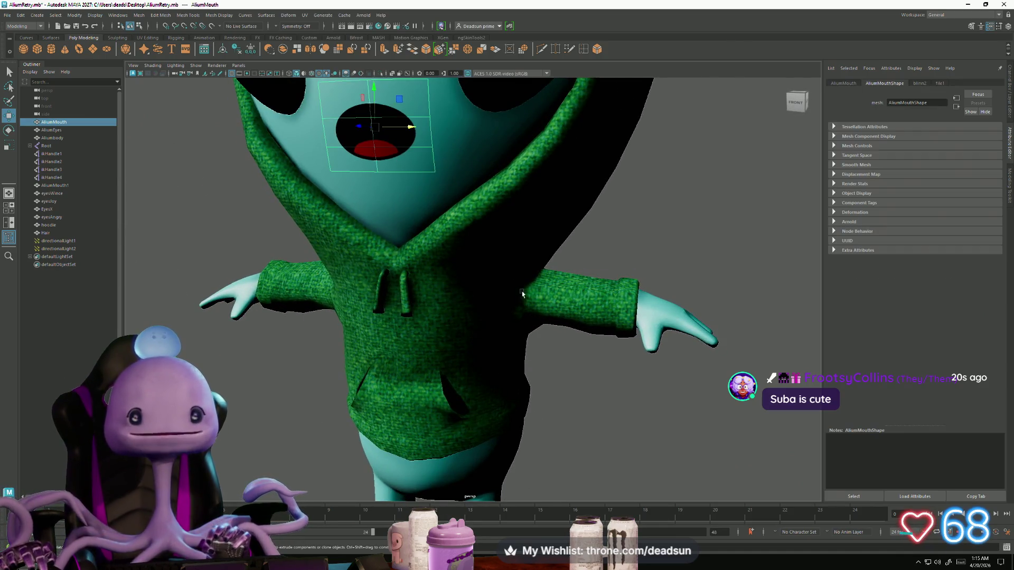
scroll(521, 293, "down", 5)
key("r")
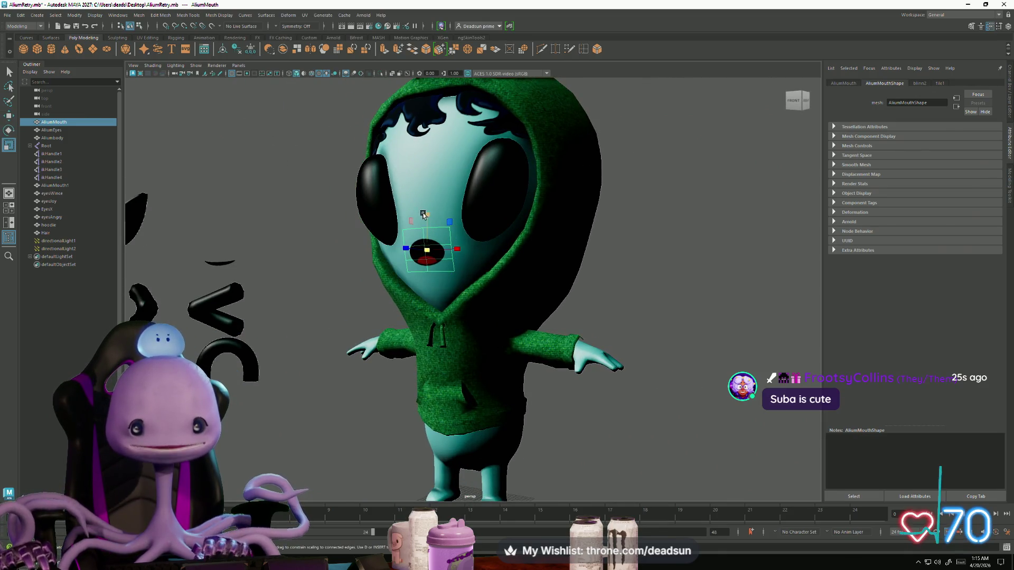
mouse_move(428, 221)
left_mouse_down()
mouse_move(398, 277)
mouse_move(512, 320)
left_mouse_up()
left_click(598, 387)
Orbit around the alien to review its teal skin from the side, front and left.
scroll(581, 444, "down", 5)
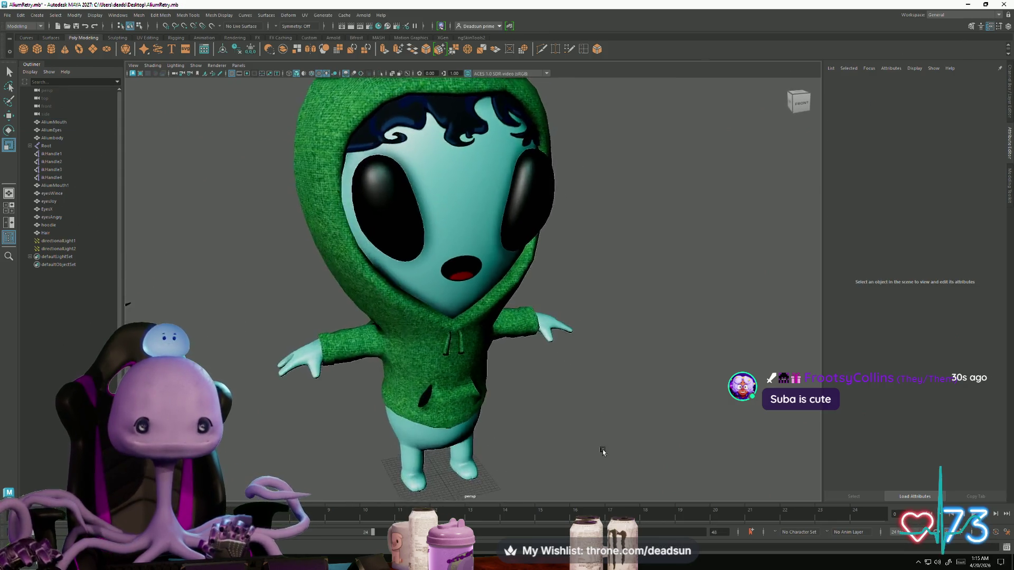
mouse_move(508, 450)
left_mouse_down("alt")
mouse_move(492, 438)
mouse_move(523, 423)
mouse_move(529, 453)
left_mouse_up("alt")
left_click(508, 450)
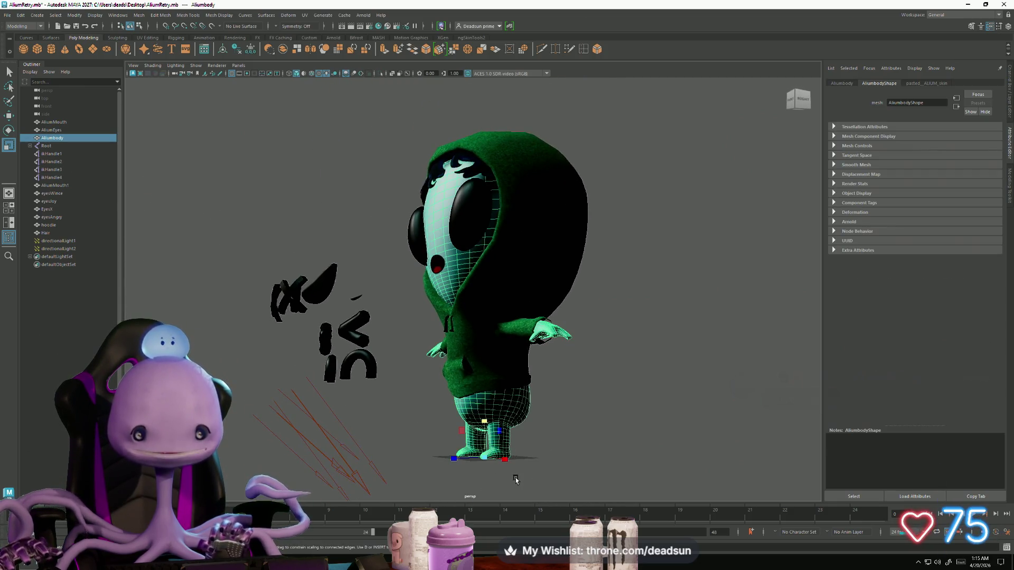
mouse_move(517, 414)
left_mouse_down("alt")
mouse_move(544, 425)
mouse_move(541, 487)
left_mouse_up("alt")
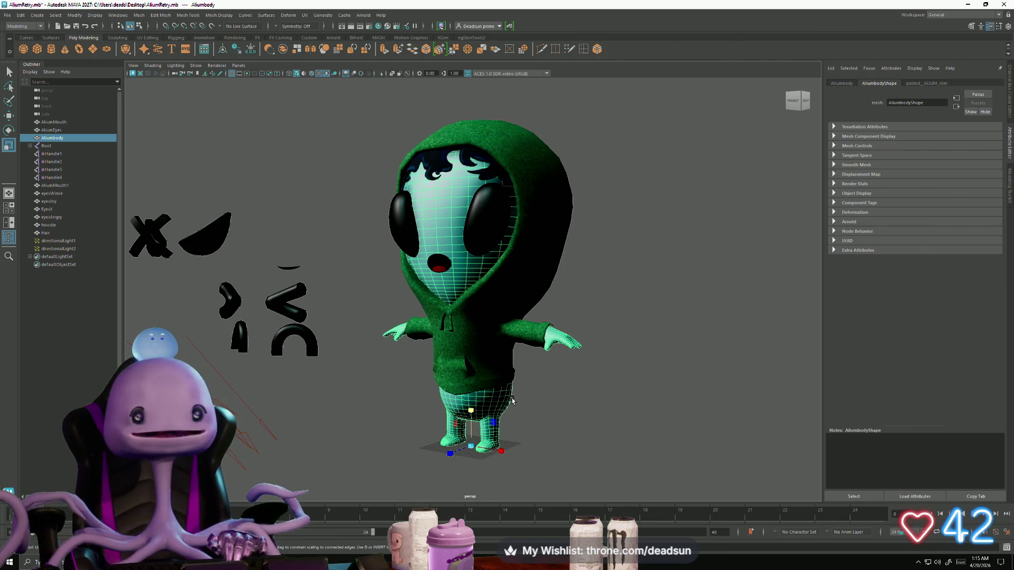
scroll(539, 397, "up", 3)
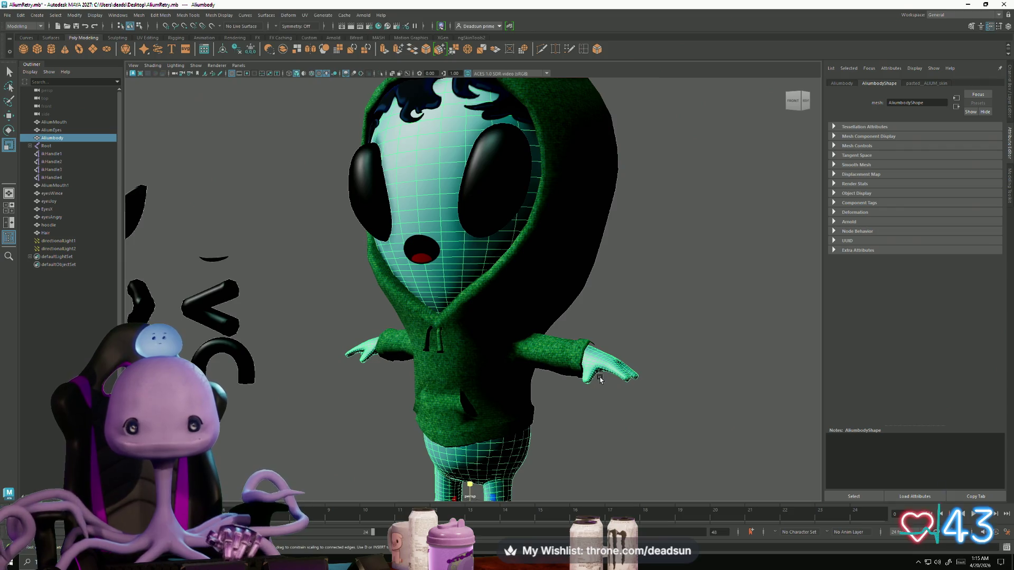
left_click(583, 434)
scroll(582, 437, "up", 4)
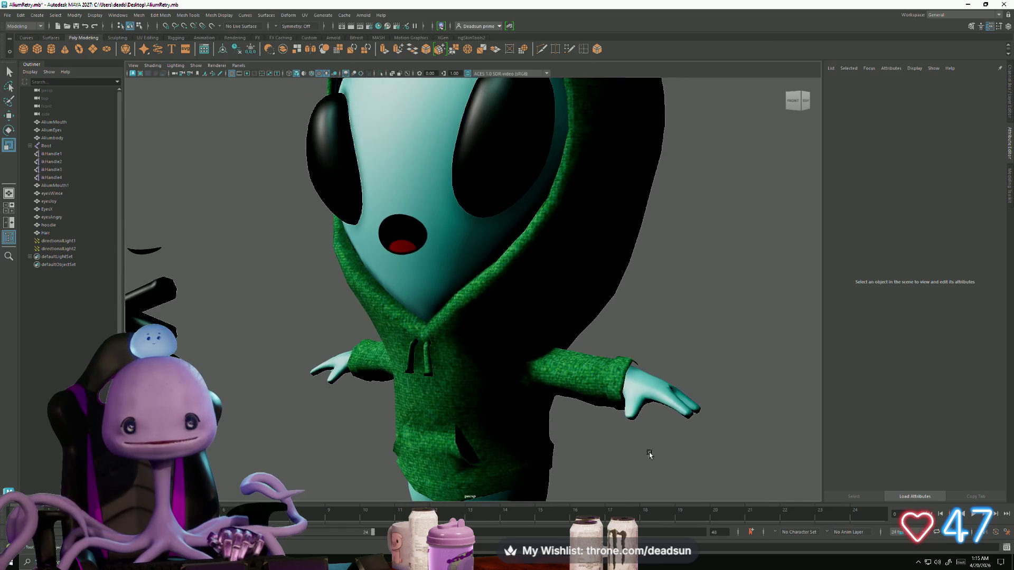
scroll(650, 456, "down", 5)
mouse_move(649, 455)
left_mouse_down("alt")
mouse_move(602, 437)
mouse_move(700, 451)
mouse_move(636, 392)
mouse_move(583, 444)
mouse_move(700, 428)
mouse_move(587, 445)
mouse_move(594, 439)
left_mouse_up("alt")
Save the alien character scene and zoom out and back in on the character.
left_click(6, 16)
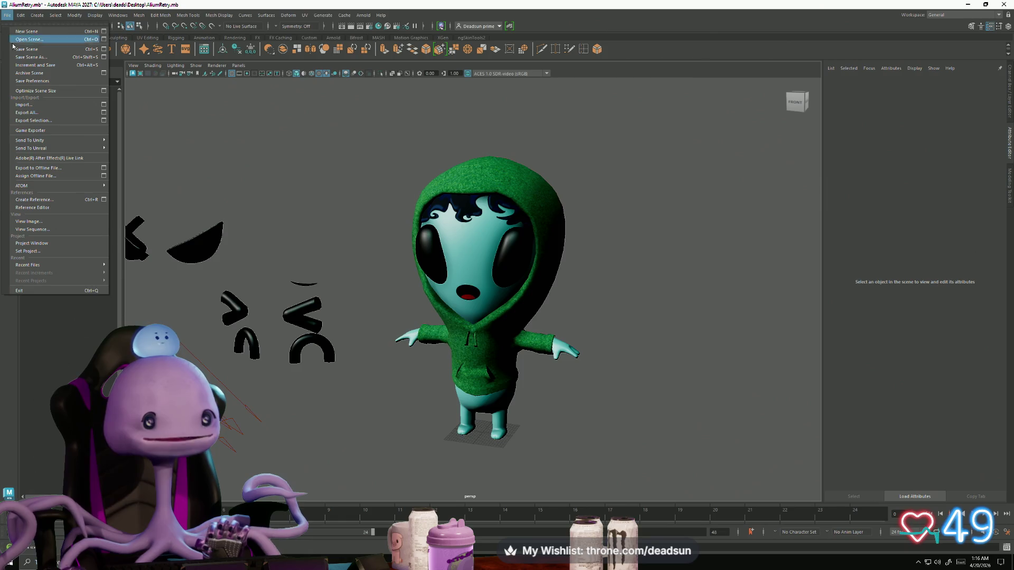
left_click(14, 49)
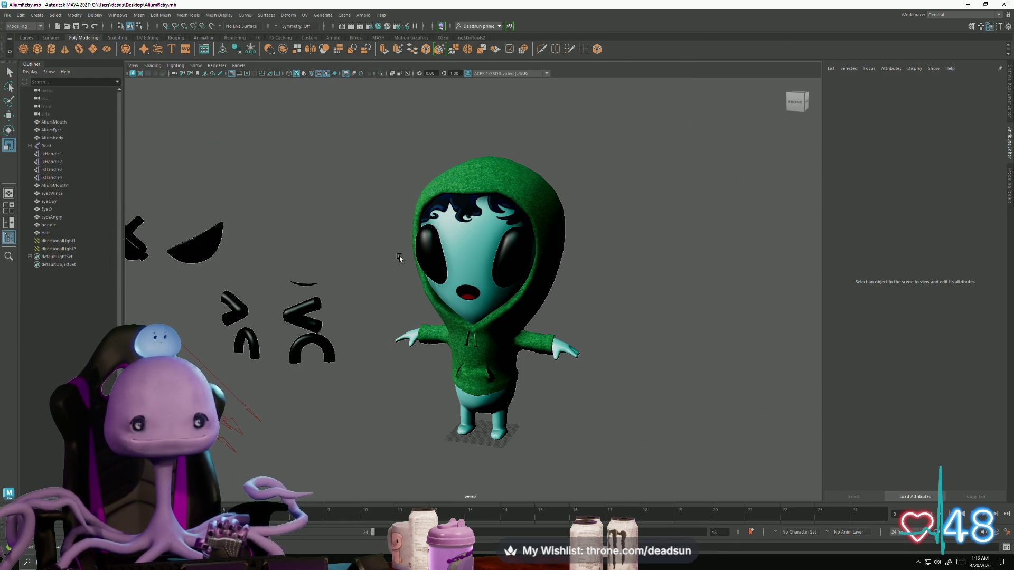
mouse_move(400, 257)
left_mouse_down("alt")
mouse_move(423, 170)
mouse_move(387, 265)
left_mouse_up("alt")
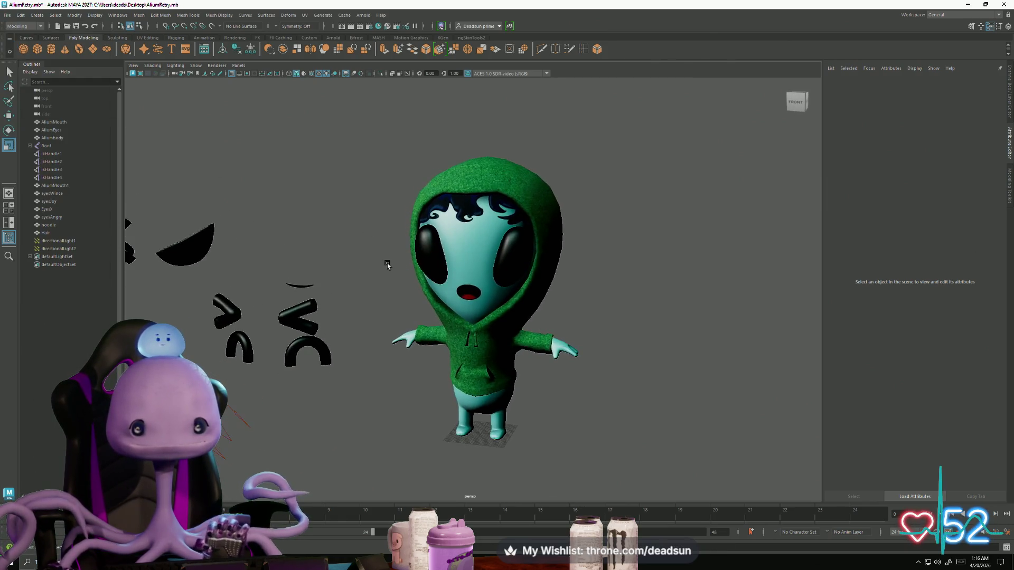
right_click_drag(387, 264, 242, 188, "alt")
mouse_move(243, 188)
left_mouse_down("alt")
mouse_move(385, 229)
mouse_move(292, 222)
left_mouse_up("alt")
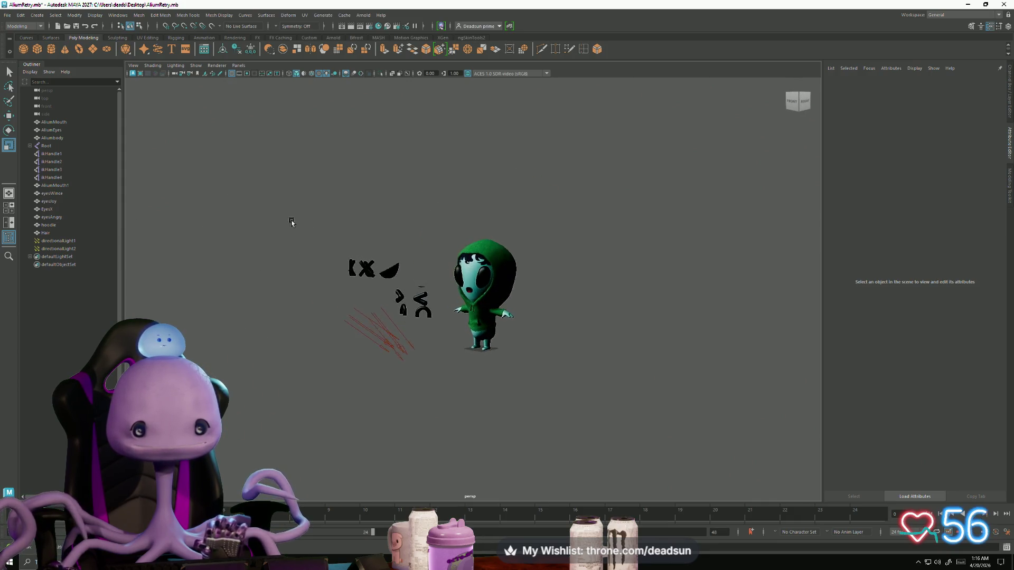
right_click_drag(292, 223, 598, 351, "alt")
Move the hoodie and hair together off the alien to the right.
left_click(541, 314)
key("f")
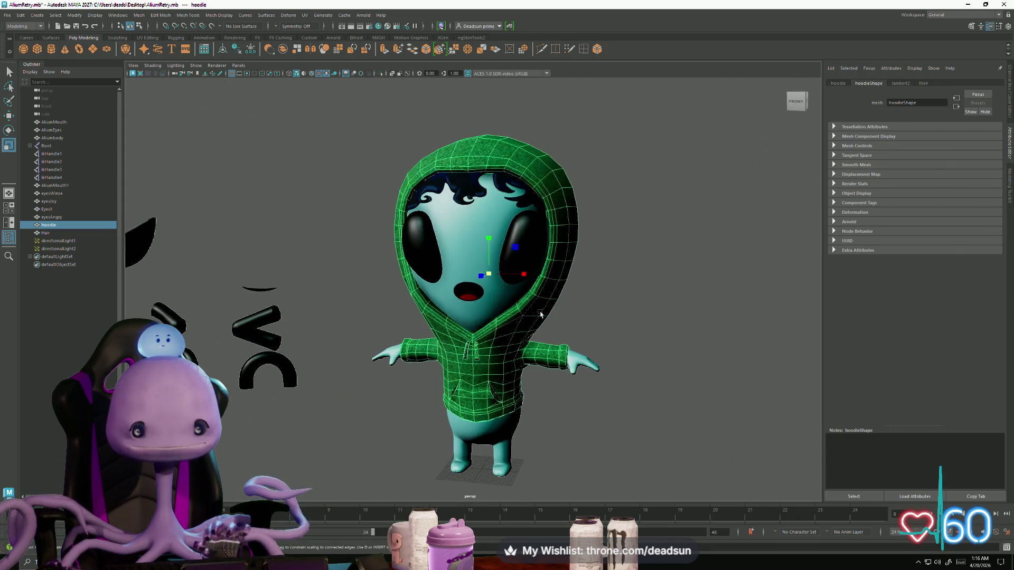
mouse_move(538, 284)
left_mouse_down()
mouse_move(840, 264)
mouse_move(824, 264)
left_mouse_up()
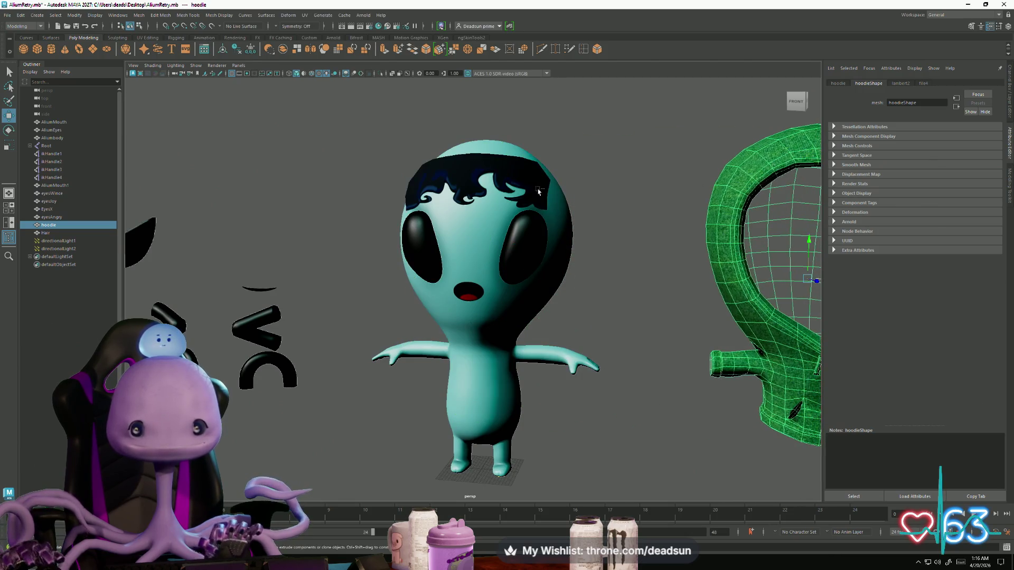
key("ctrl+z")
left_click(459, 196, "shift")
scroll(474, 226, "down", 3)
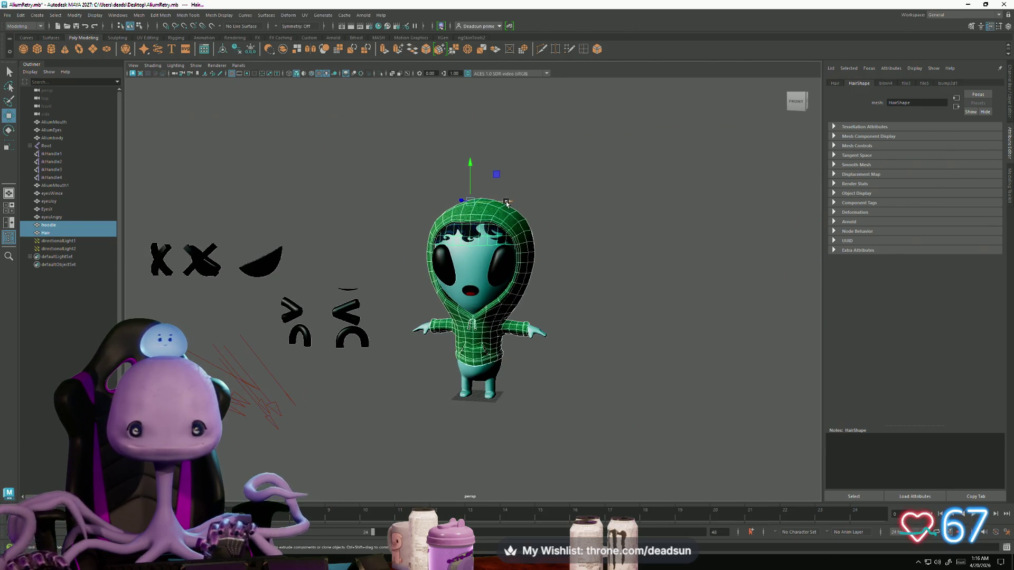
left_click_drag(507, 202, 731, 255)
Clear the selection, orbit around the bare alien, and bring up the open-windows switcher.
left_click(627, 283)
mouse_move(622, 306)
left_mouse_down("alt")
mouse_move(584, 283)
mouse_move(595, 300)
mouse_move(566, 296)
mouse_move(711, 317)
mouse_move(649, 311)
left_mouse_up("alt")
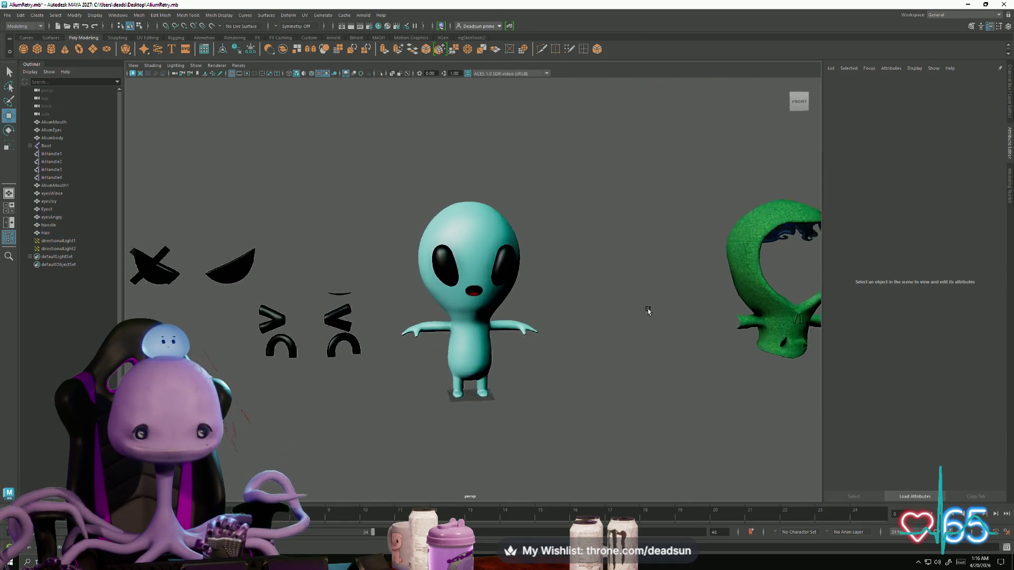
scroll(648, 311, "up", 6)
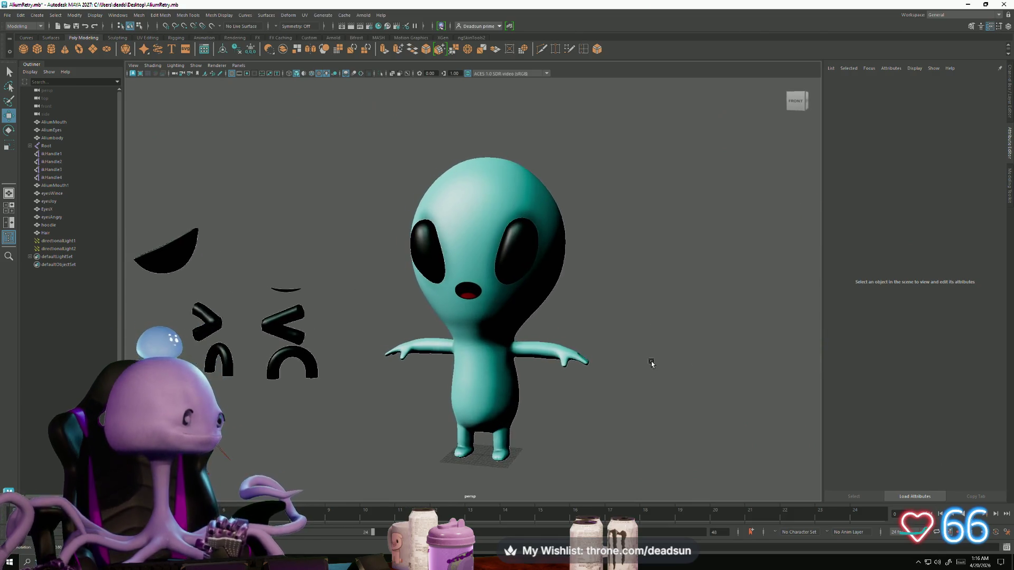
key("alt+Tab")
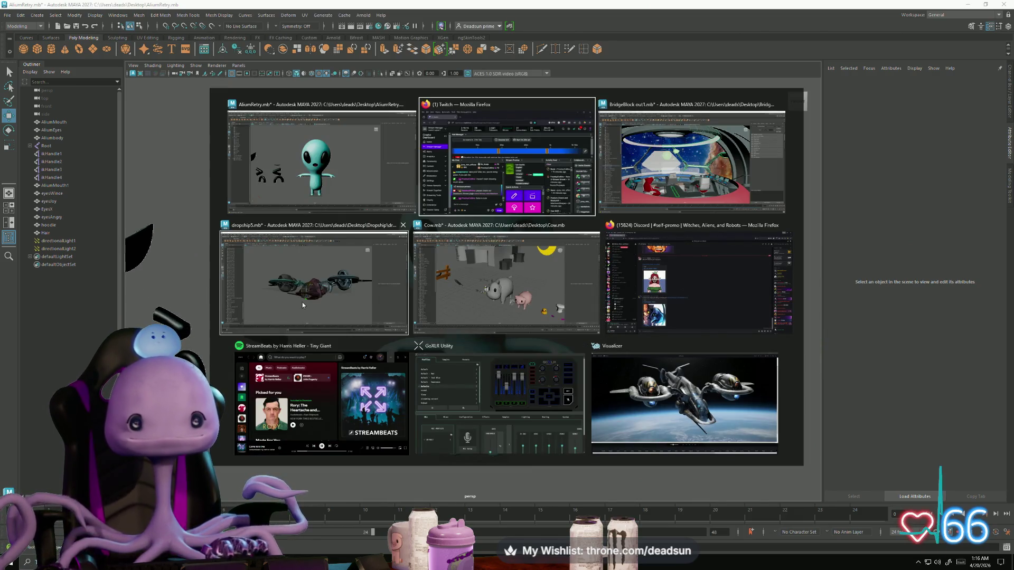
Switch to the dropship scene and select the green panel on the cockpit floor.
left_click(349, 310)
left_click_drag(370, 317, 481, 329, "alt")
scroll(482, 329, "up", 10)
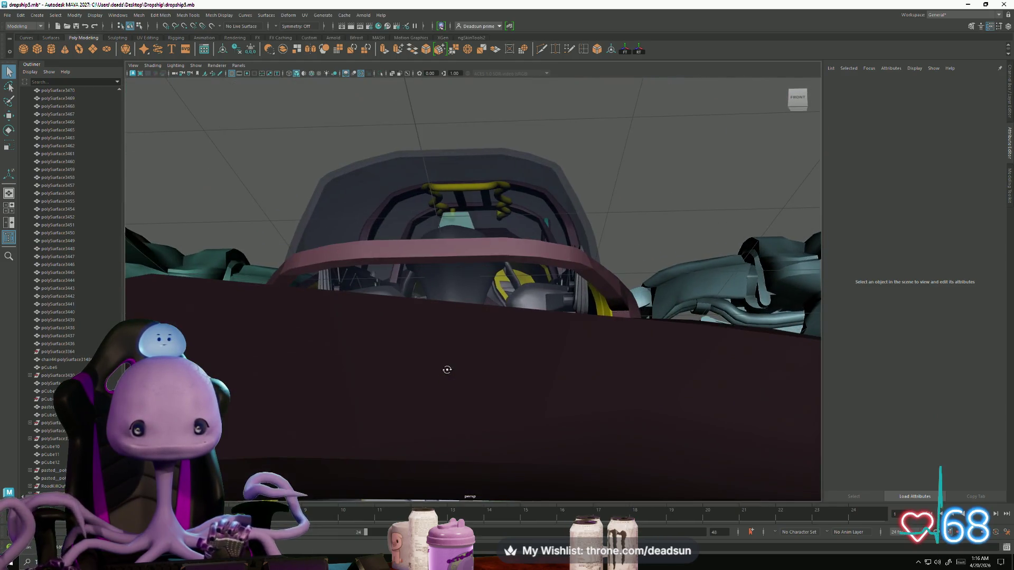
middle_click_drag(445, 369, 485, 289, "alt")
scroll(484, 288, "up", 8)
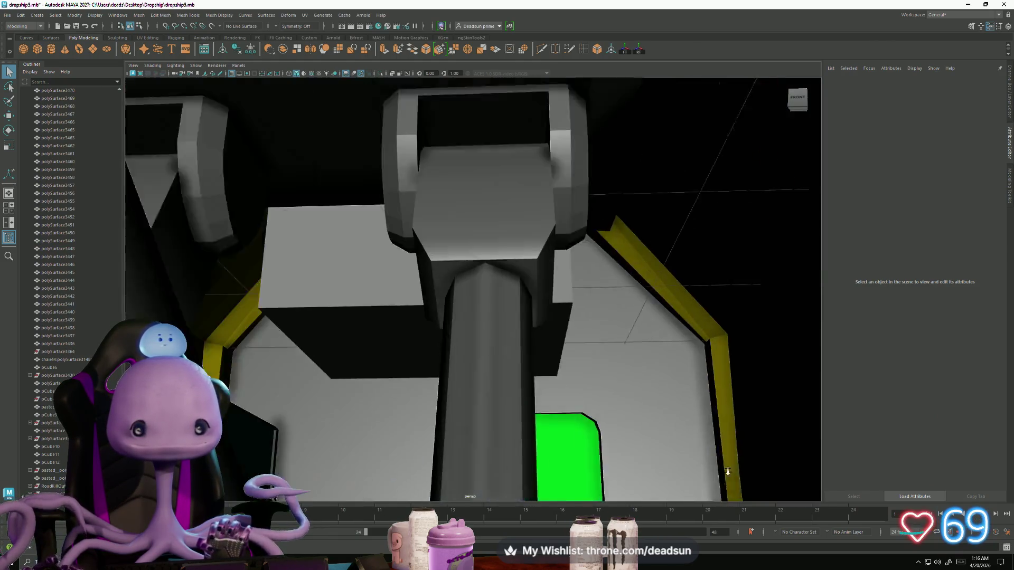
left_click(502, 288)
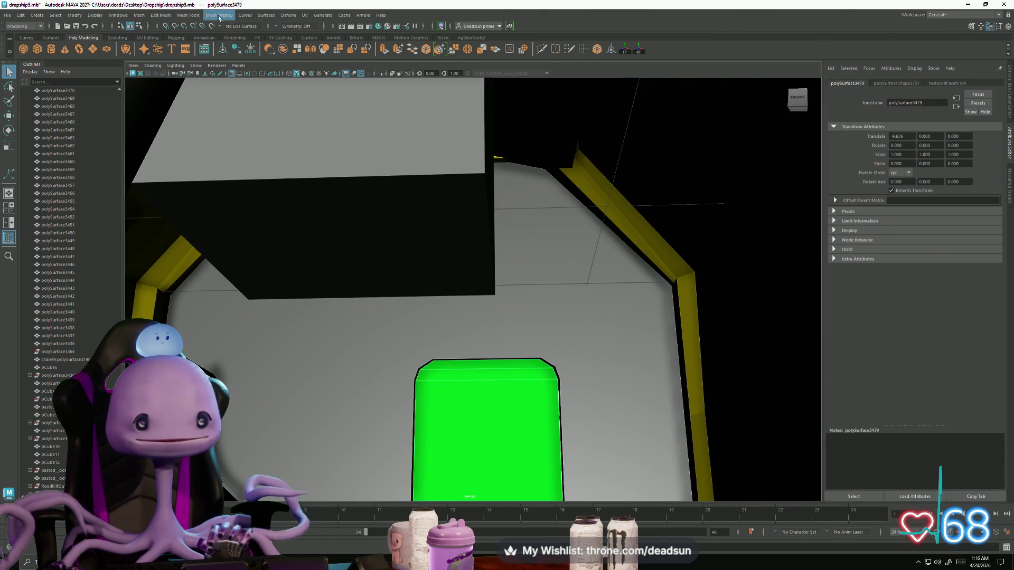
In the UV Editor, Move and Sew the thin strips onto the first UV shell's edge.
left_click(305, 15)
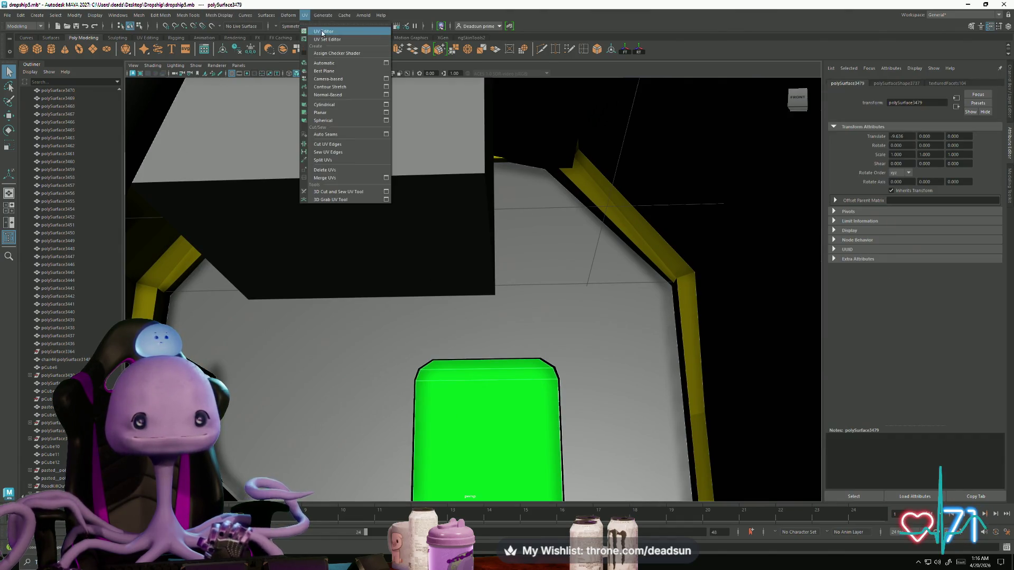
left_click(317, 30)
key("f")
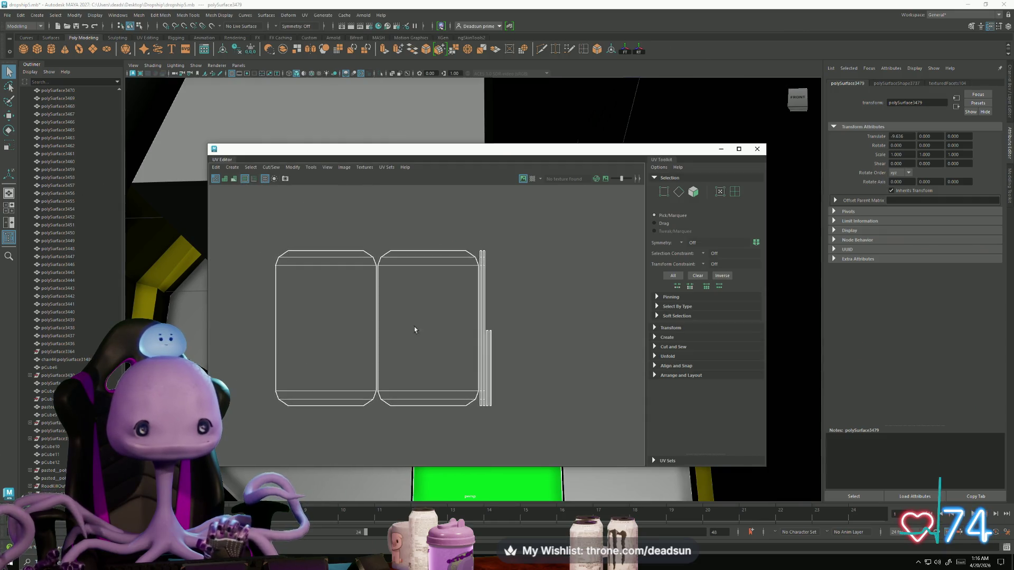
right_click_drag(289, 255, 269, 306)
left_click(273, 302)
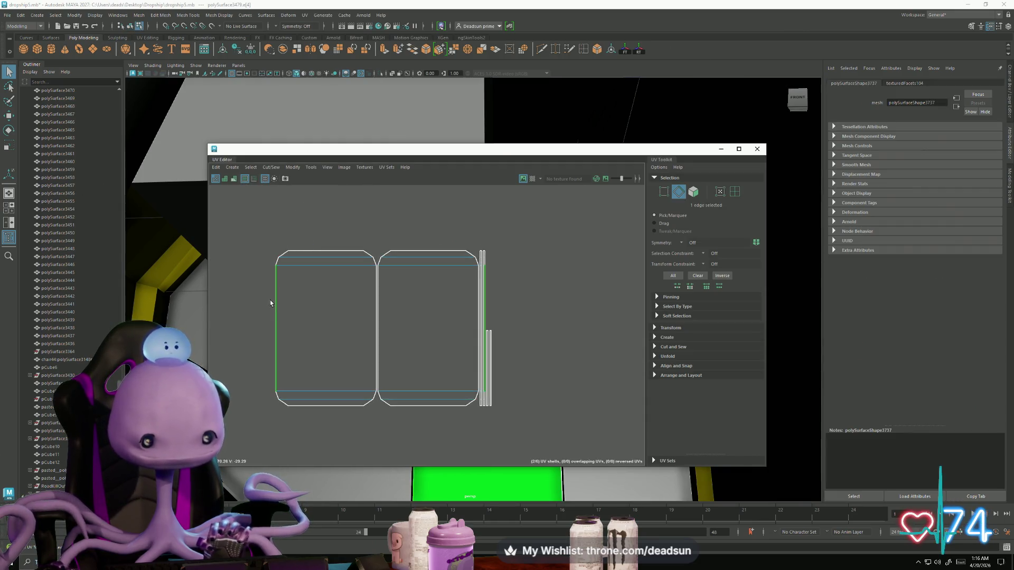
left_click(271, 167)
left_click(286, 243)
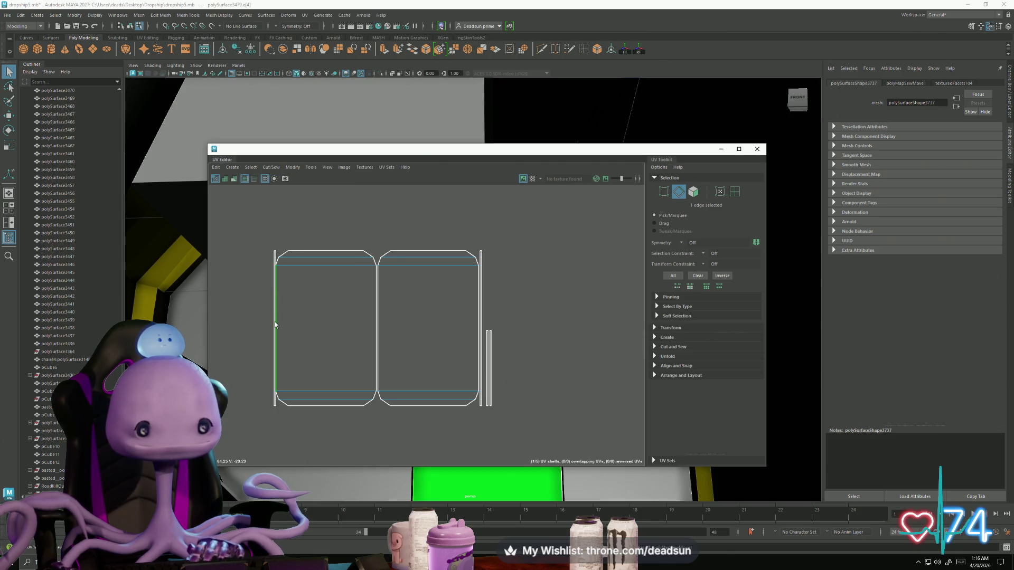
left_click(274, 326)
key("g")
middle_click_drag(249, 326, 363, 340, "alt")
Sew the remaining loose strips onto the left, top and bottom borders of the shell.
left_click(290, 329)
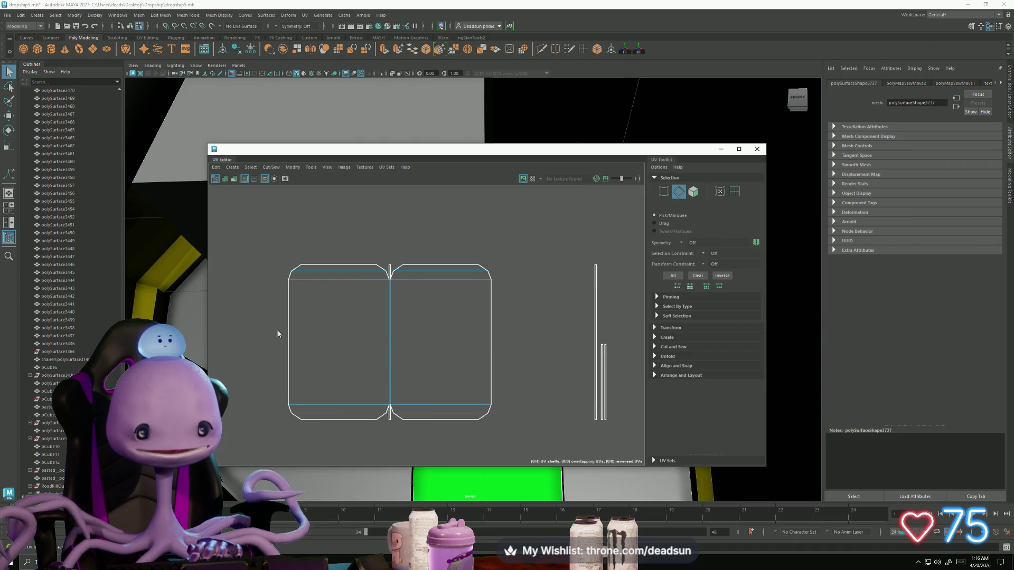
left_click(278, 331)
left_click(286, 325)
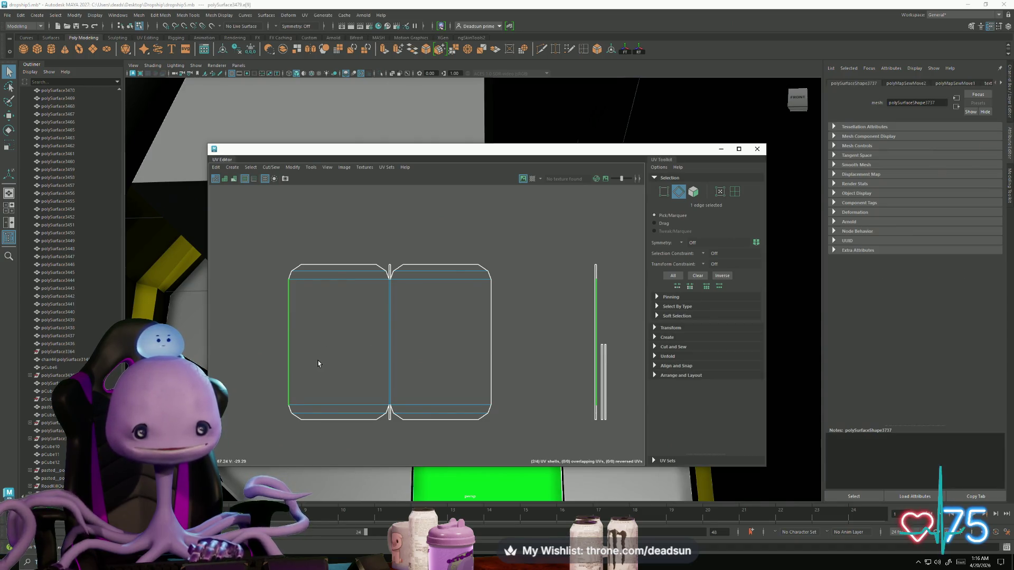
key("g")
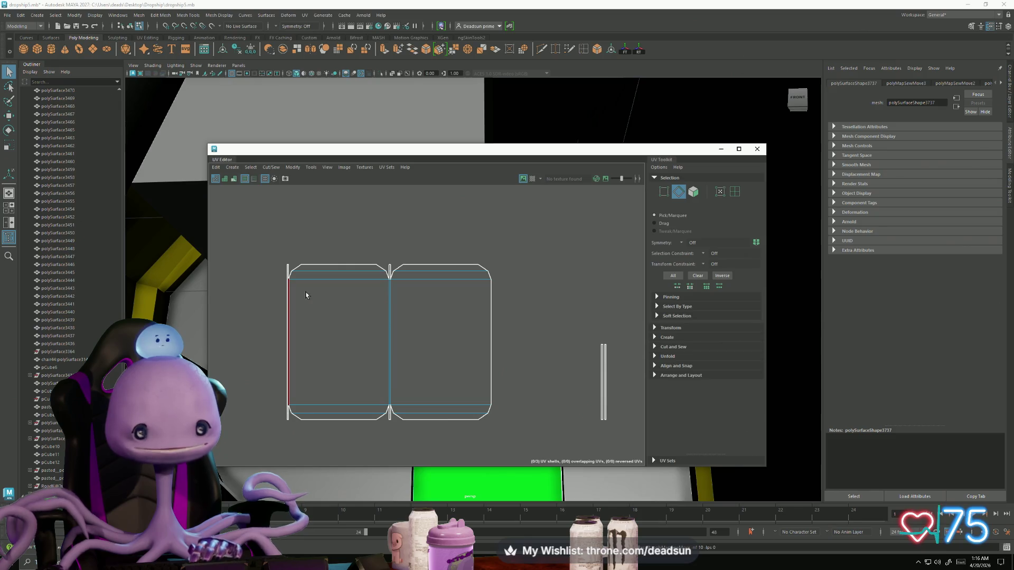
left_click(338, 264)
key("g")
left_click(347, 421)
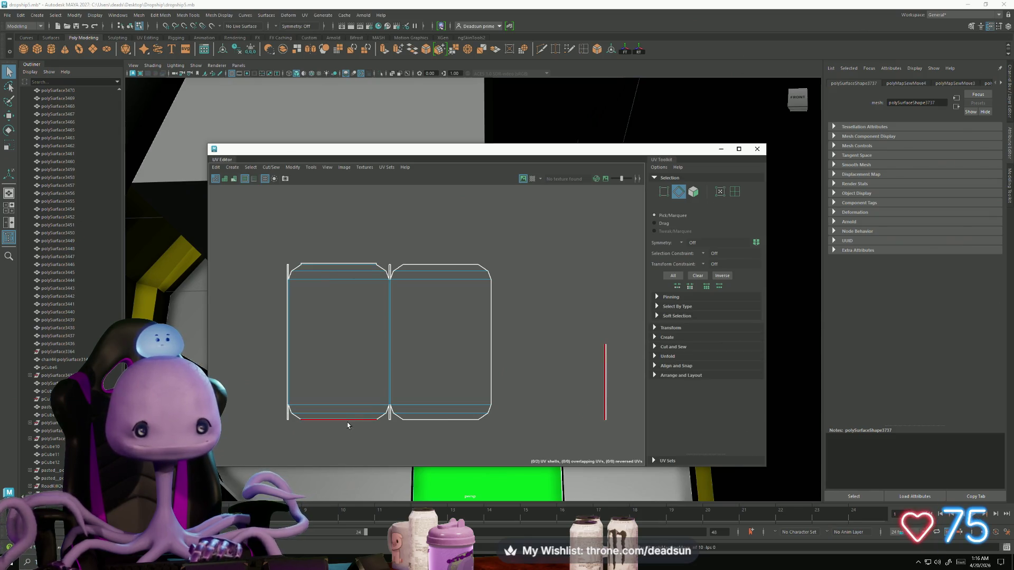
key("g")
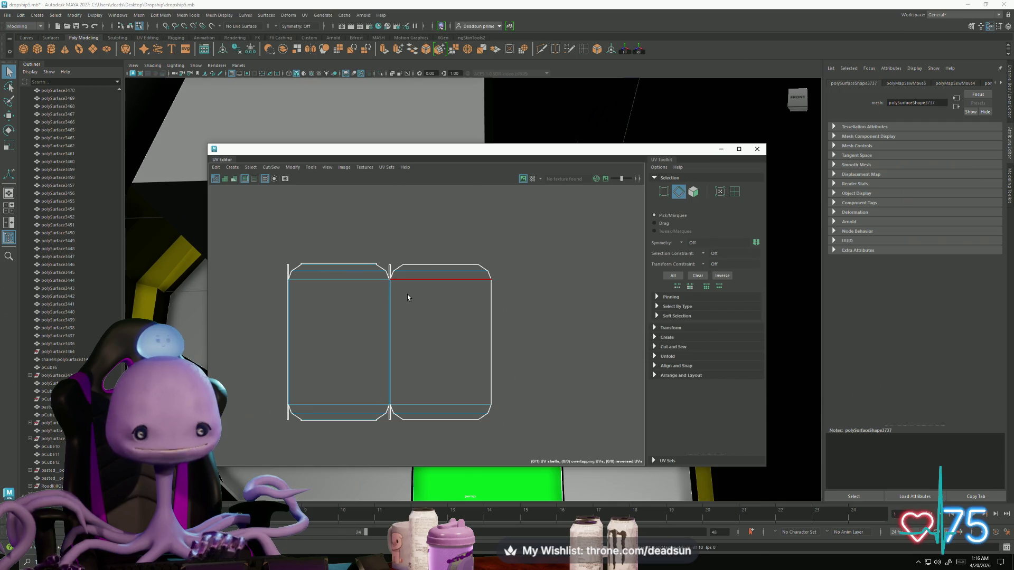
scroll(408, 298, "down", 3)
Move the UV Editor aside and select the green panel's top strip of faces.
left_click_drag(278, 154, 677, 152)
mouse_move(348, 158)
left_mouse_down("alt")
mouse_move(315, 176)
mouse_move(306, 294)
left_mouse_up("alt")
scroll(411, 263, "up", 3)
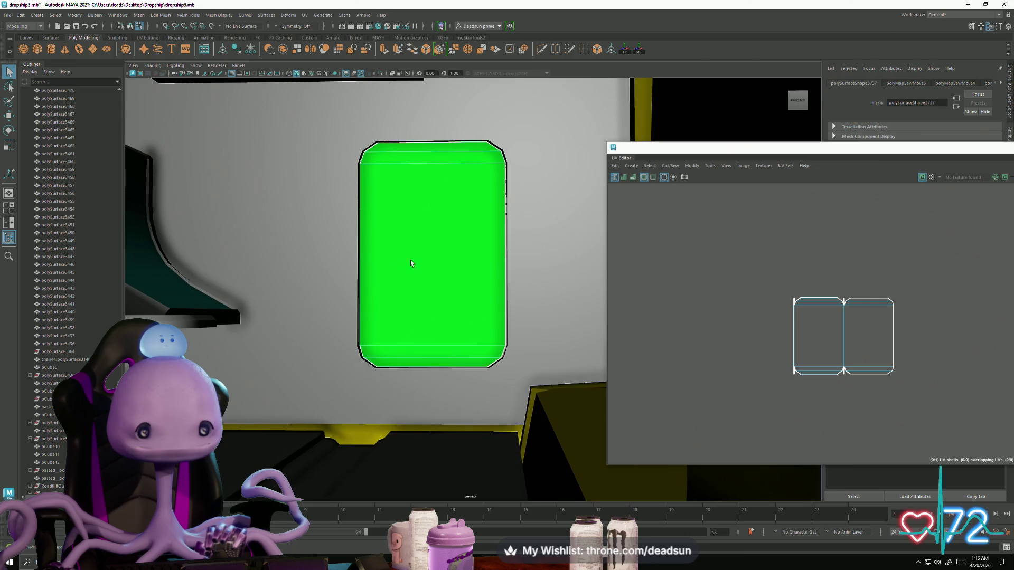
right_click_drag(411, 263, 451, 230)
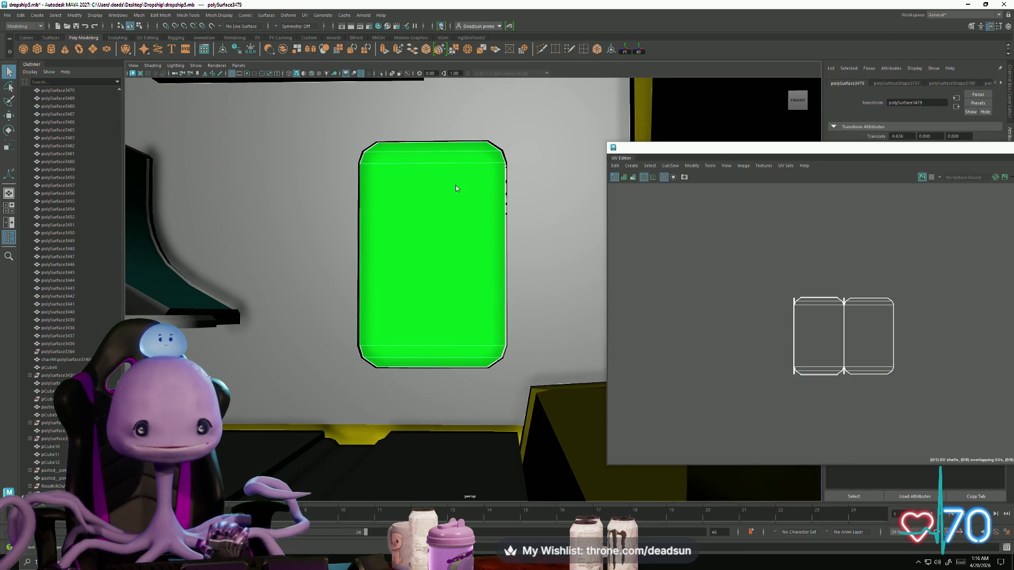
right_click_drag(455, 185, 452, 208)
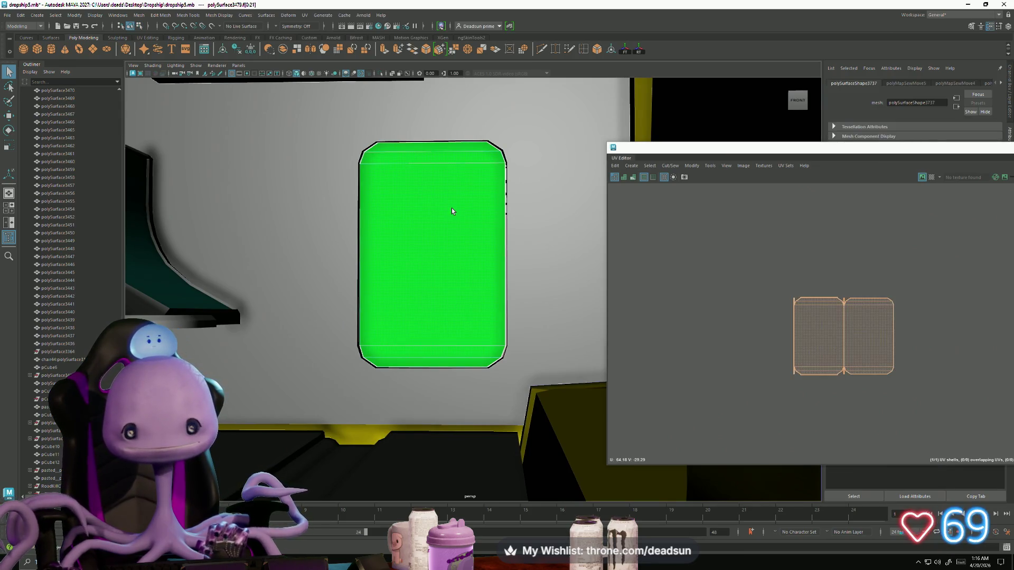
left_click(447, 210)
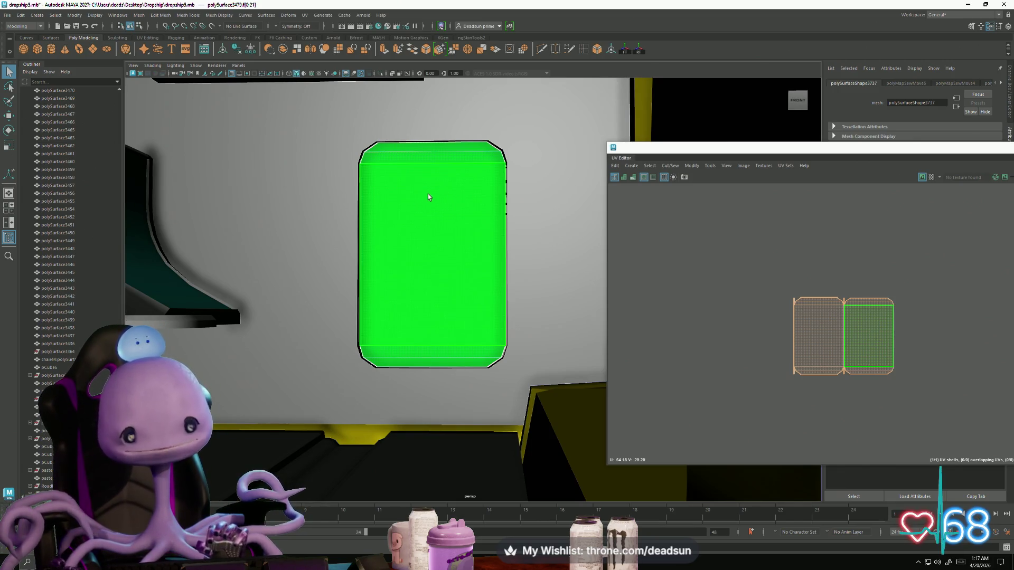
left_click(448, 161)
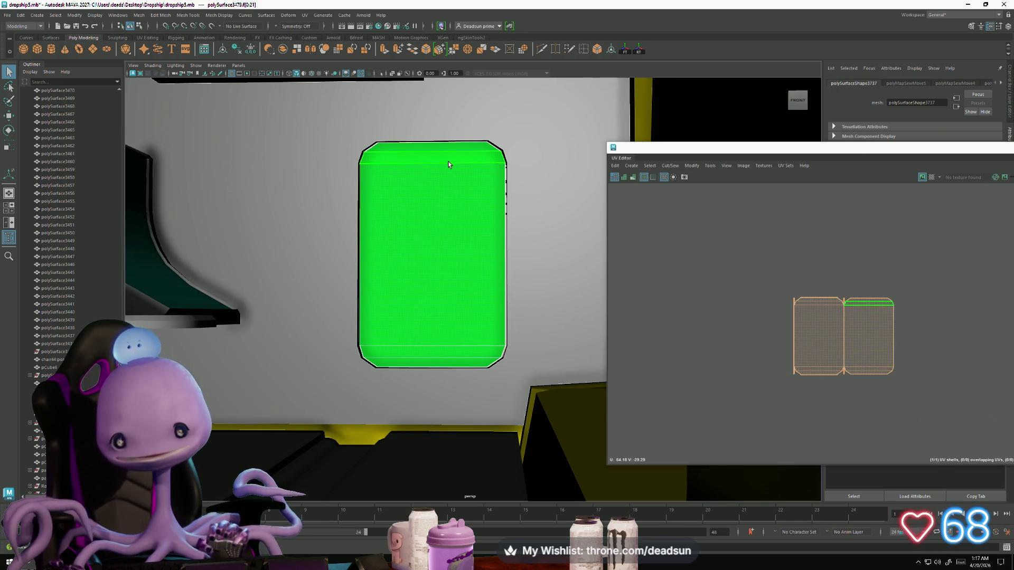
right_click_drag(448, 161, 448, 188)
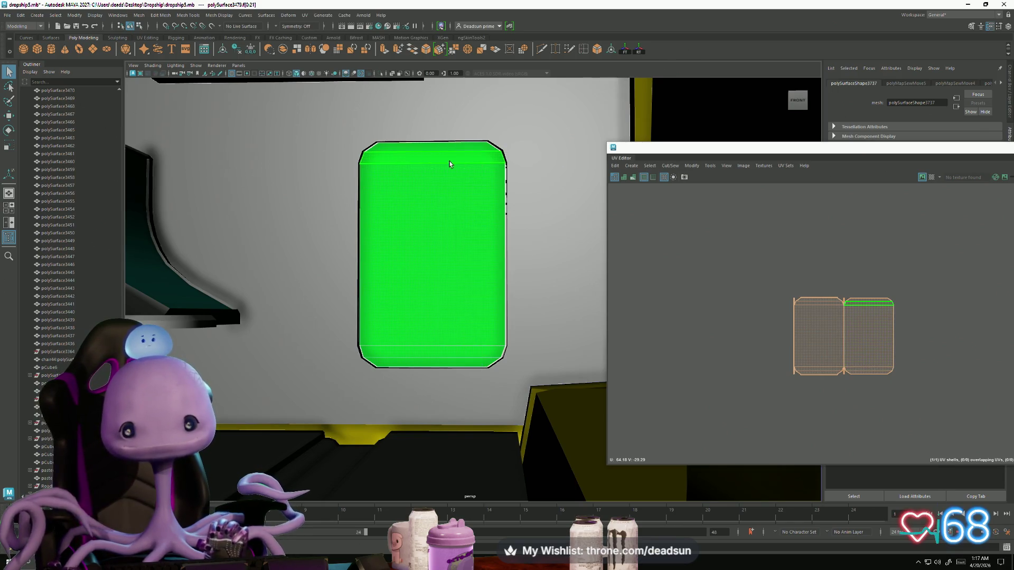
scroll(340, 219, "down", 2)
scroll(363, 278, "down", 3)
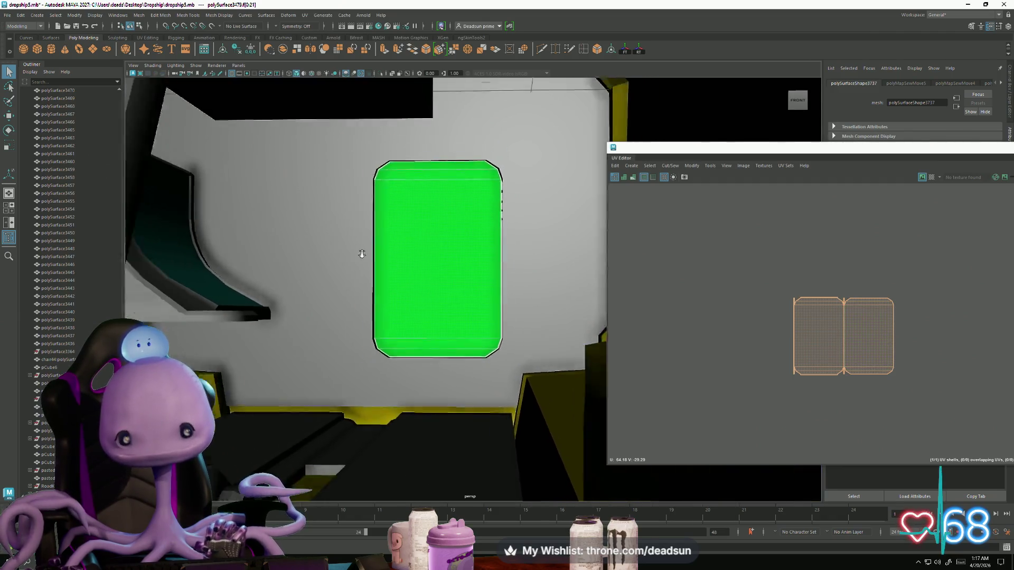
scroll(281, 254, "up", 3)
scroll(384, 266, "down", 2)
Select the surrounding wall and the green window, and bring up material assignment for it.
left_click(414, 279)
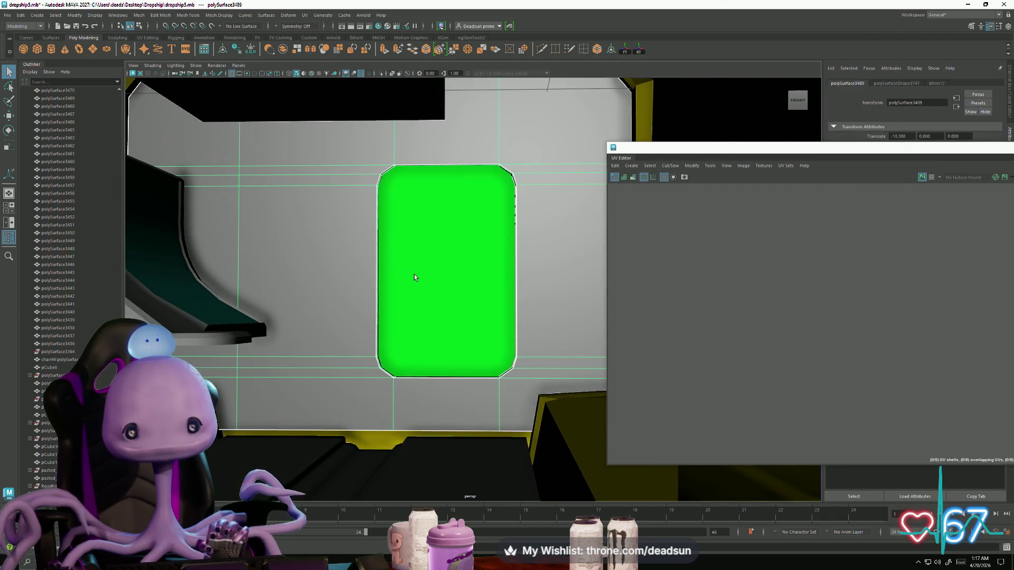
scroll(328, 235, "down", 3)
scroll(322, 231, "up", 1)
scroll(321, 231, "down", 2)
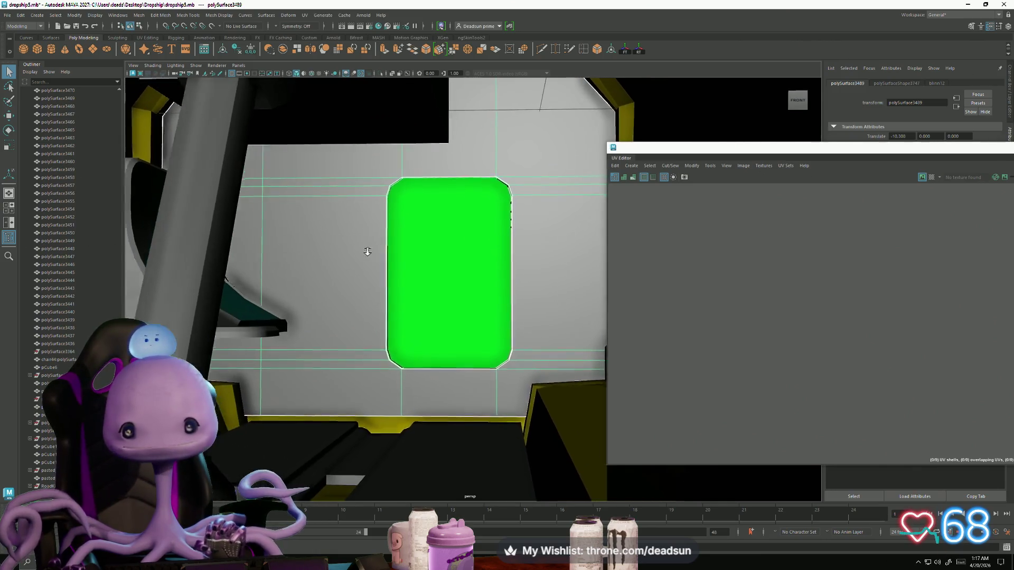
scroll(366, 254, "up", 3)
left_click(432, 241)
mouse_move(436, 231)
right_mouse_down()
mouse_move(423, 274)
mouse_move(428, 414)
mouse_move(451, 454)
mouse_move(478, 452)
mouse_move(501, 475)
mouse_move(461, 458)
mouse_move(544, 469)
mouse_move(549, 252)
mouse_move(555, 364)
mouse_move(563, 352)
mouse_move(228, 240)
right_mouse_up()
Frame and orbit to a three-quarter view of the whole dropship, then switch to the Discord browser.
key("f")
right_click_drag(487, 287, 487, 238)
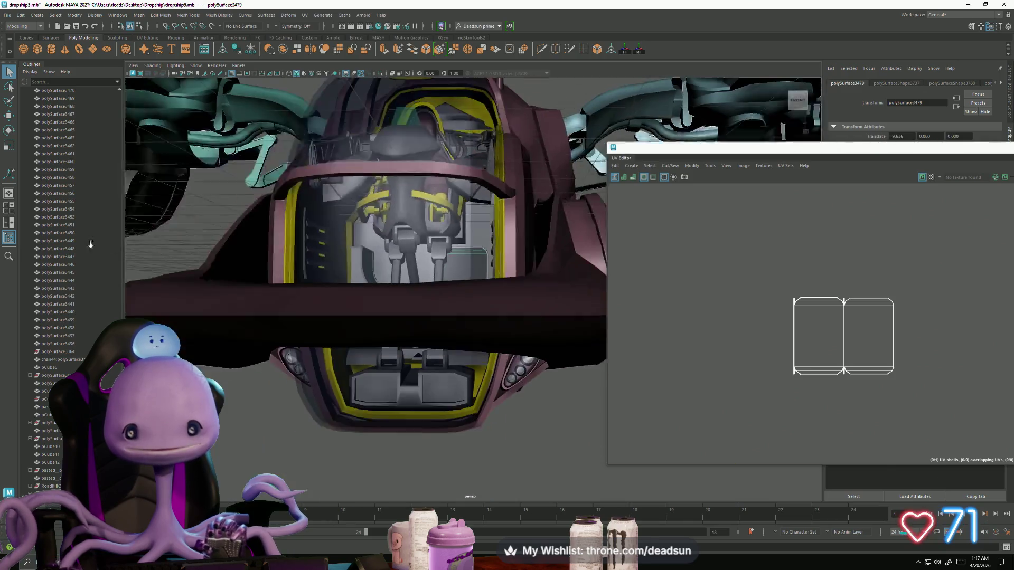
left_click_drag(487, 238, 308, 364, "alt")
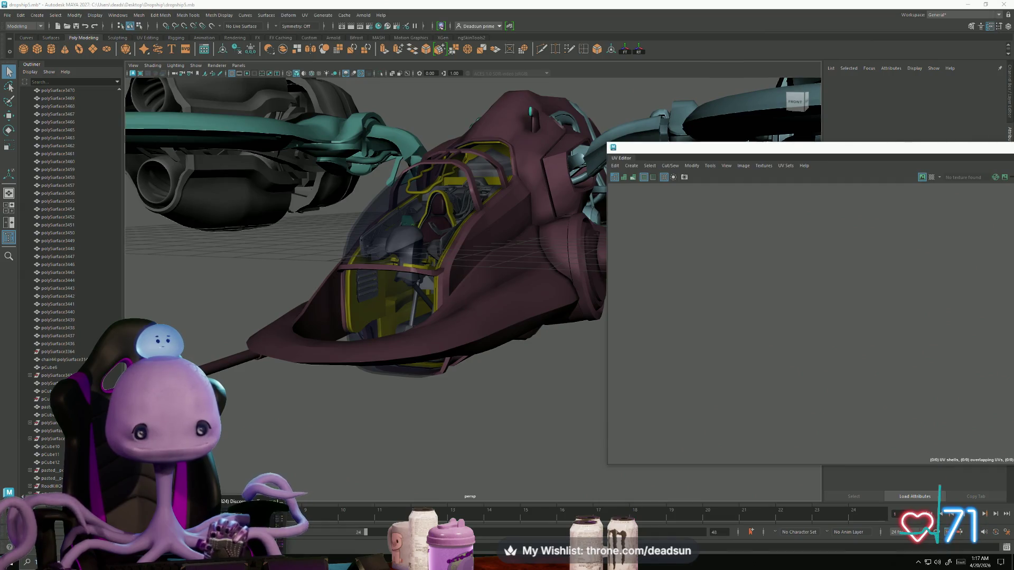
key("alt+Tab")
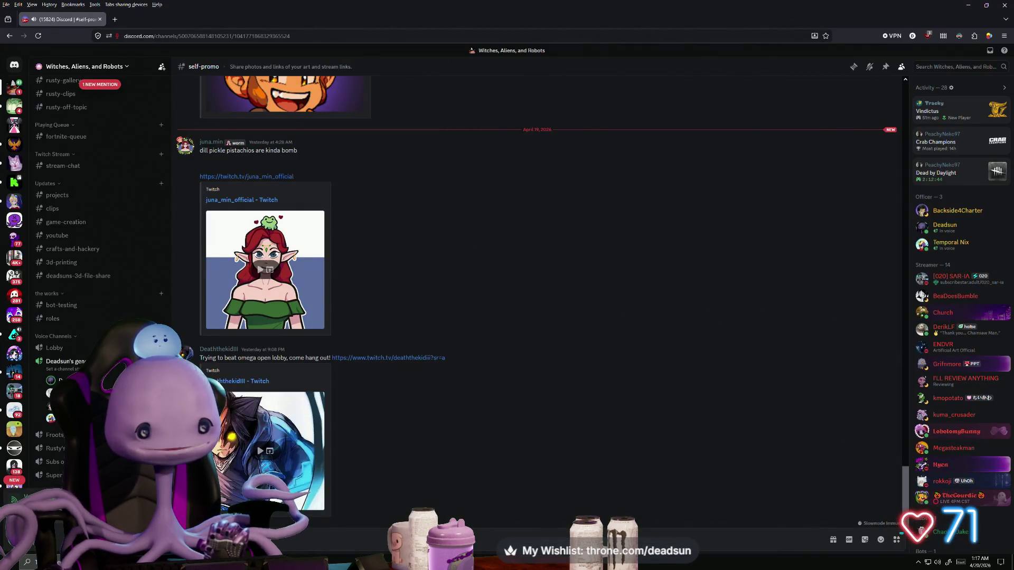
Open the art-share channel and view the posted sushi render enlarged, then close it.
scroll(92, 285, "up", 5)
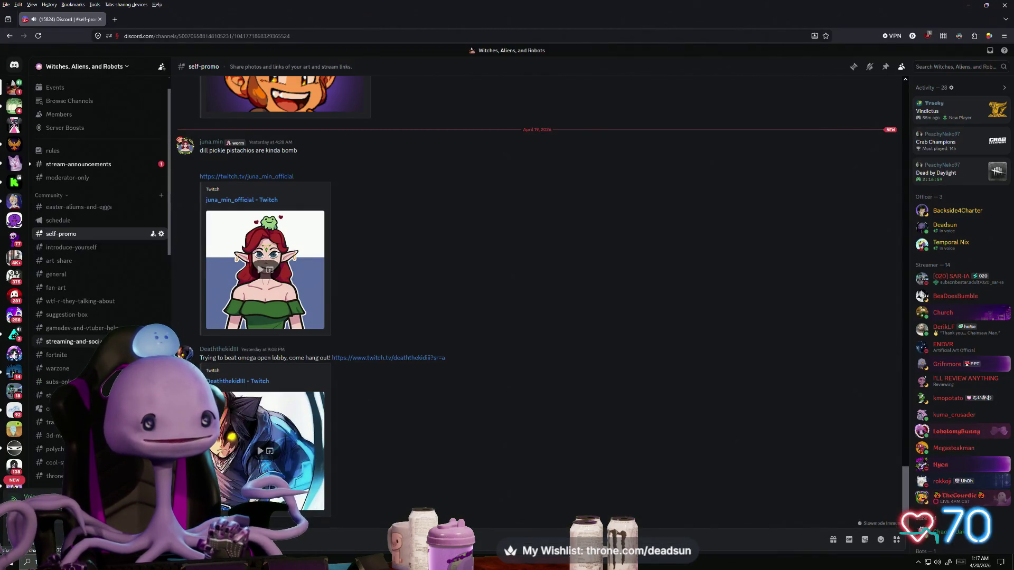
left_click(71, 247)
left_click(68, 267)
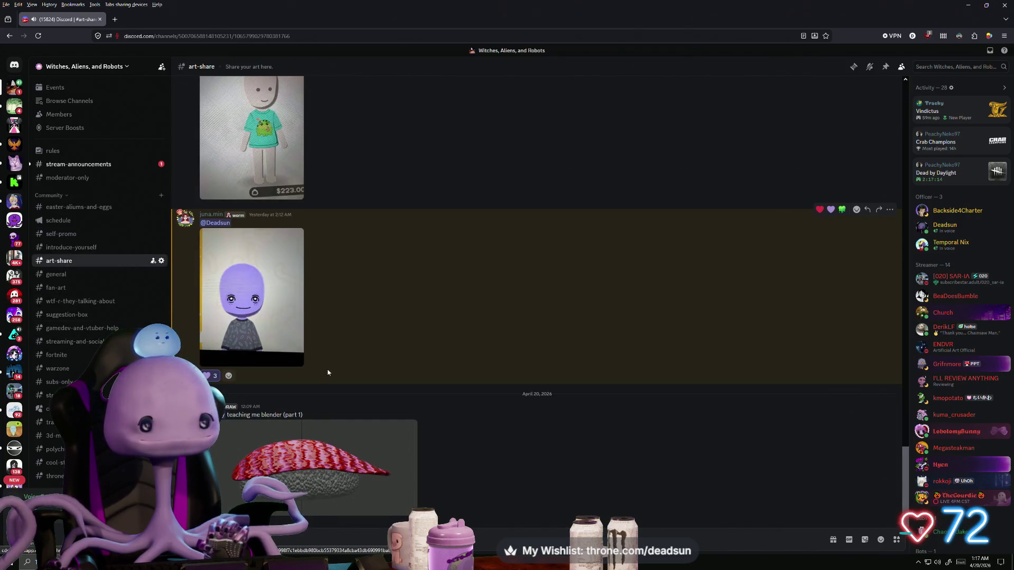
left_click(301, 481)
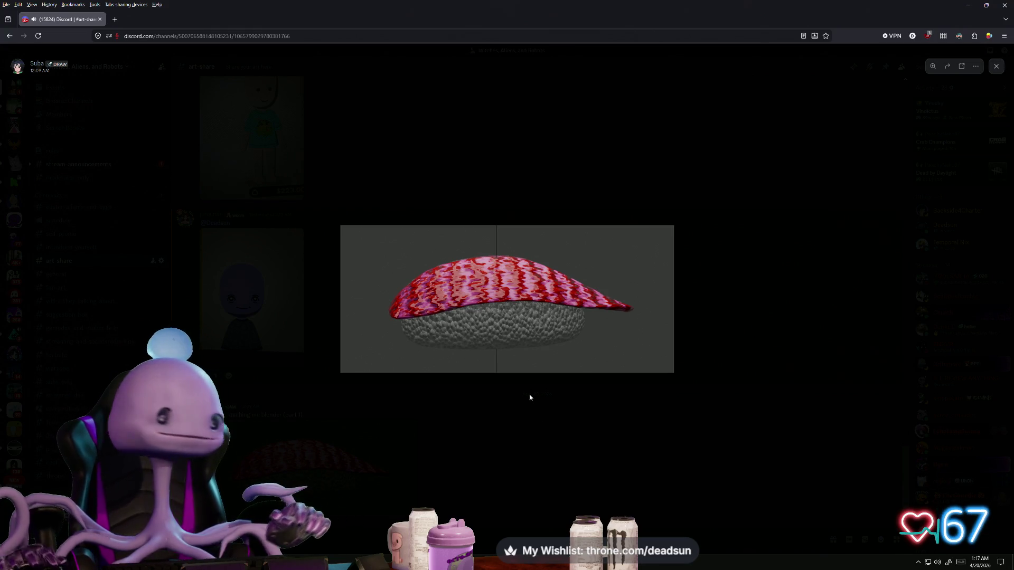
left_click(534, 440)
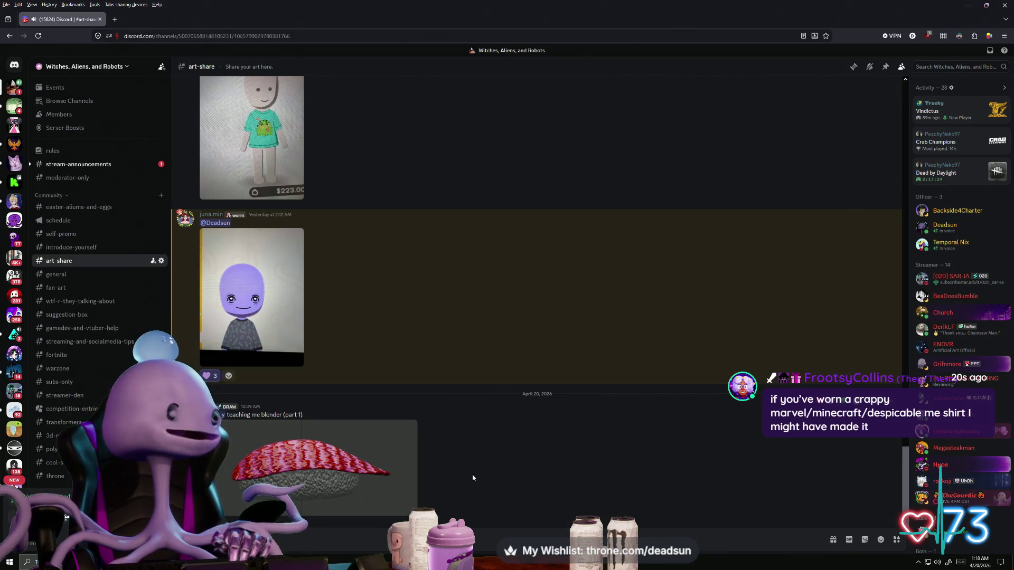
scroll(493, 468, "down", 3)
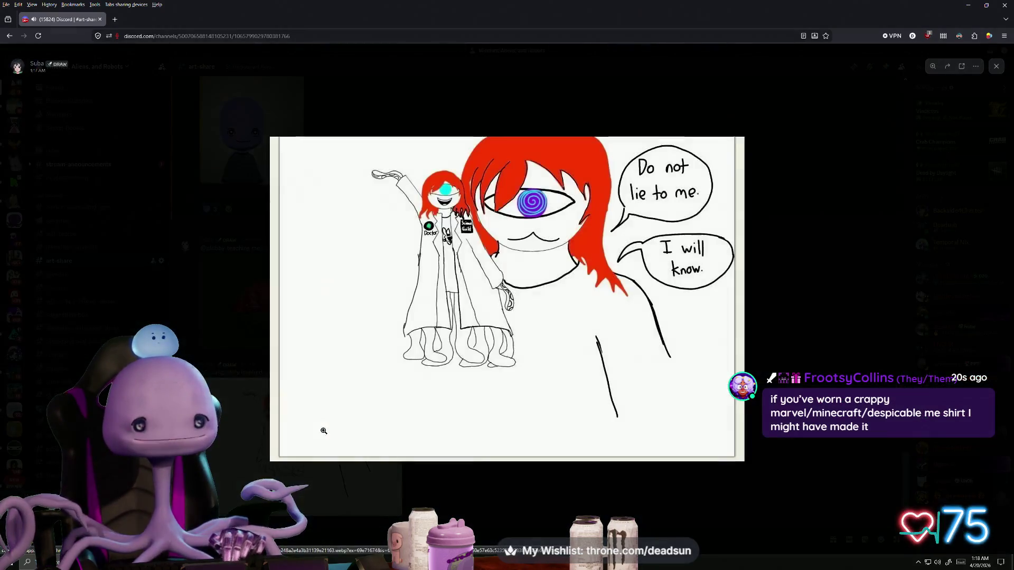
Open the 'Do not lie to me. I will know.' drawing, zoom and pan to its speech bubbles, then close it.
left_click(323, 435)
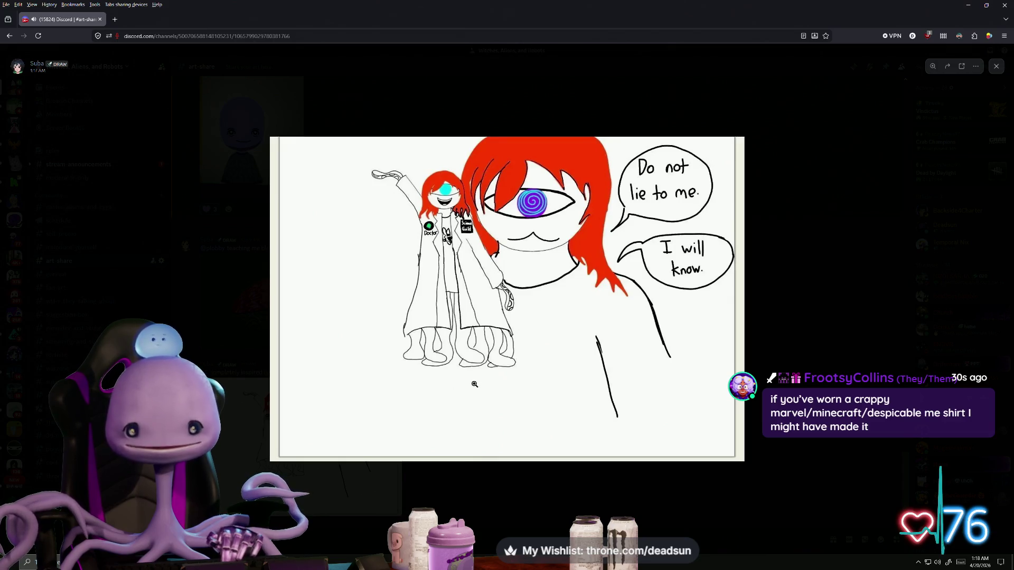
left_click(505, 268)
left_click_drag(553, 209, 416, 345)
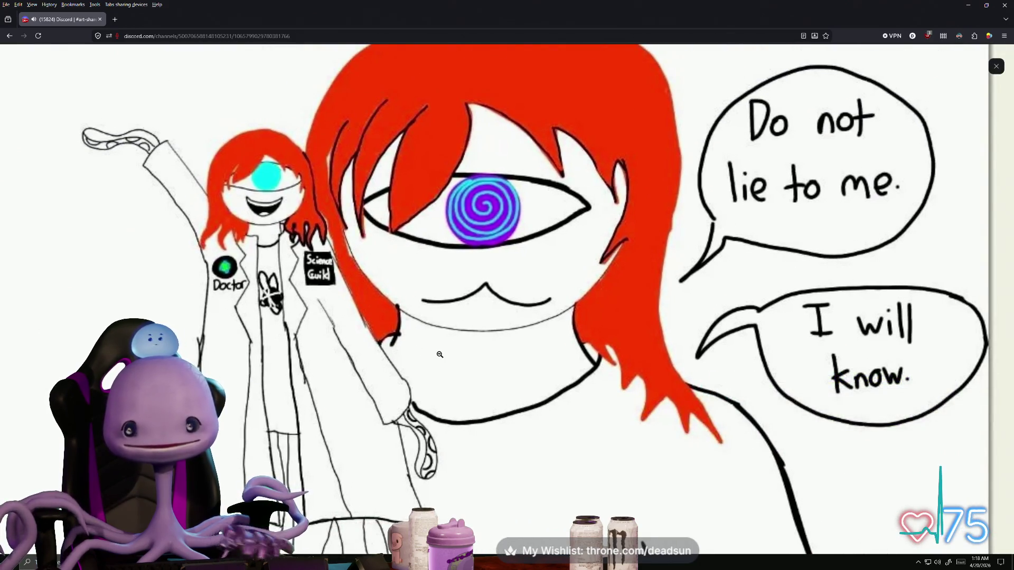
left_click(388, 353)
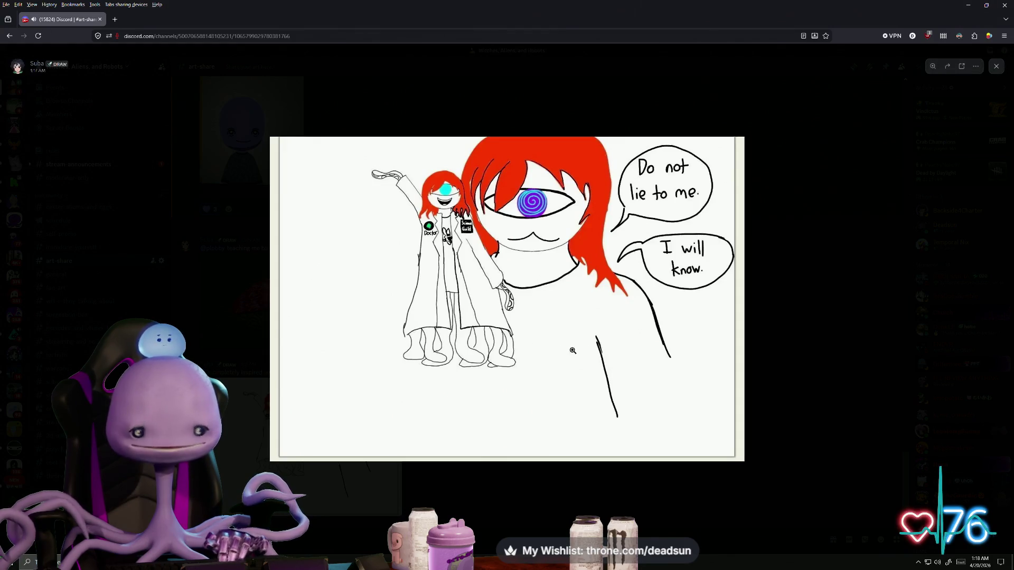
left_click(768, 307)
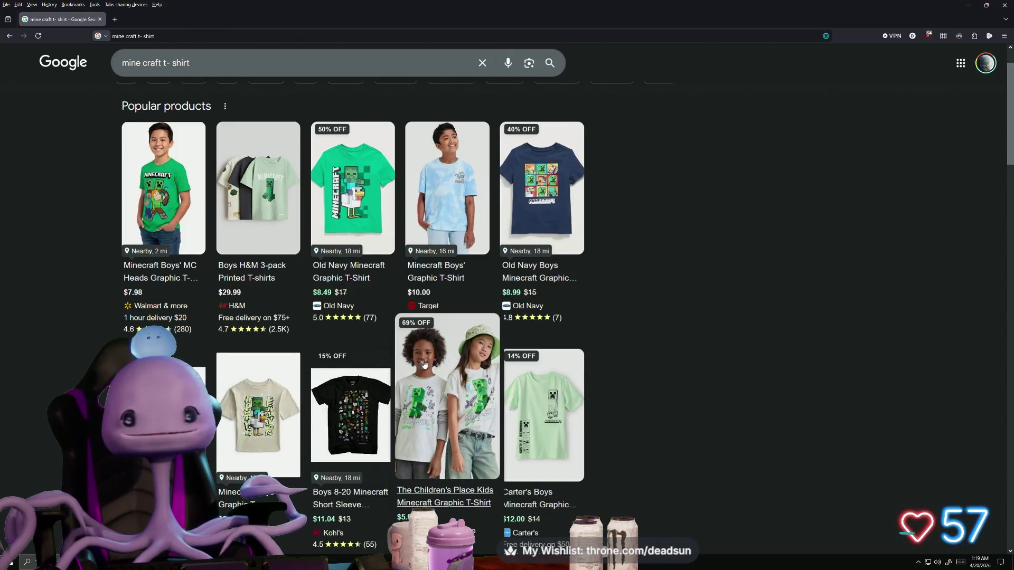
Scroll through the Google Minecraft T-shirt shopping results.
scroll(437, 360, "down", 1)
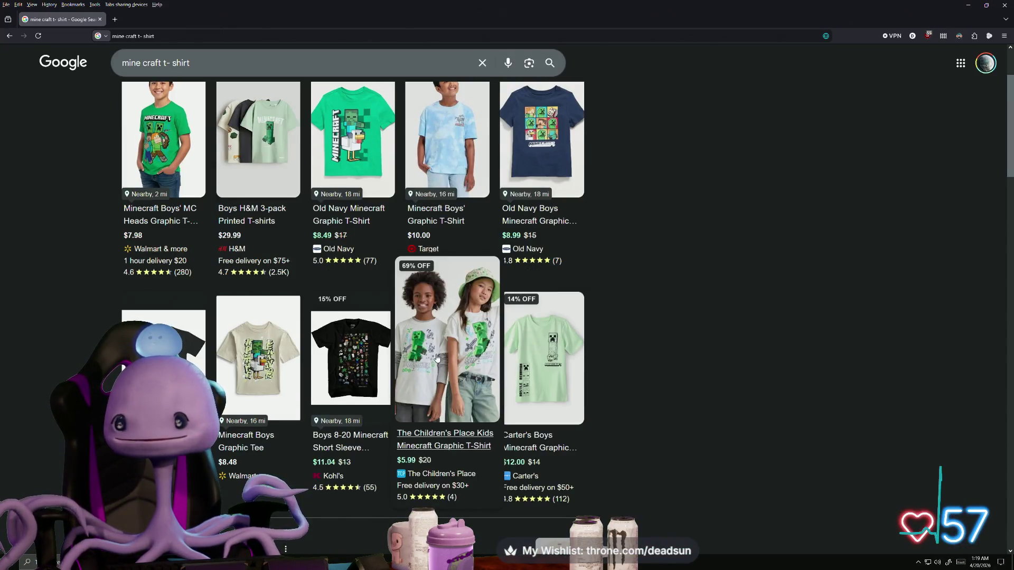
scroll(436, 357, "up", 2)
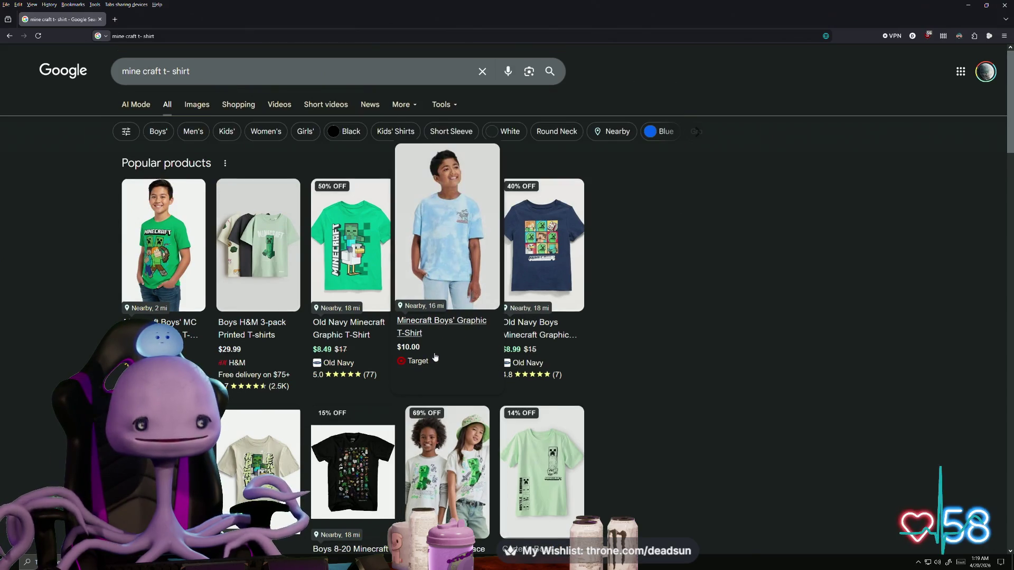
scroll(435, 357, "down", 1)
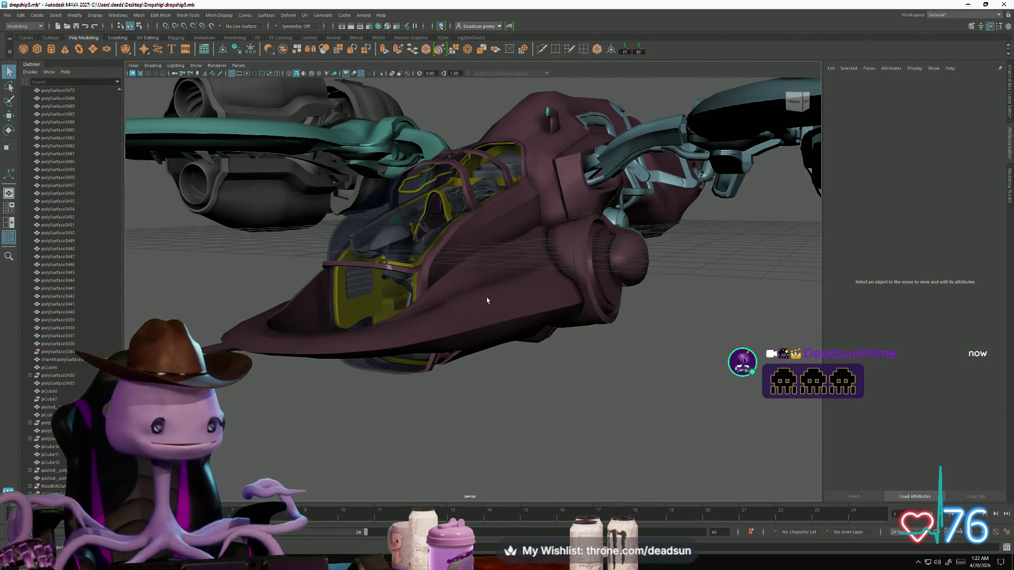
Orbit, frame and dolly around the dropship to close in on the cockpit's seat and levers.
scroll(487, 301, "up", 5)
mouse_move(419, 344)
left_mouse_down("alt")
mouse_move(475, 335)
mouse_move(335, 312)
left_mouse_up("alt")
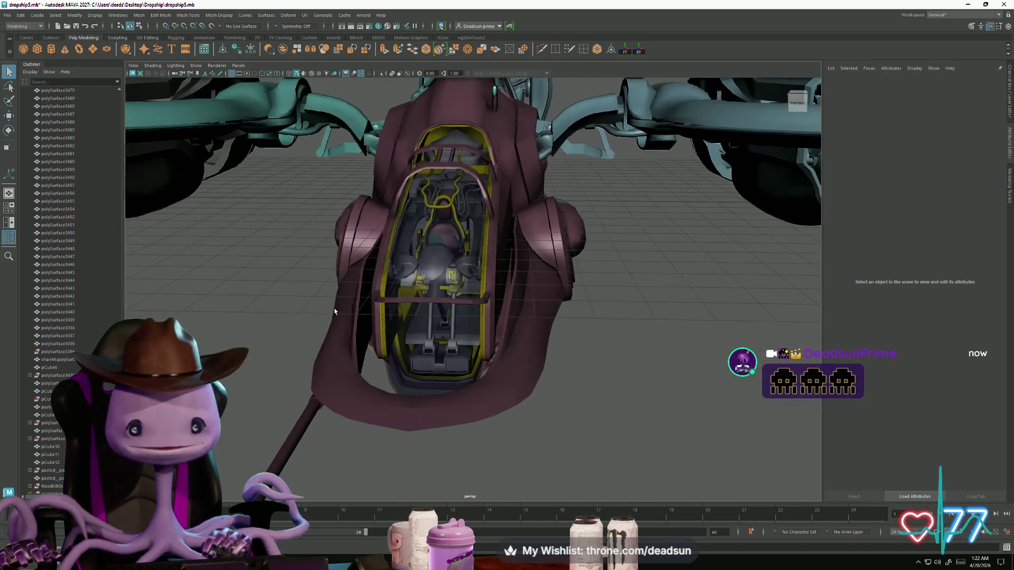
right_click_drag(335, 312, 447, 355, "alt")
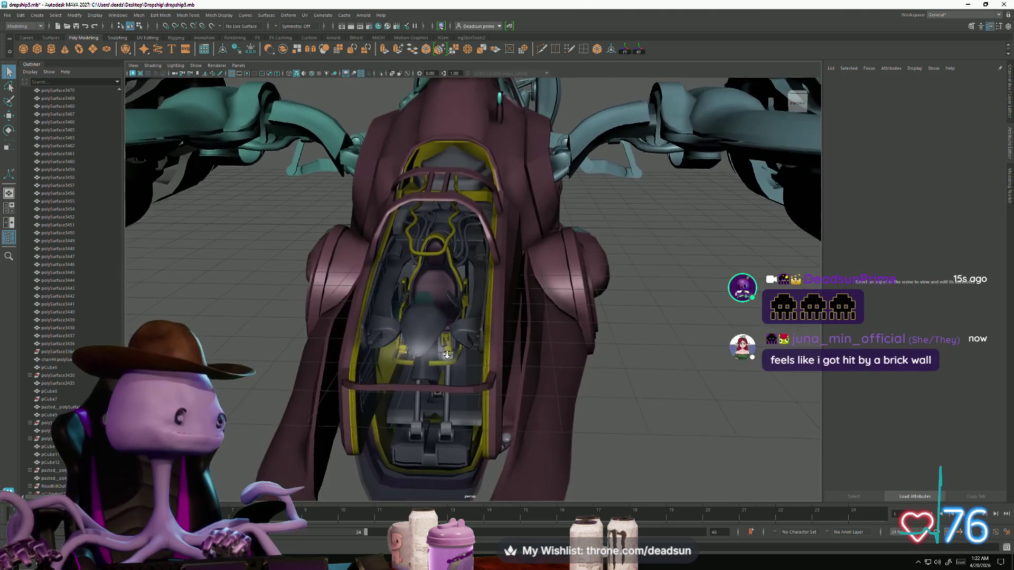
mouse_move(446, 355)
left_mouse_down("alt")
mouse_move(603, 417)
mouse_move(649, 410)
left_mouse_up("alt")
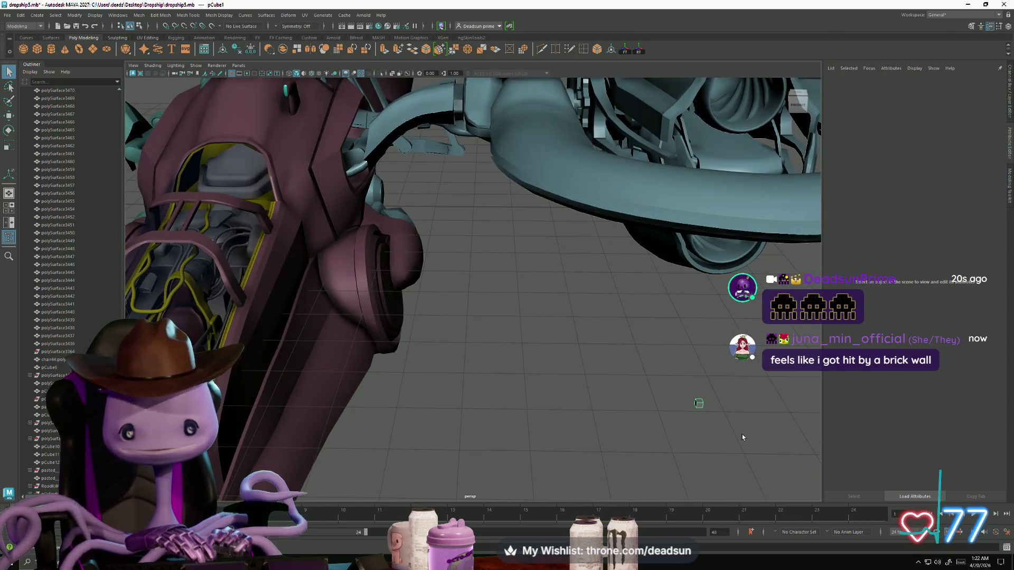
key("a")
left_click_drag(743, 435, 514, 388, "alt")
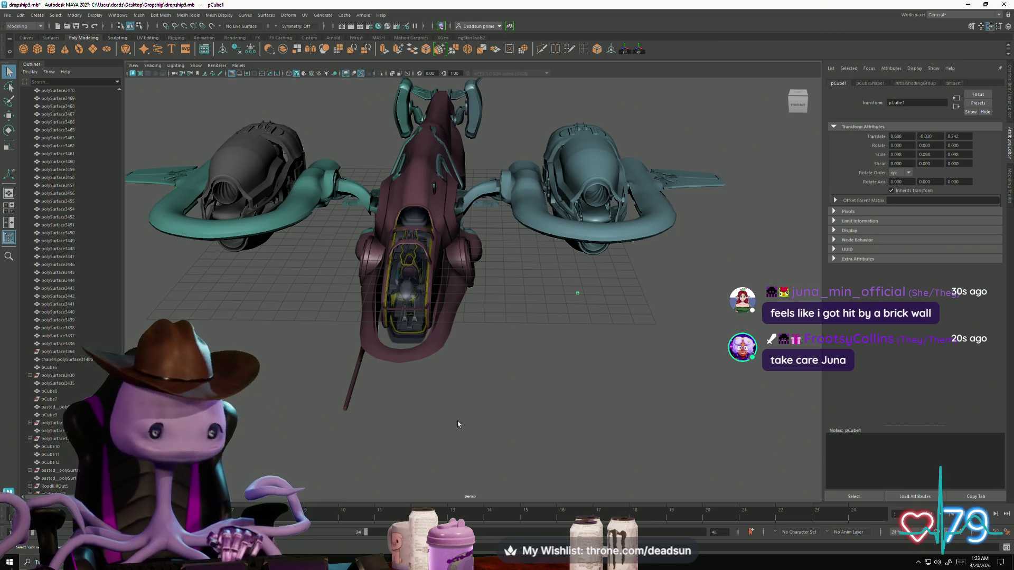
scroll(457, 423, "up", 5)
middle_click_drag(458, 423, 513, 395, "alt")
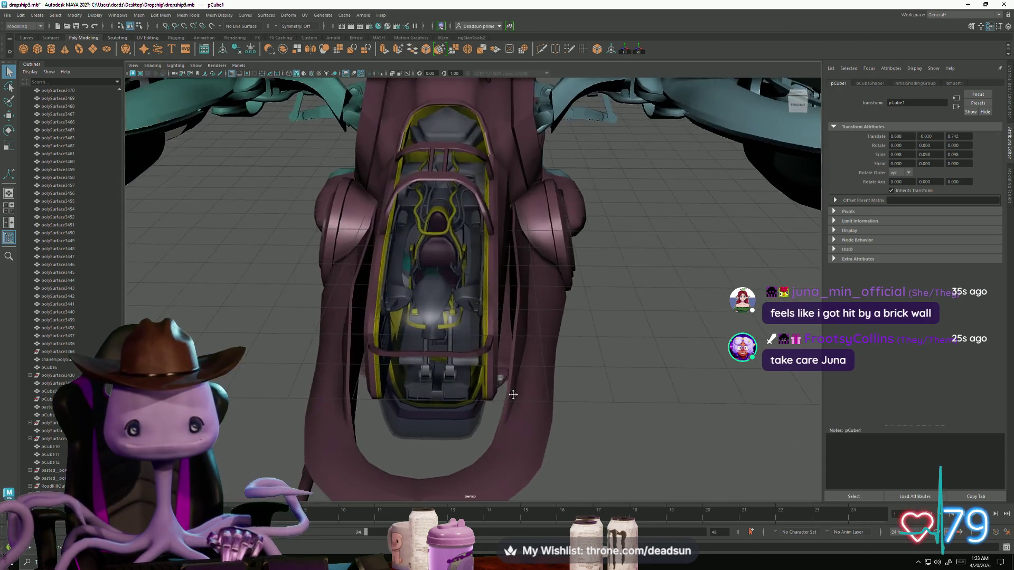
mouse_move(513, 394)
left_mouse_down("alt")
mouse_move(372, 389)
mouse_move(465, 449)
mouse_move(485, 433)
mouse_move(482, 408)
left_mouse_up("alt")
scroll(488, 462, "up", 5)
scroll(488, 461, "up", 3)
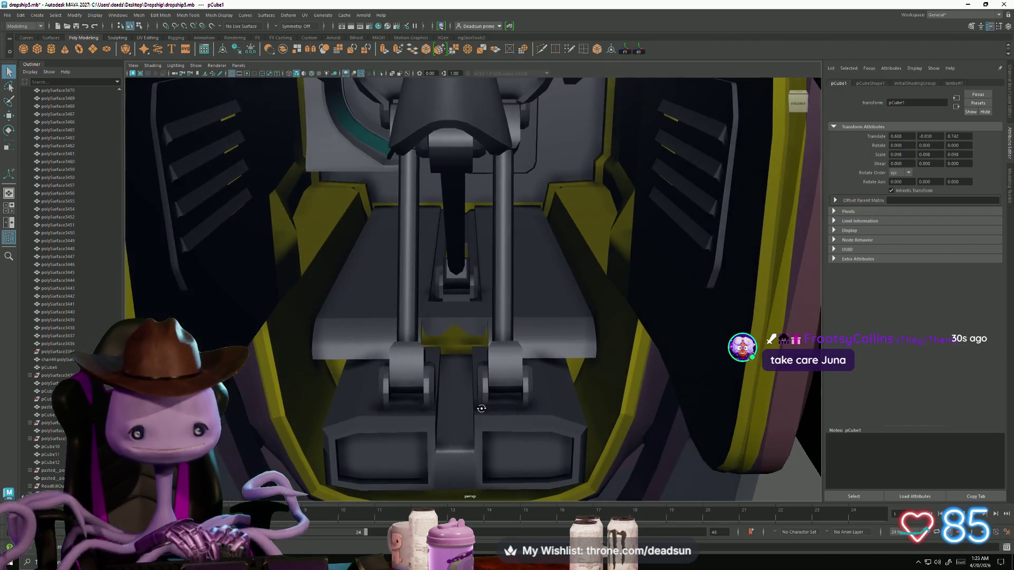
scroll(482, 408, "up", 5)
left_click(468, 375)
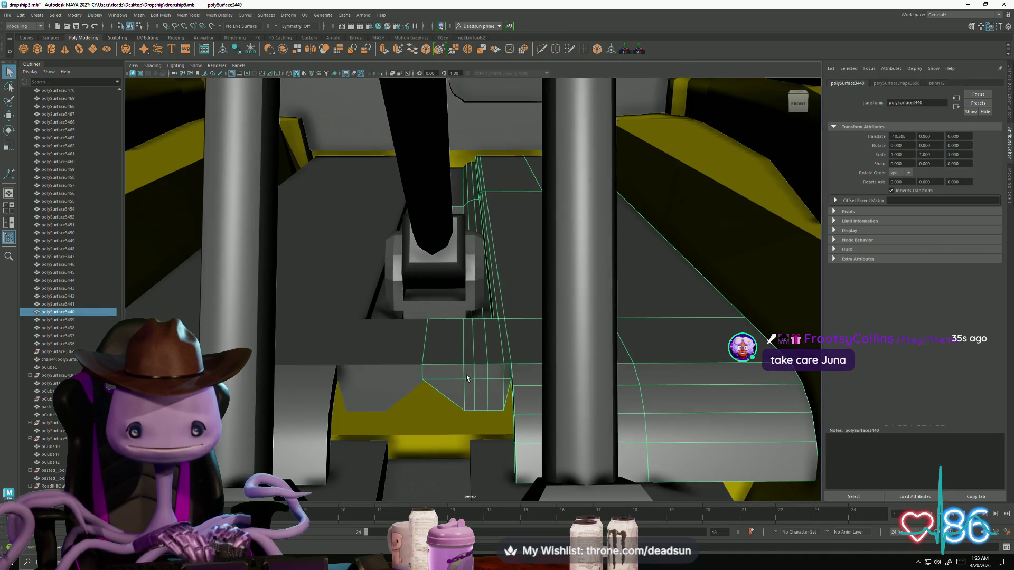
left_click(380, 379, "shift")
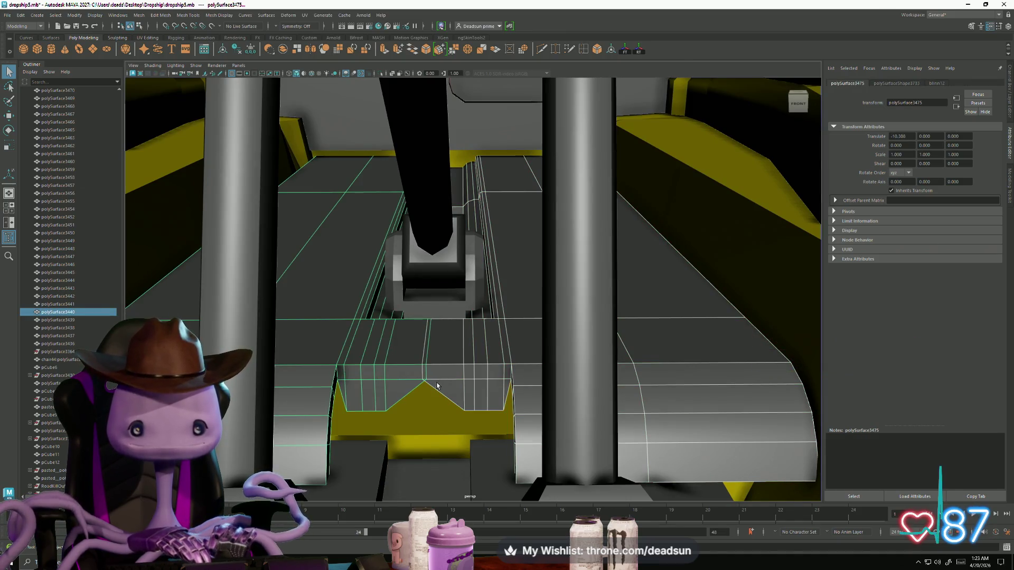
left_click_drag(437, 386, 417, 393, "alt")
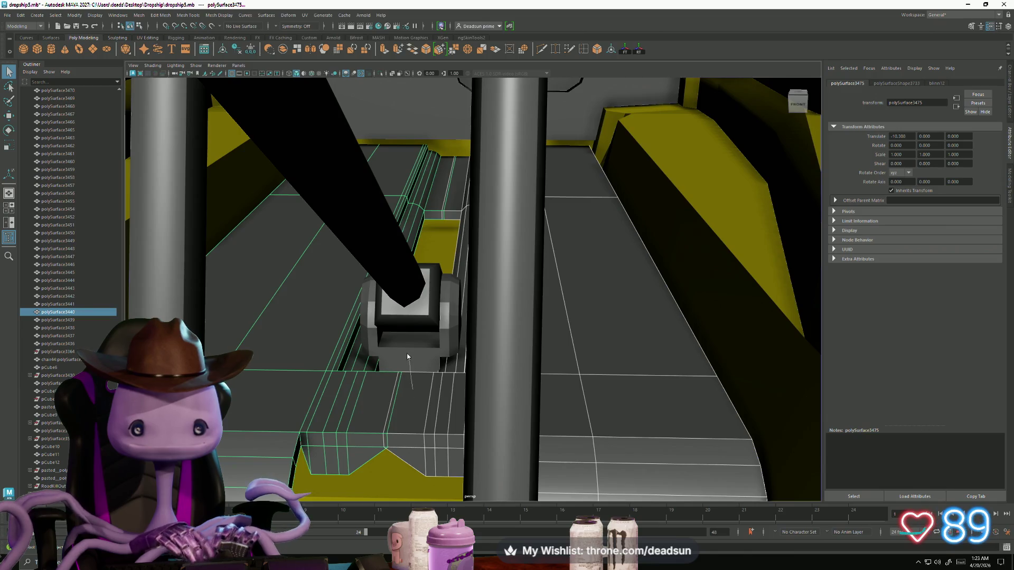
mouse_move(408, 356)
right_mouse_down()
mouse_move(405, 348)
mouse_move(396, 360)
right_mouse_up()
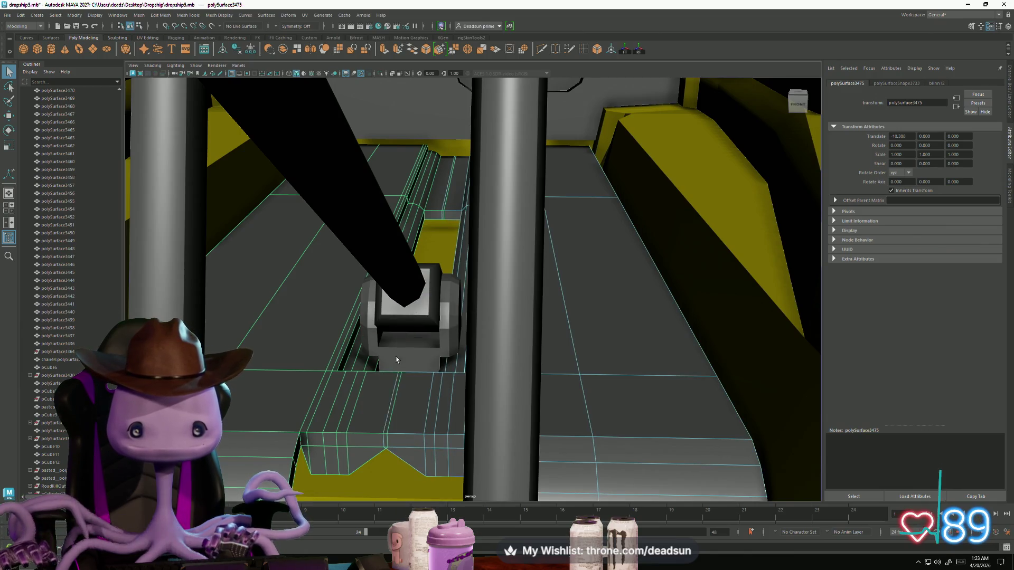
left_click(398, 385)
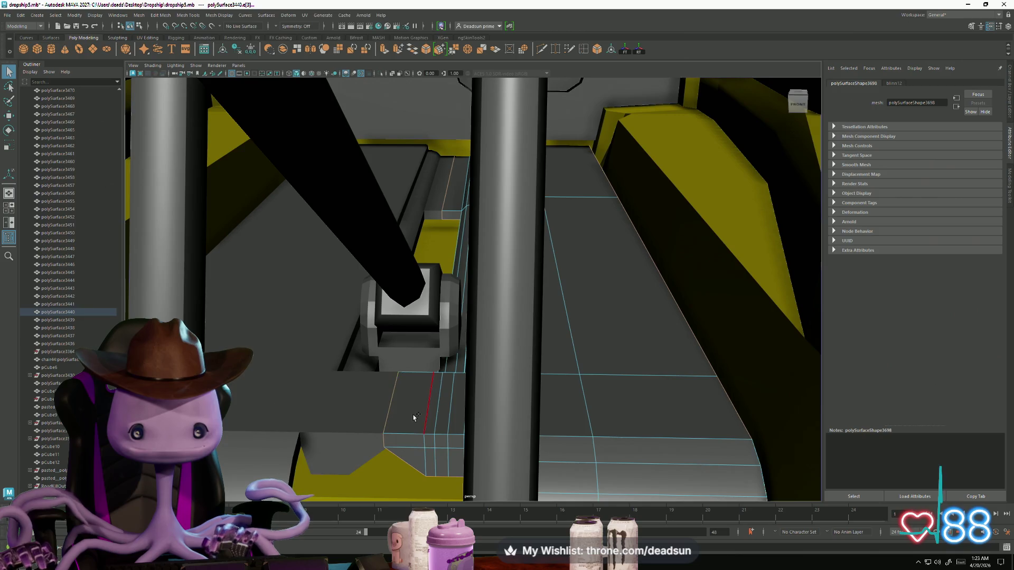
left_click(334, 433)
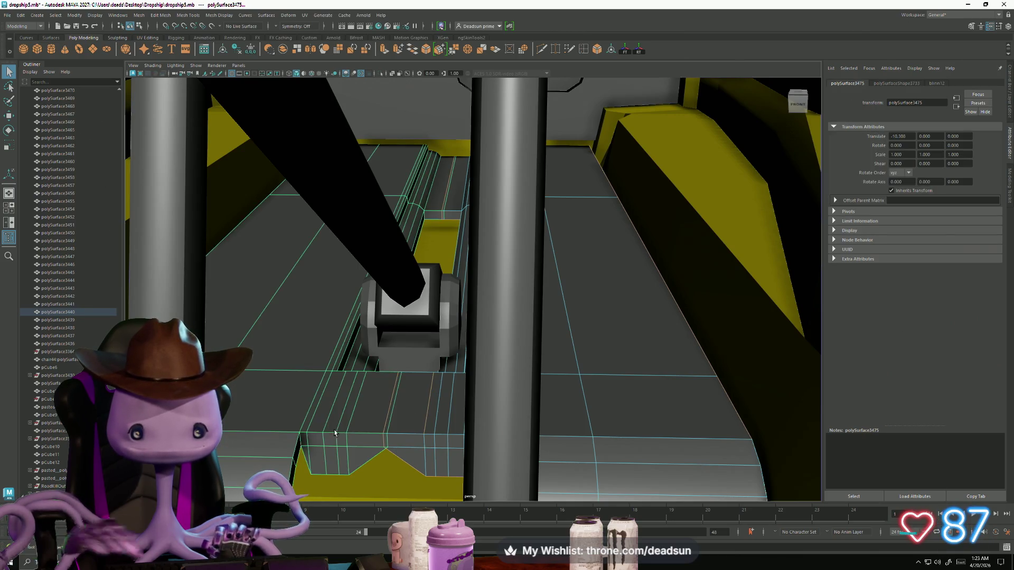
key("ctrl+z")
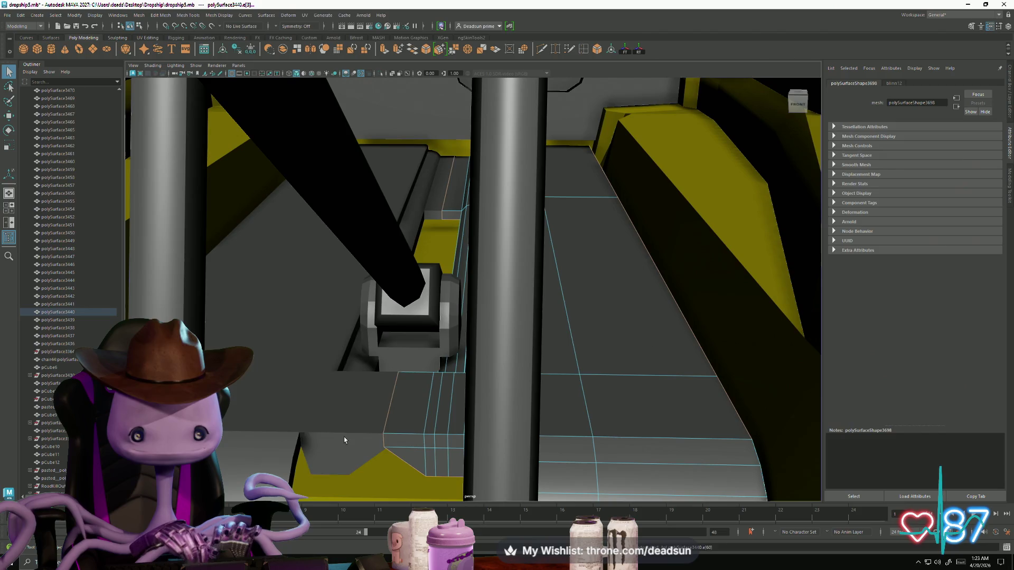
left_click(344, 437)
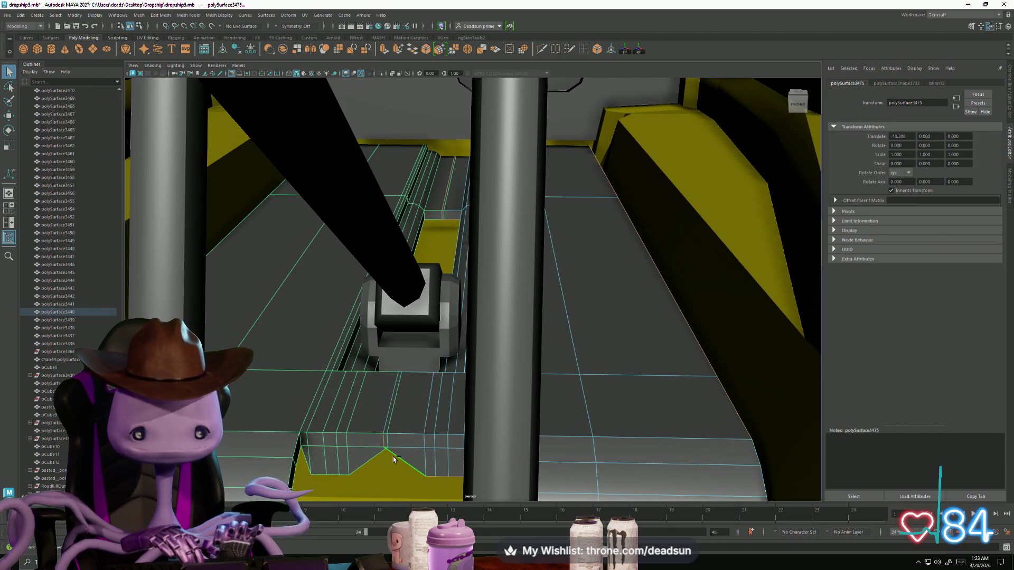
scroll(394, 460, "down", 5)
left_click_drag(386, 433, 400, 350, "alt")
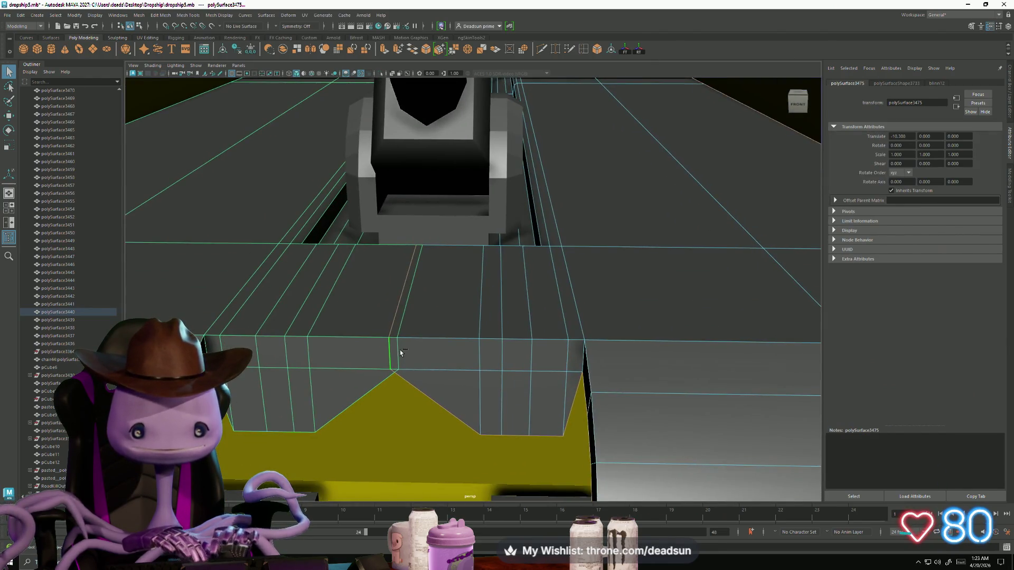
scroll(401, 349, "up", 6)
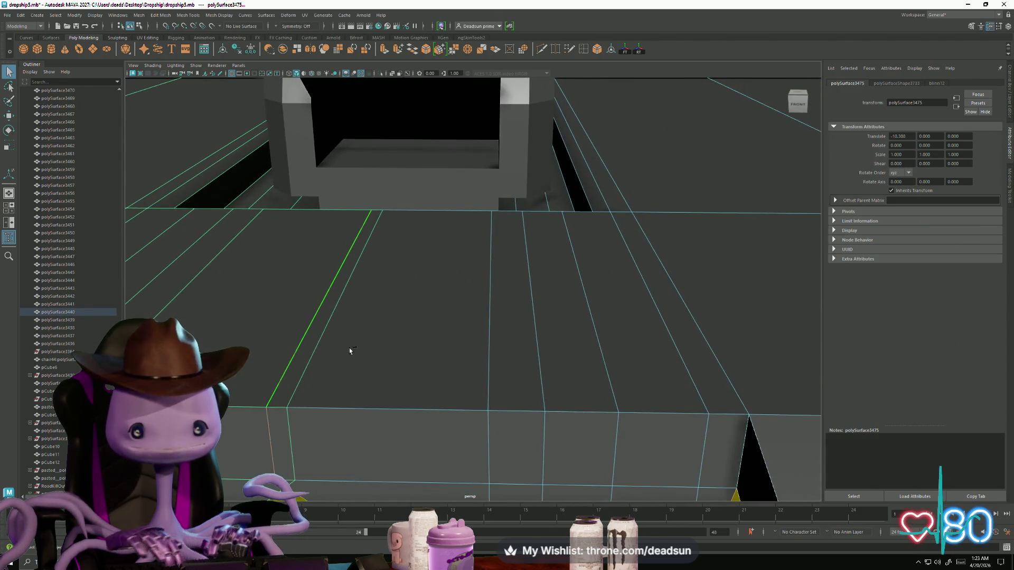
mouse_move(290, 442)
left_mouse_down("alt")
mouse_move(424, 351)
mouse_move(399, 455)
left_mouse_up("alt")
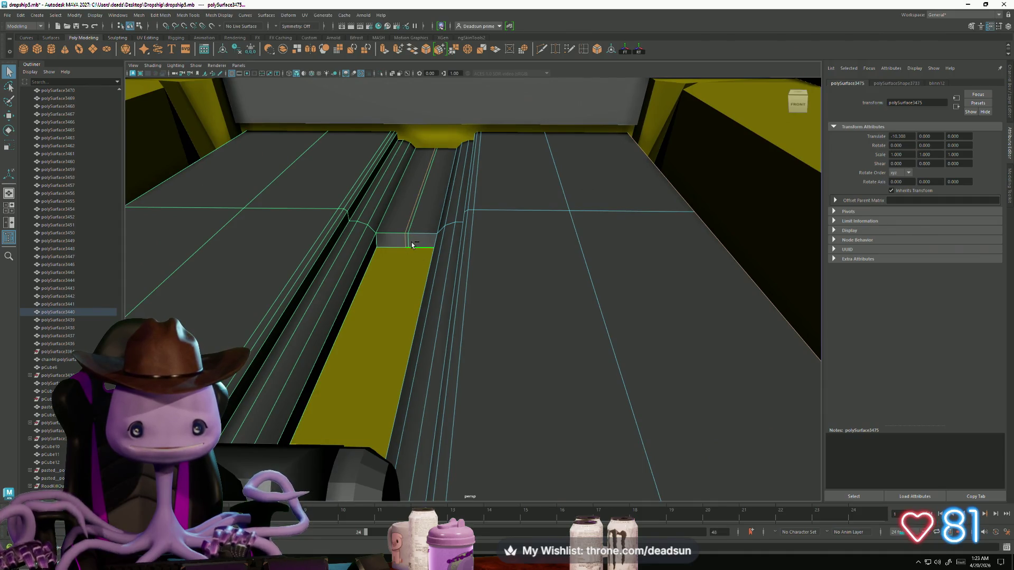
mouse_move(419, 266)
left_mouse_down("alt")
mouse_move(274, 296)
mouse_move(331, 334)
mouse_move(371, 394)
mouse_move(527, 368)
mouse_move(607, 421)
left_mouse_up("alt")
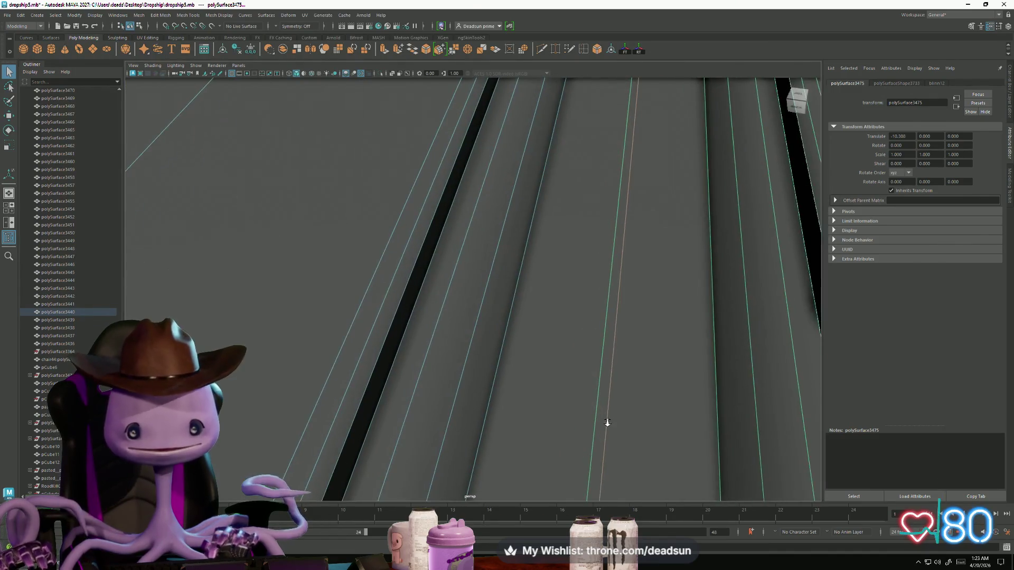
middle_click_drag(607, 421, 504, 438, "alt")
mouse_move(504, 438)
left_mouse_down("alt")
mouse_move(437, 403)
mouse_move(441, 388)
left_mouse_up("alt")
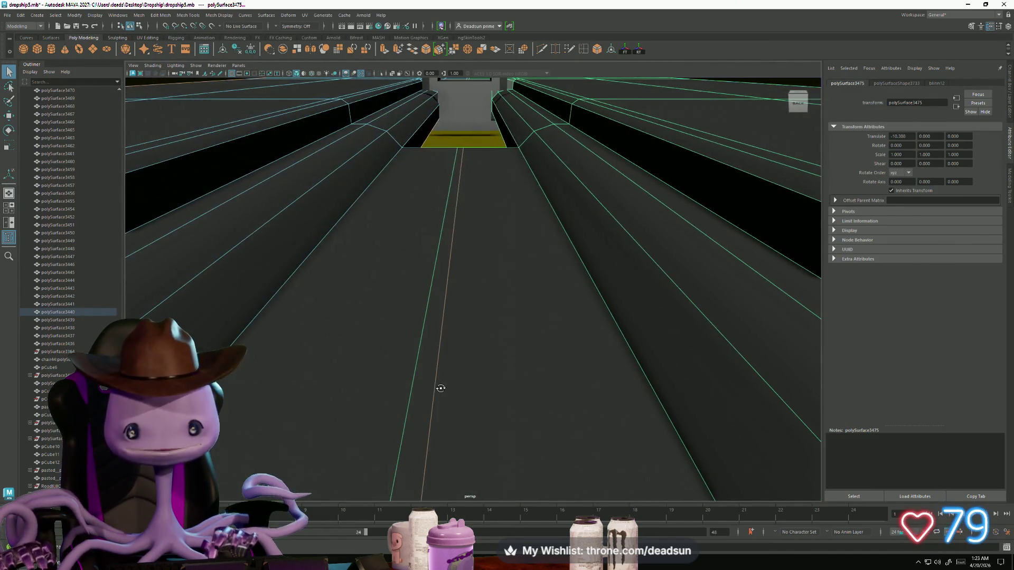
mouse_move(415, 368)
right_mouse_down("alt")
mouse_move(389, 358)
mouse_move(419, 380)
mouse_move(371, 261)
right_mouse_up("alt")
mouse_move(372, 259)
left_mouse_down()
mouse_move(461, 354)
mouse_move(462, 338)
left_mouse_up()
mouse_move(463, 292)
left_mouse_down("alt")
mouse_move(569, 403)
mouse_move(380, 347)
mouse_move(454, 370)
left_mouse_up("alt")
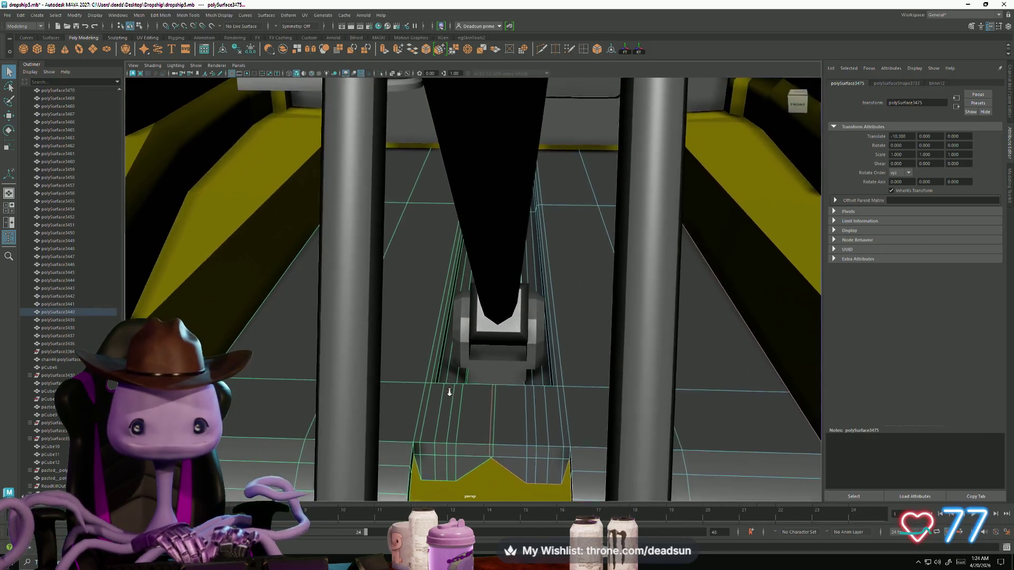
mouse_move(454, 370)
middle_mouse_down("alt")
mouse_move(467, 373)
mouse_move(581, 184)
middle_mouse_up("alt")
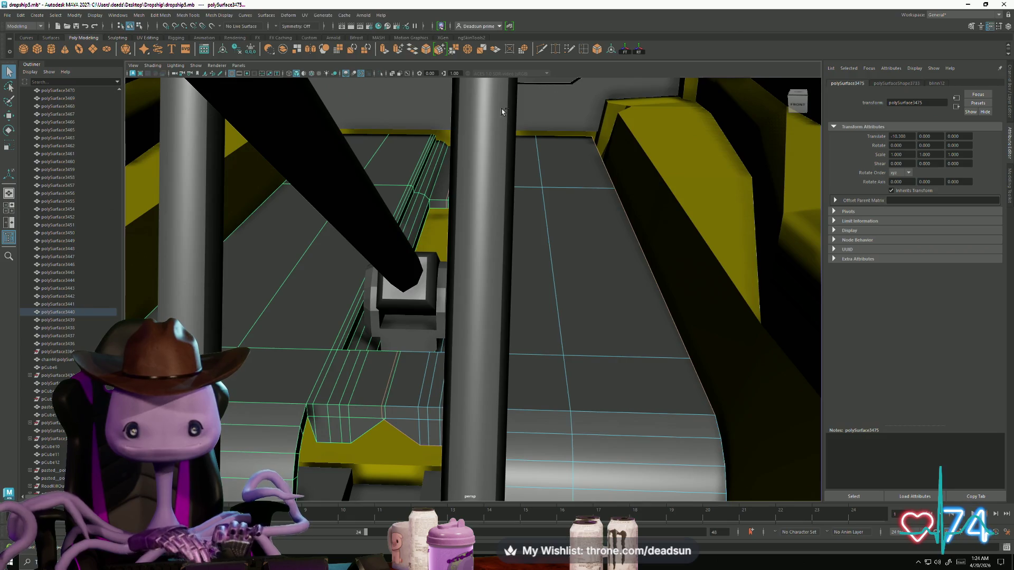
left_click_drag(458, 415, 454, 407, "alt")
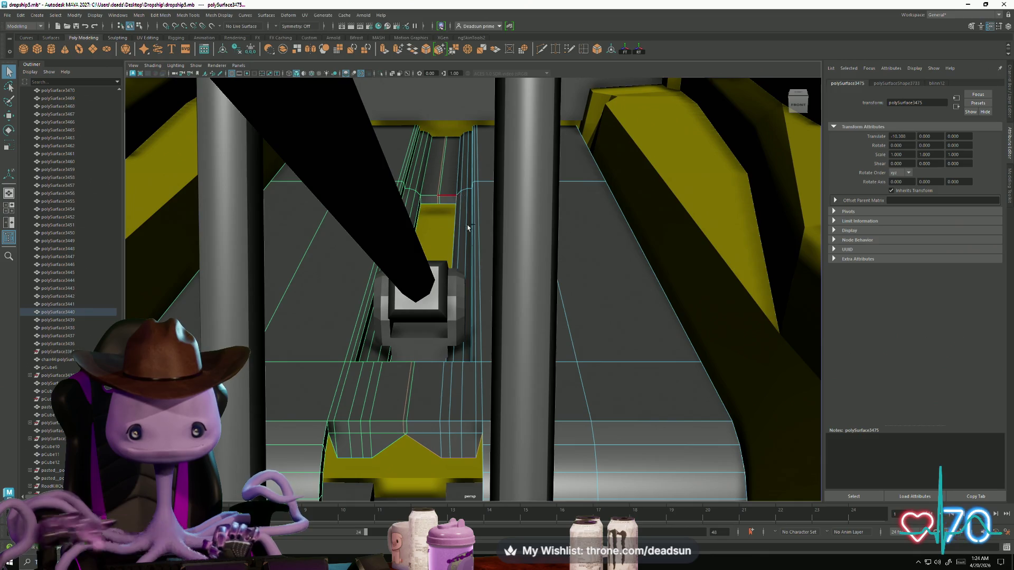
left_click_drag(468, 228, 444, 311, "alt")
key("w")
mouse_move(443, 311)
right_mouse_down("alt")
mouse_move(230, 257)
mouse_move(317, 317)
right_mouse_up("alt")
mouse_move(317, 317)
left_mouse_down("alt")
mouse_move(362, 350)
mouse_move(362, 363)
mouse_move(322, 257)
mouse_move(338, 248)
left_mouse_up("alt")
right_click_drag(339, 248, 498, 317, "alt")
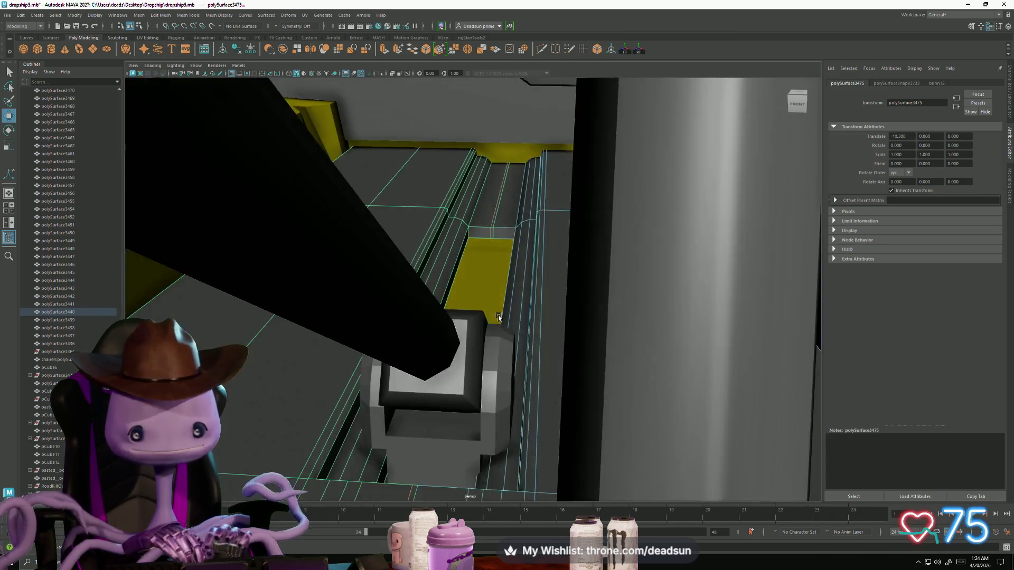
left_click_drag(498, 317, 487, 218, "alt")
right_click_drag(454, 213, 401, 210, "ctrl")
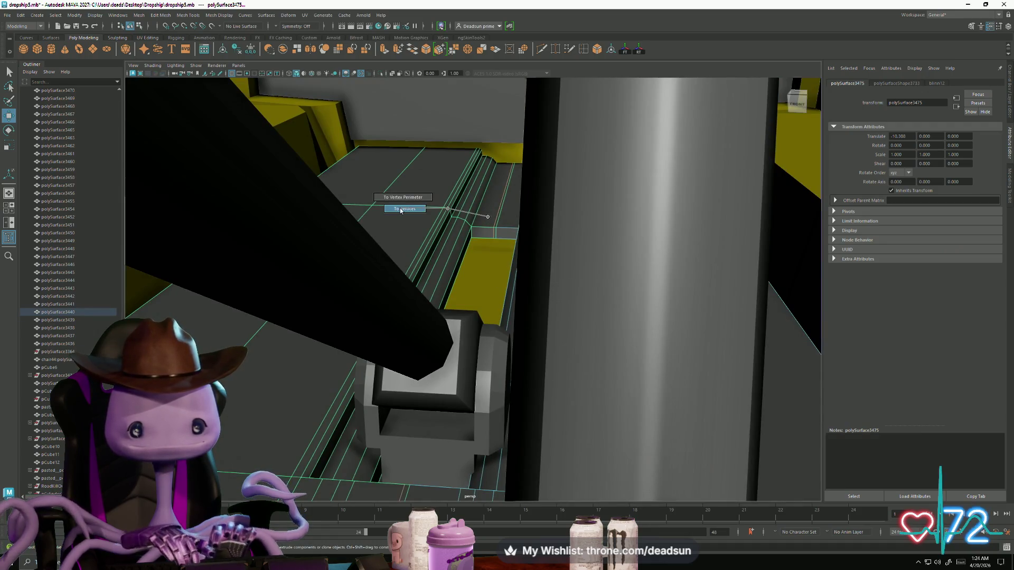
Marquee a middle column of vertices on the first strip piece, then clear the selection.
mouse_move(401, 210)
left_mouse_down("alt")
mouse_move(580, 301)
mouse_move(469, 300)
mouse_move(380, 336)
left_mouse_up("alt")
key("F8")
mouse_move(380, 321)
right_mouse_down()
mouse_move(382, 336)
mouse_move(352, 318)
right_mouse_up()
mouse_move(353, 318)
left_mouse_down("alt")
mouse_move(355, 328)
mouse_move(391, 317)
mouse_move(403, 295)
mouse_move(397, 266)
left_mouse_up("alt")
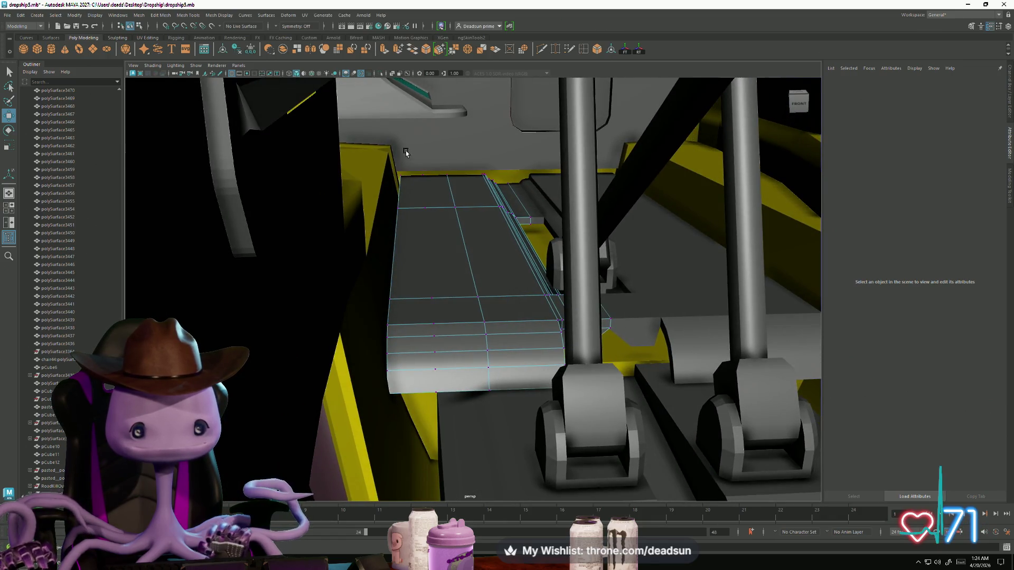
mouse_move(406, 154)
left_mouse_down()
mouse_move(476, 418)
mouse_move(369, 427)
mouse_move(391, 418)
left_mouse_up()
left_click(393, 415)
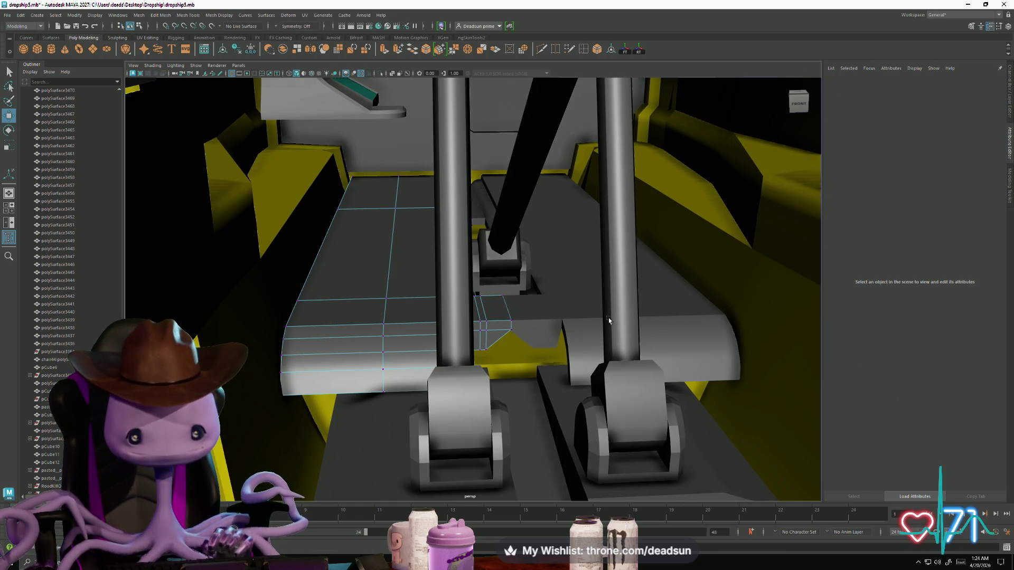
Select the polySurface3440 floor piece and box-select a column of its vertices.
key("F8")
left_click_drag(609, 321, 580, 305, "alt")
right_click_drag(580, 305, 559, 305)
mouse_move(566, 306)
left_mouse_down("alt")
mouse_move(589, 301)
mouse_move(537, 316)
left_mouse_up("alt")
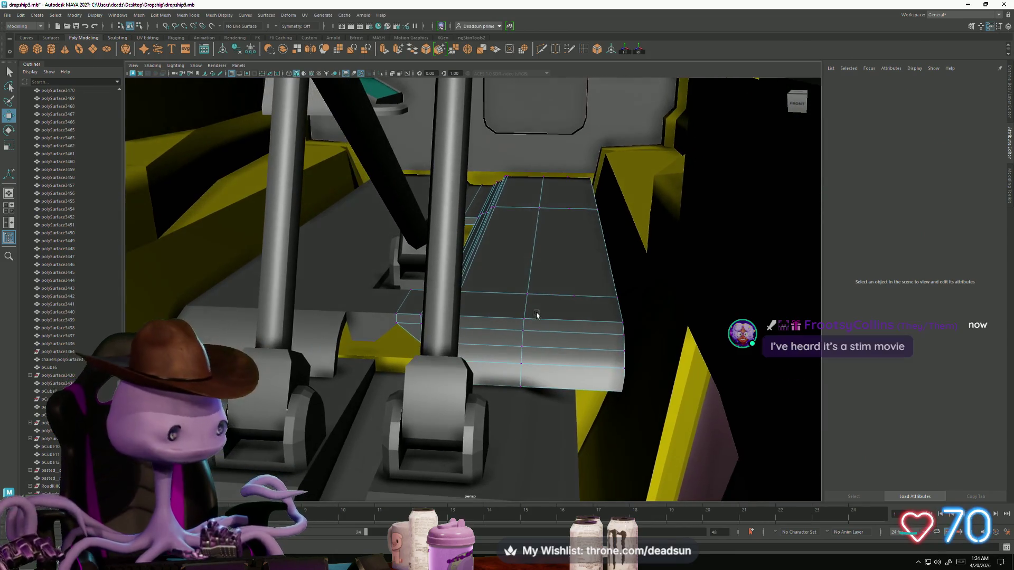
left_click_drag(529, 183, 583, 447)
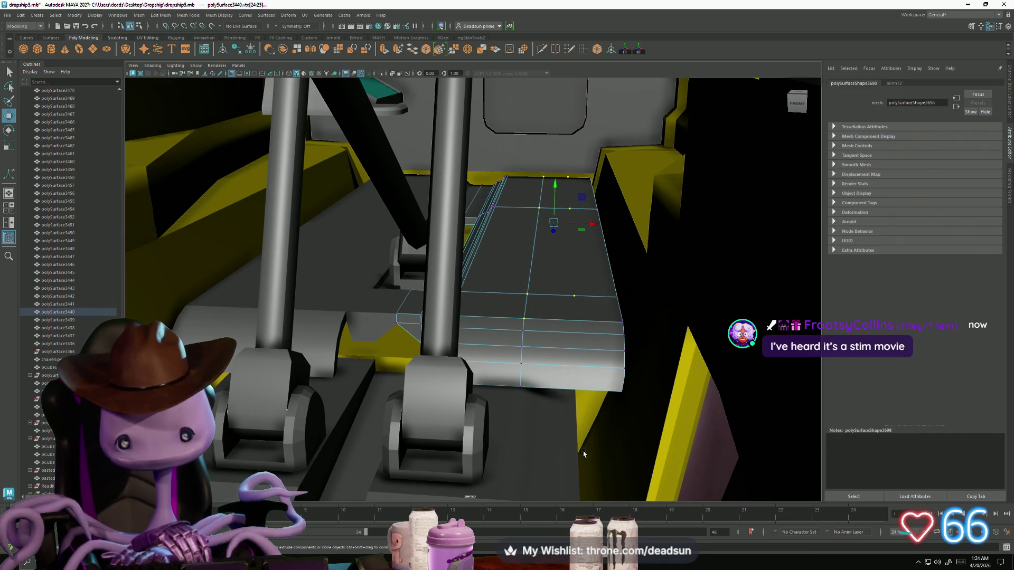
Select the cockpit interior together with the polySurface3440 floor piece and bring up the Mesh menu.
left_click(584, 453)
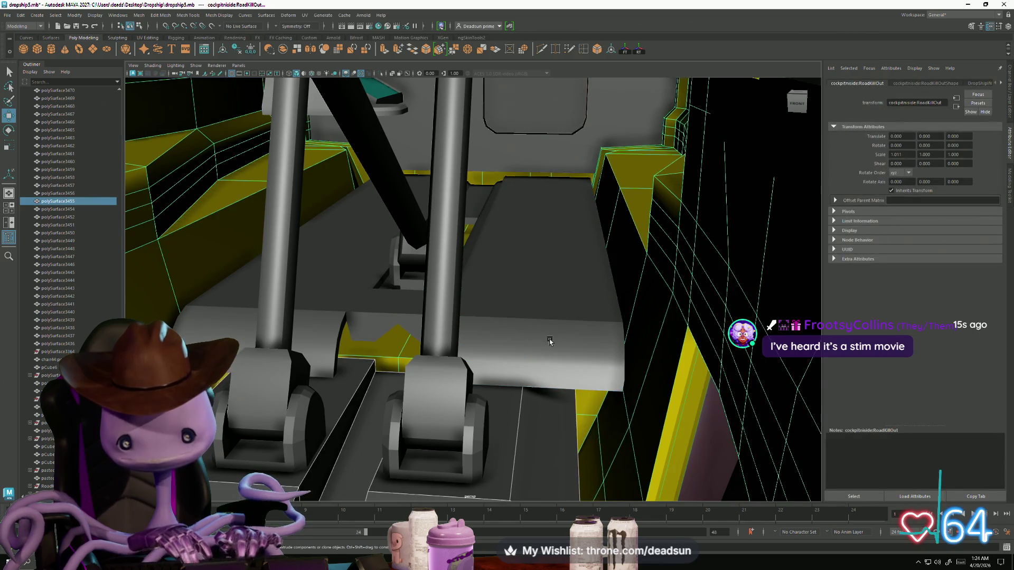
left_click(550, 341)
mouse_move(550, 320)
right_mouse_down()
mouse_move(516, 332)
mouse_move(512, 321)
mouse_move(564, 320)
mouse_move(518, 312)
right_mouse_up()
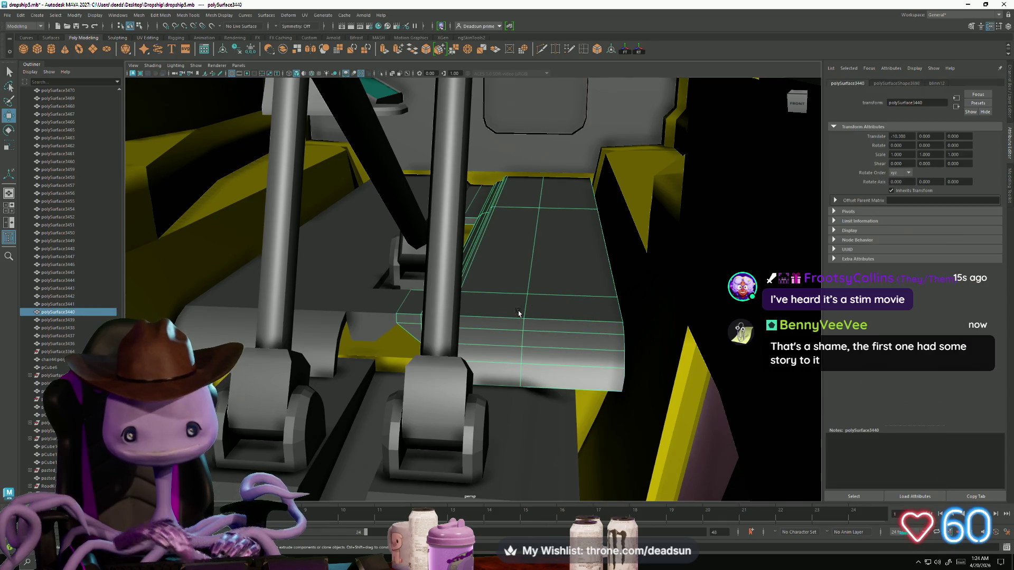
left_click(357, 354)
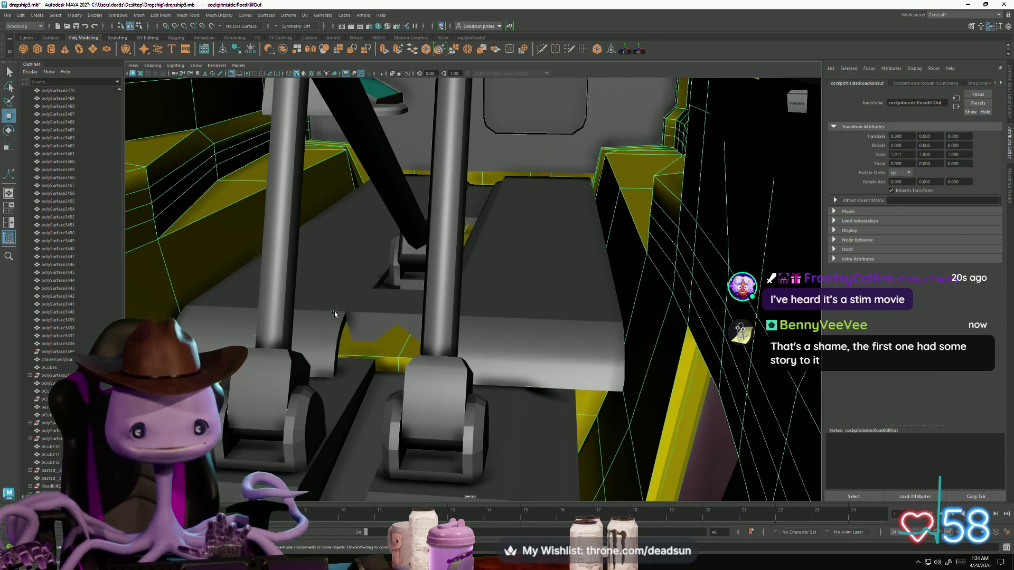
left_click(515, 324)
mouse_move(515, 326)
left_mouse_down("alt")
mouse_move(528, 442)
mouse_move(460, 400)
left_mouse_up("alt")
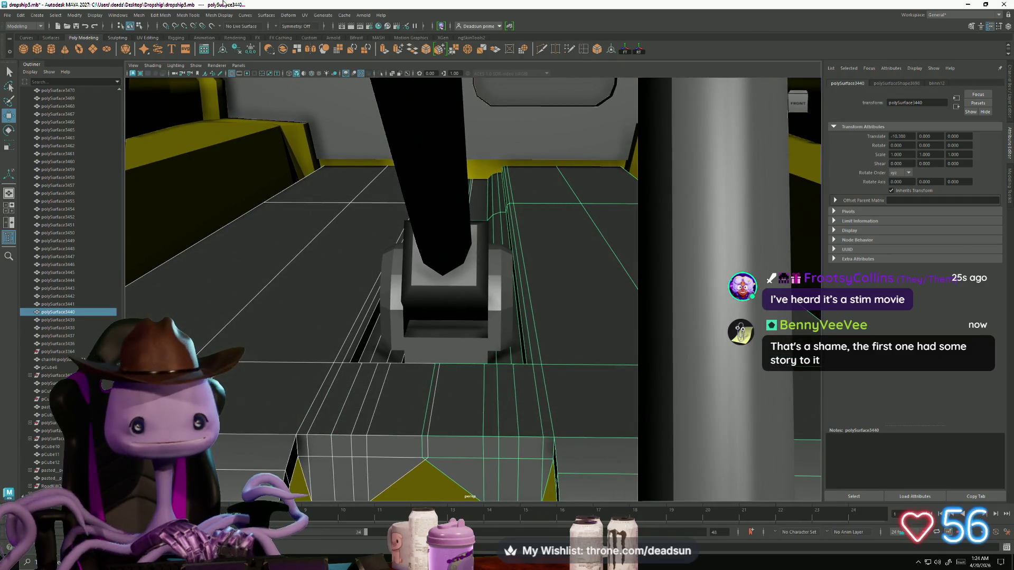
left_click(139, 15)
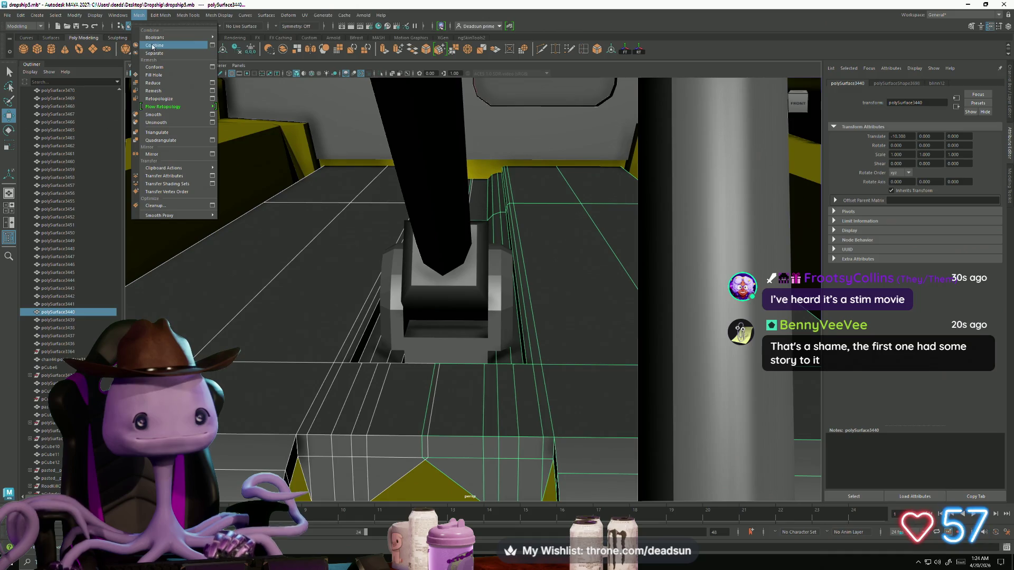
Combine the selected floor pieces into one mesh and pick an edge at the notched end.
left_click(154, 45)
mouse_move(457, 320)
right_mouse_down()
mouse_move(457, 372)
mouse_move(458, 299)
right_mouse_up()
left_click(417, 468)
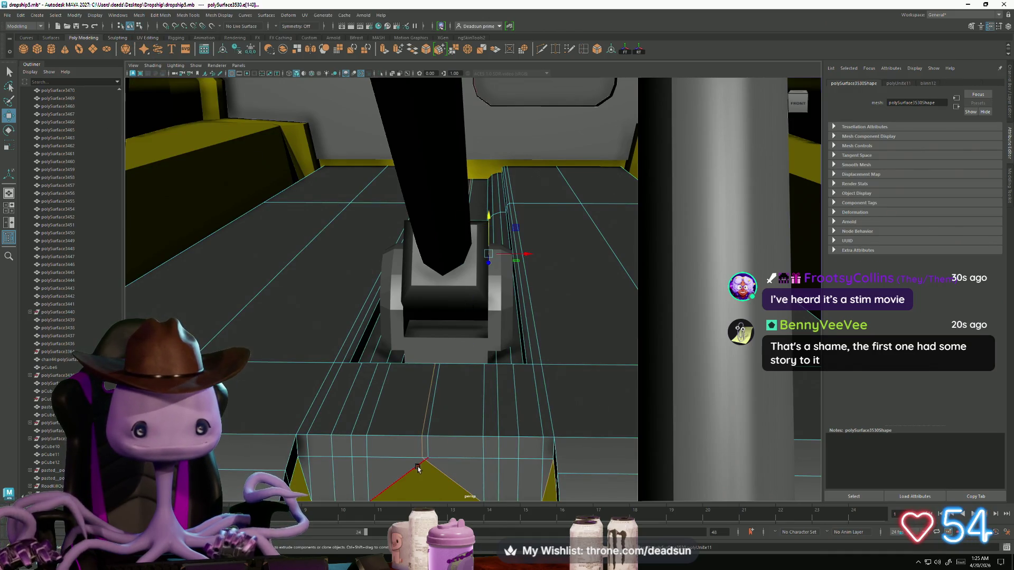
left_click(451, 459)
mouse_move(450, 459)
left_mouse_down("alt")
mouse_move(426, 341)
mouse_move(573, 355)
mouse_move(549, 369)
mouse_move(445, 324)
mouse_move(479, 368)
mouse_move(483, 357)
left_mouse_up("alt")
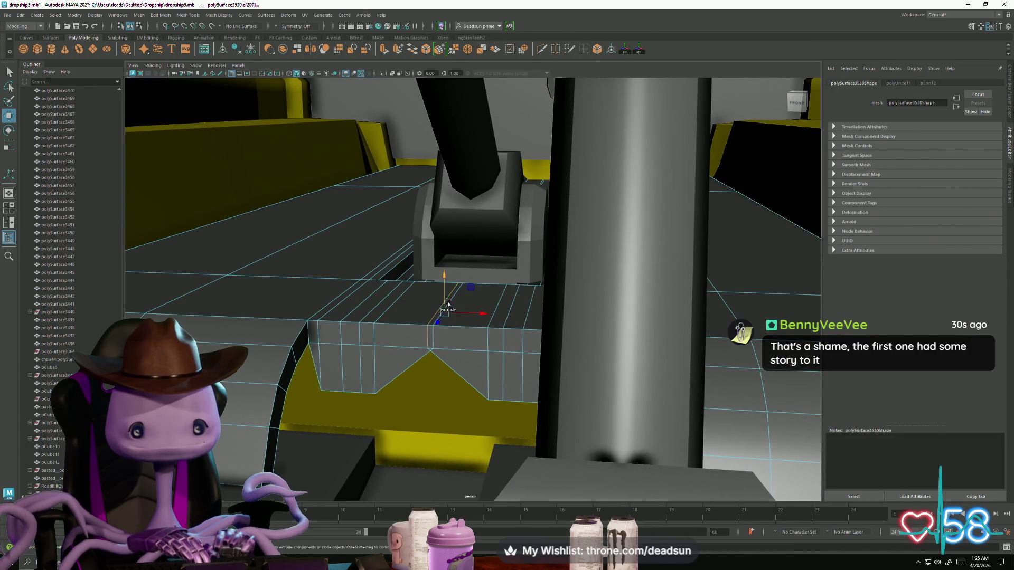
Select the horizontal strip-end edges at the notch and convert them to vertices.
left_click(452, 321)
left_click(461, 293)
mouse_move(462, 294)
left_mouse_down("alt")
mouse_move(468, 317)
mouse_move(392, 335)
mouse_move(298, 305)
mouse_move(385, 414)
left_mouse_up("alt")
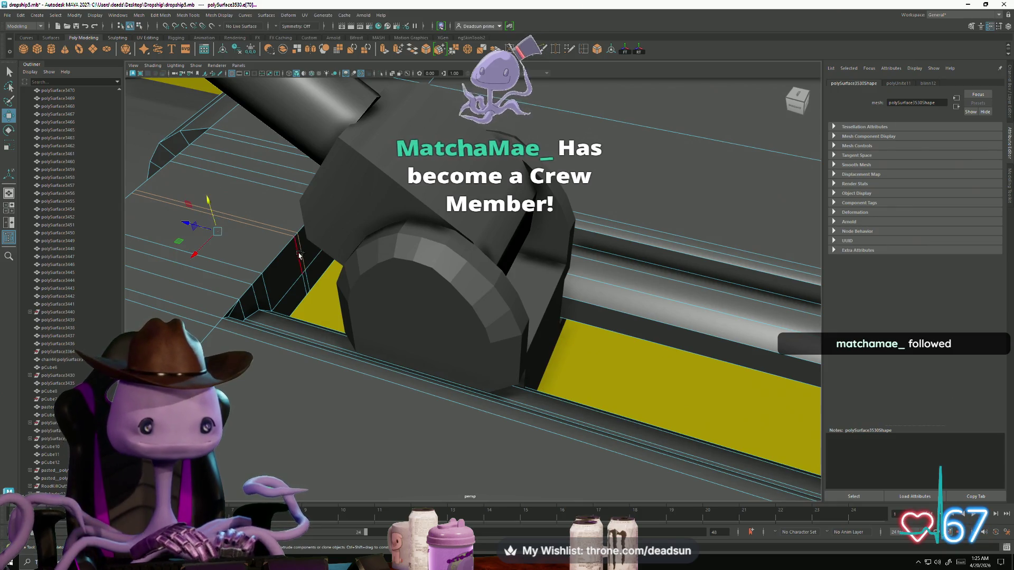
mouse_move(316, 283)
left_mouse_down("alt")
mouse_move(439, 344)
mouse_move(462, 362)
mouse_move(448, 382)
mouse_move(457, 360)
left_mouse_up("alt")
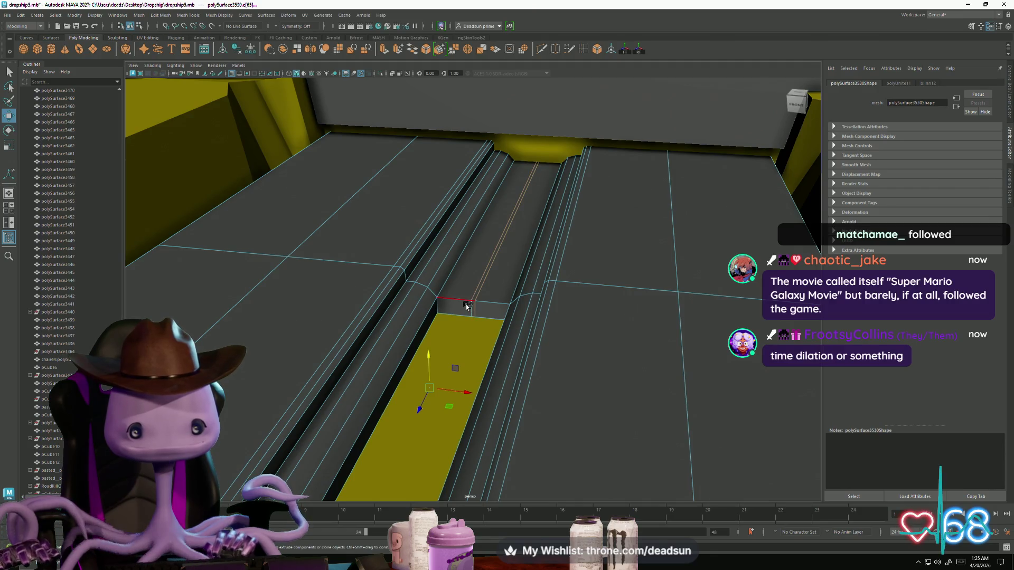
key("r")
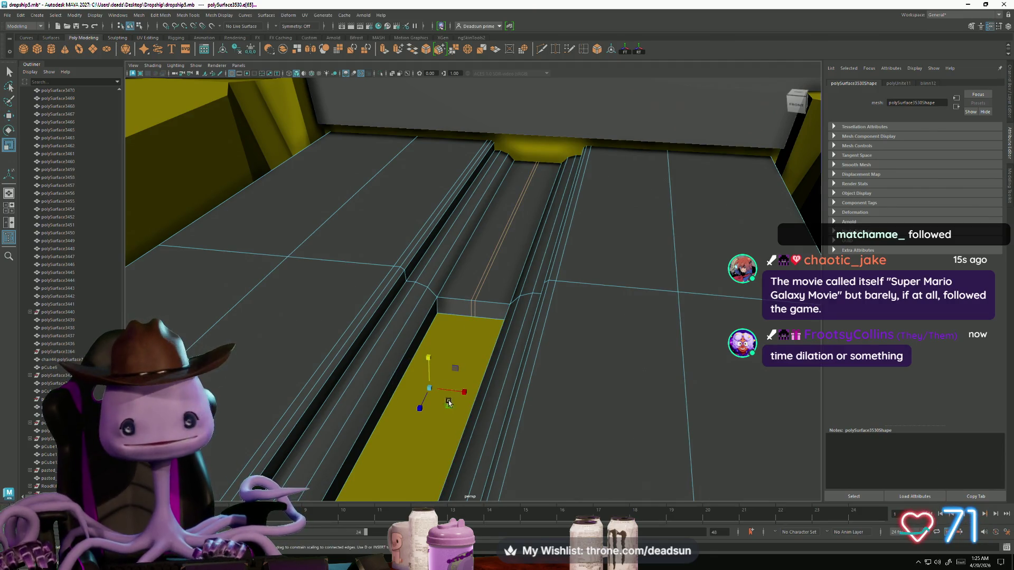
mouse_move(262, 368)
left_mouse_down("alt")
mouse_move(496, 363)
mouse_move(465, 374)
left_mouse_up("alt")
right_click_drag(446, 361, 363, 358, "ctrl")
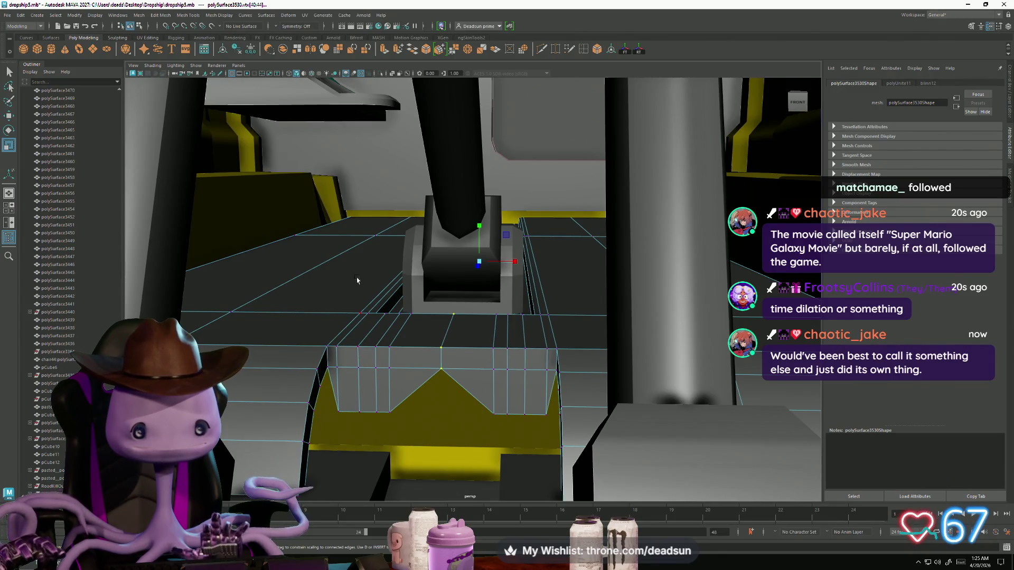
Merge the notch vertices, welding the V-shaped edges onto one bottom vertex.
left_click(454, 50)
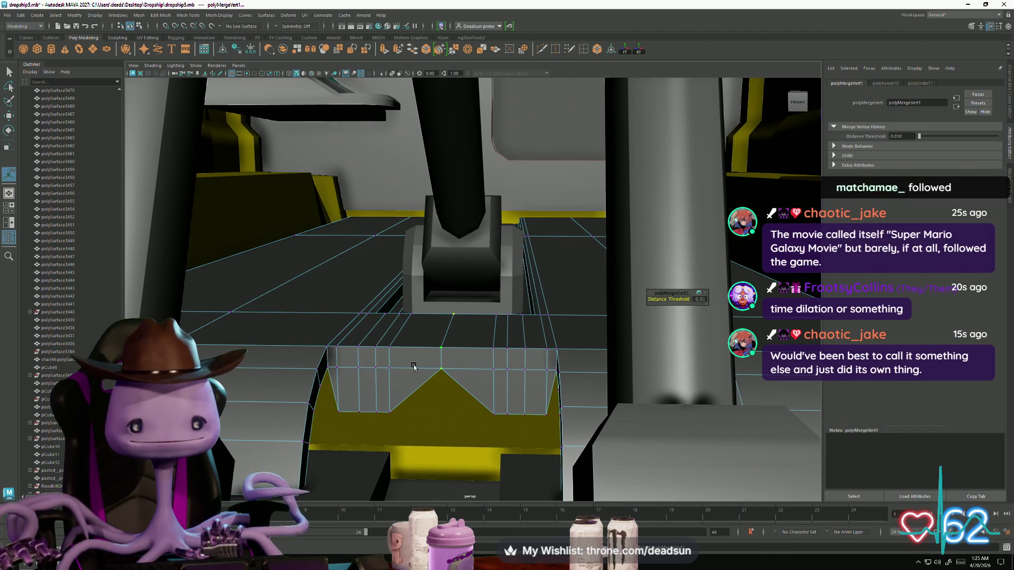
left_click(392, 414)
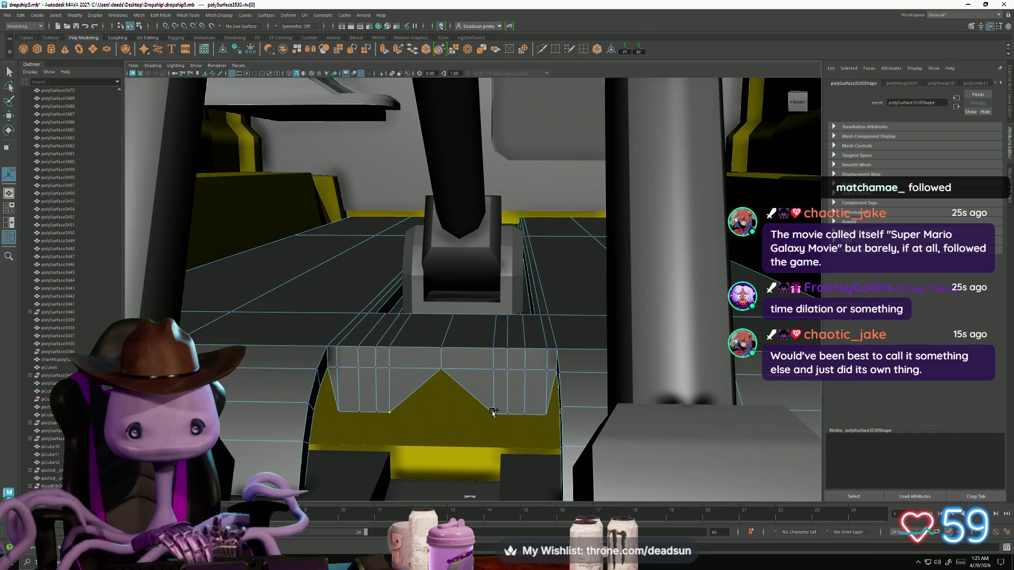
mouse_move(493, 412)
left_mouse_down()
mouse_move(430, 426)
mouse_move(437, 415)
mouse_move(417, 419)
mouse_move(421, 400)
left_mouse_up()
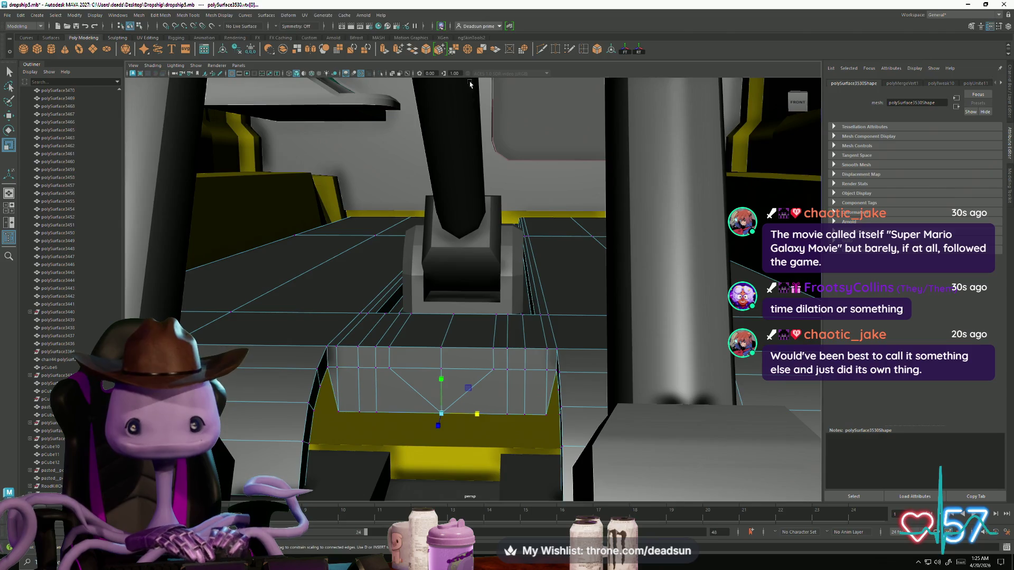
left_click(453, 51)
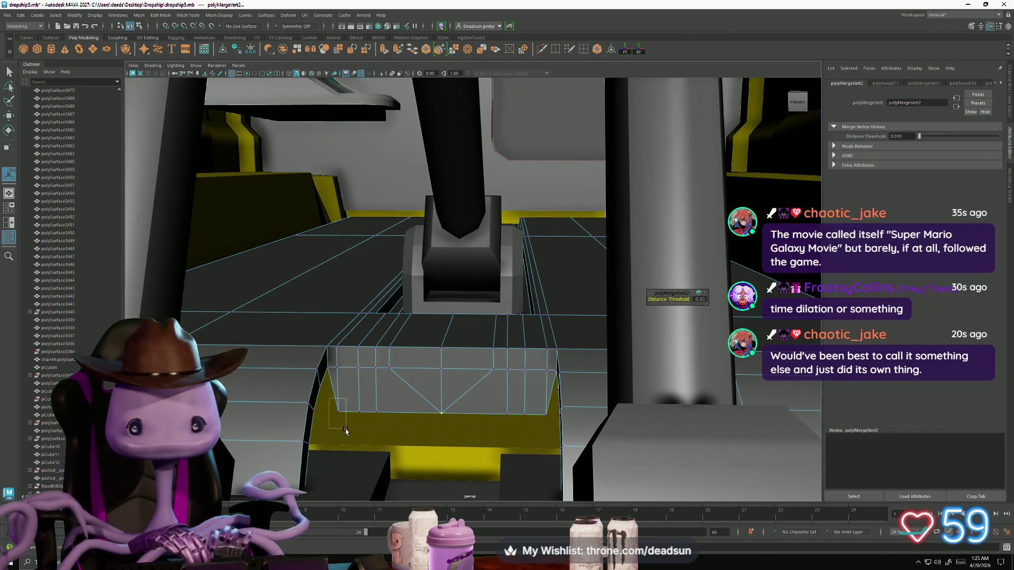
key("r")
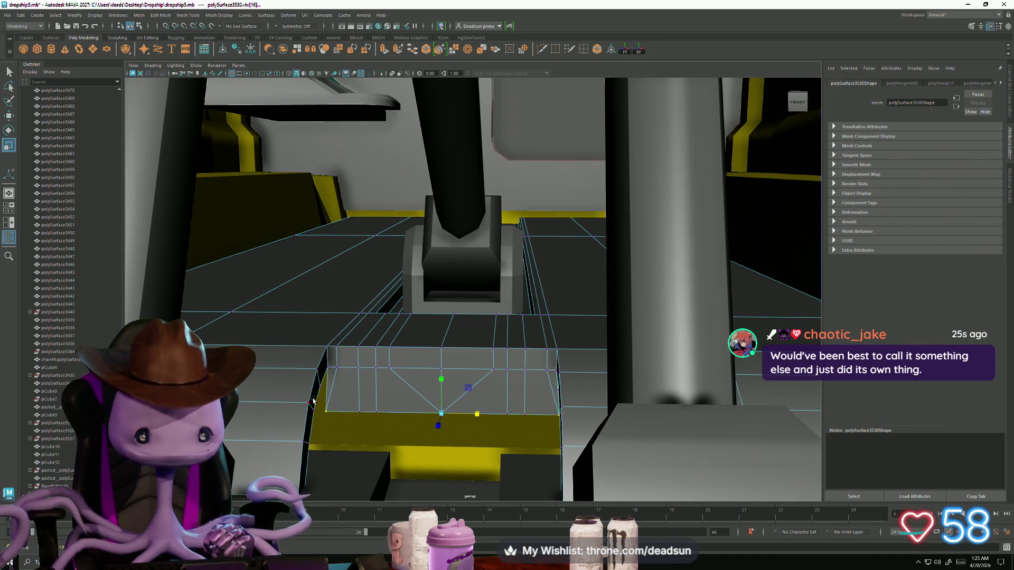
Frame the two bottom corner vertices, slide them left along the edge, and pull one onto the lower edge.
left_click(313, 402)
left_click_drag(557, 442, 681, 378, "alt")
left_click_drag(718, 457, 522, 414, "alt")
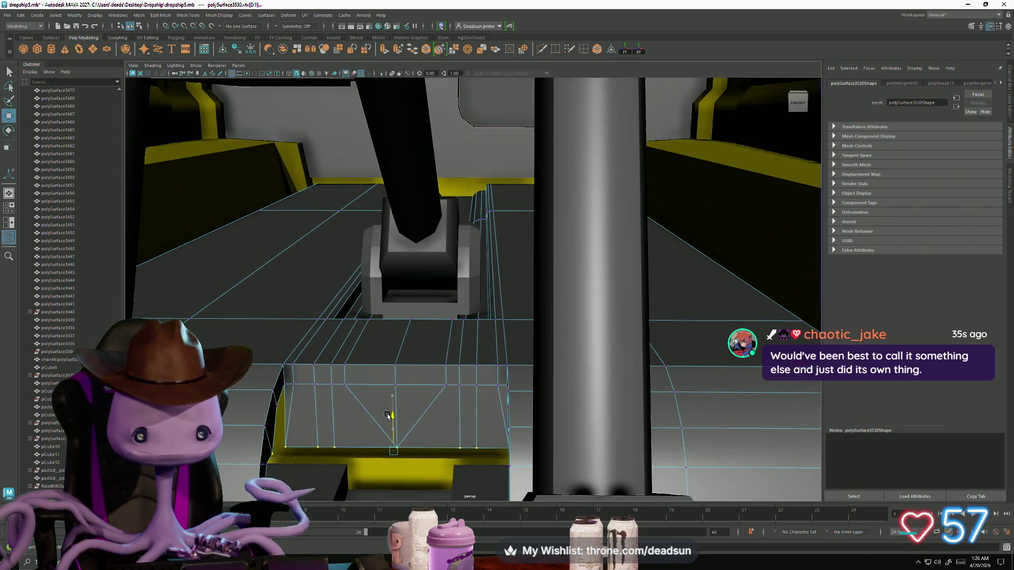
key("f")
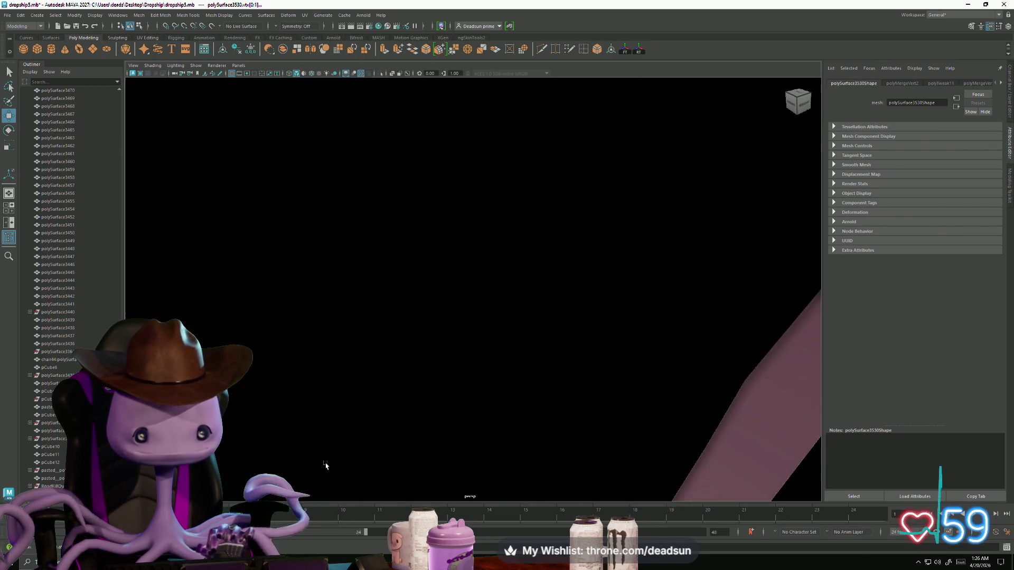
scroll(357, 400, "down", 2)
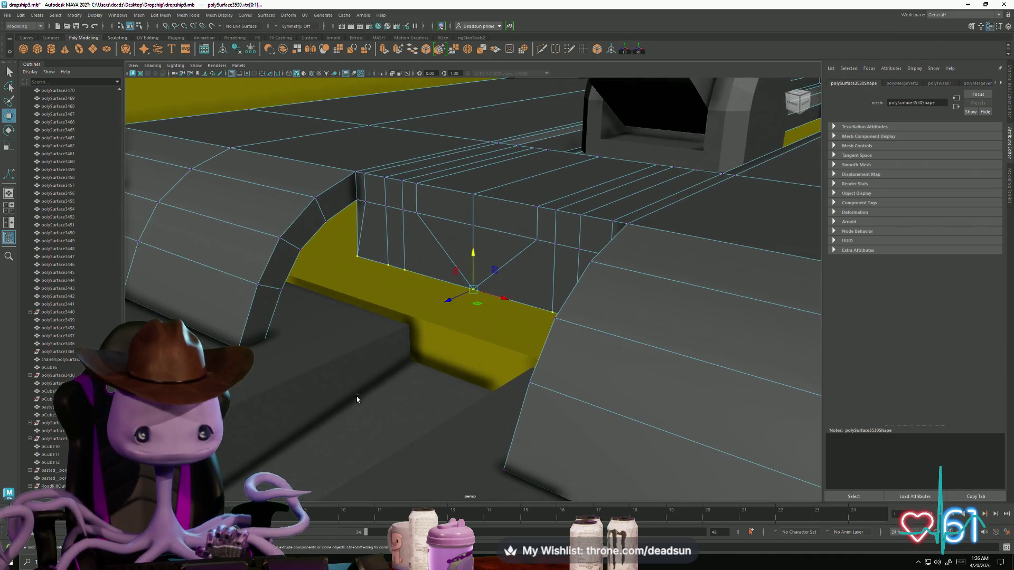
left_click_drag(449, 300, 435, 313)
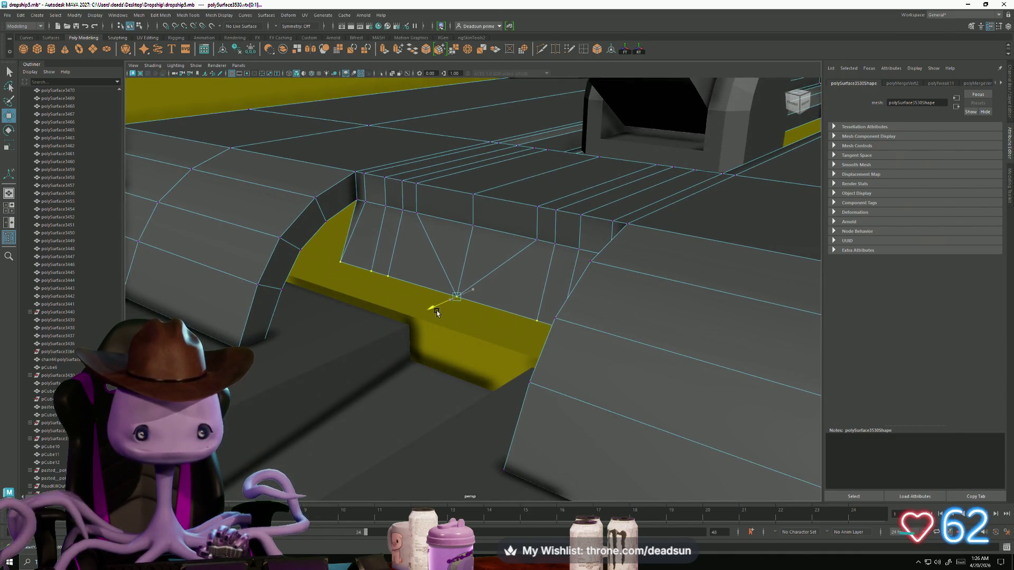
mouse_move(460, 260)
left_mouse_down()
mouse_move(443, 353)
mouse_move(410, 378)
mouse_move(430, 389)
mouse_move(428, 404)
mouse_move(331, 328)
left_mouse_up()
right_click_drag(359, 270, 385, 259)
Return to object mode, deselect everything, and orbit around the full dropship from several angles.
key("f")
left_click(254, 307)
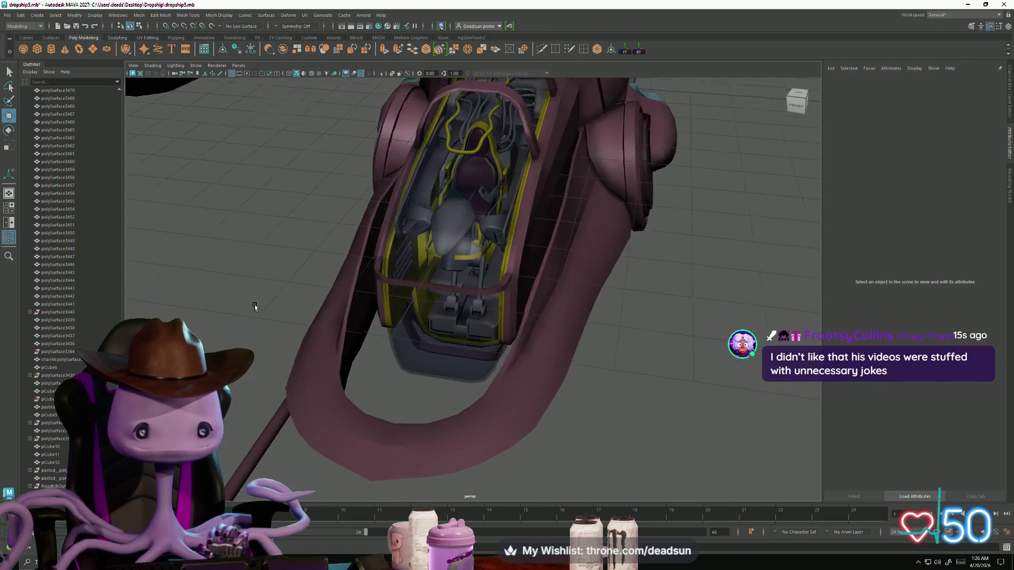
mouse_move(254, 307)
left_mouse_down("alt")
mouse_move(279, 324)
mouse_move(268, 316)
left_mouse_up("alt")
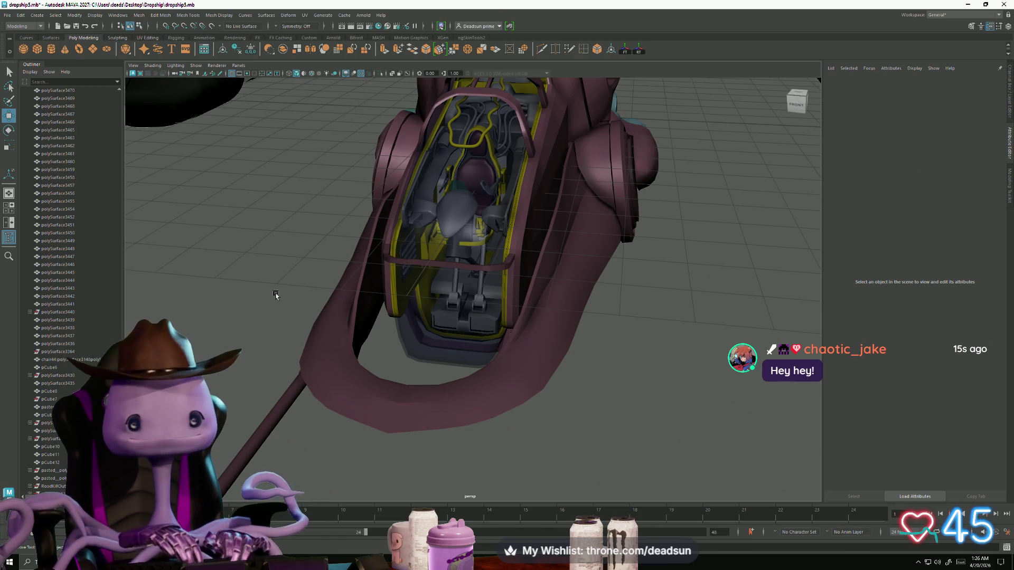
scroll(275, 295, "up", 5)
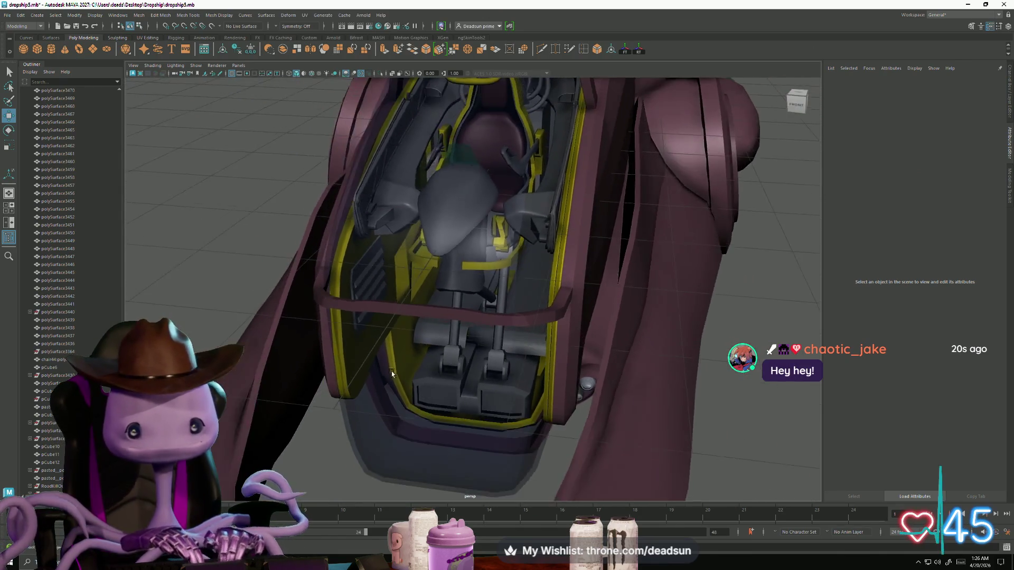
mouse_move(392, 371)
left_mouse_down("alt")
mouse_move(389, 343)
mouse_move(436, 407)
mouse_move(435, 369)
mouse_move(459, 376)
mouse_move(459, 404)
mouse_move(408, 371)
mouse_move(414, 355)
mouse_move(403, 370)
mouse_move(407, 415)
mouse_move(404, 382)
mouse_move(528, 387)
mouse_move(524, 420)
mouse_move(429, 378)
mouse_move(445, 396)
mouse_move(509, 399)
mouse_move(436, 389)
mouse_move(445, 392)
mouse_move(432, 379)
mouse_move(408, 392)
mouse_move(405, 369)
mouse_move(423, 429)
mouse_move(455, 429)
left_mouse_up("alt")
scroll(431, 379, "down", 10)
right_click_drag(447, 414, 455, 417, "alt")
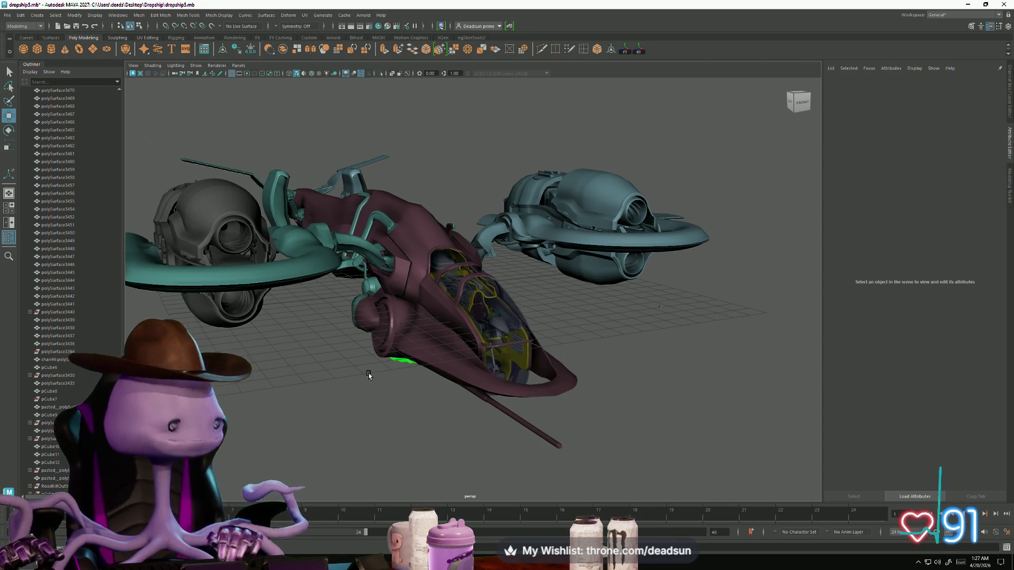
mouse_move(392, 378)
left_mouse_down("alt")
mouse_move(427, 370)
mouse_move(445, 417)
mouse_move(391, 408)
mouse_move(401, 411)
left_mouse_up("alt")
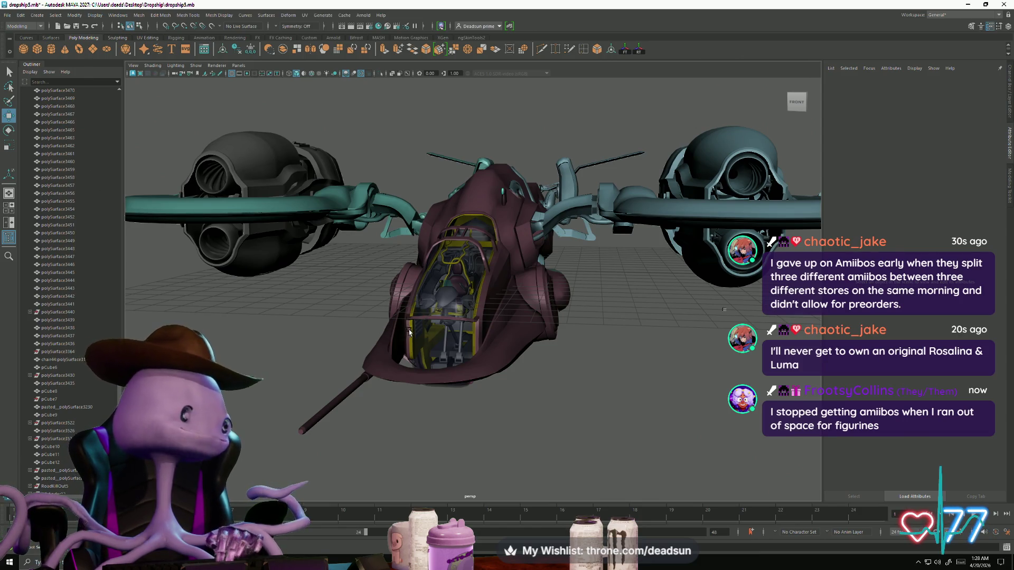
mouse_move(449, 308)
left_mouse_down("alt")
mouse_move(606, 325)
mouse_move(368, 336)
mouse_move(405, 367)
mouse_move(296, 370)
mouse_move(569, 394)
mouse_move(490, 373)
left_mouse_up("alt")
scroll(605, 325, "down", 10)
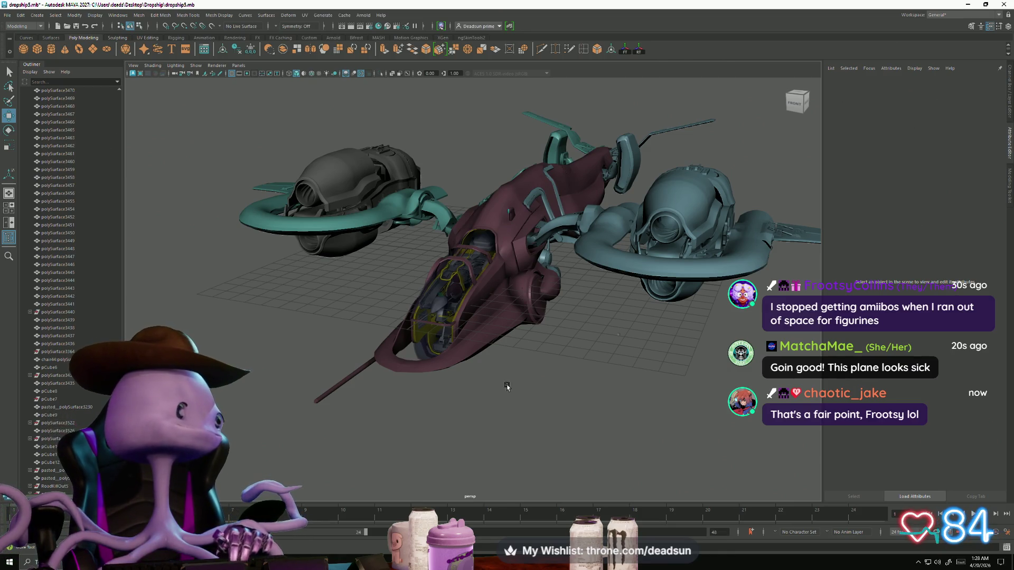
Zoom into and pan around the ecgaeag.jpg spaceship reference image, then return to Maya.
key("alt+Tab")
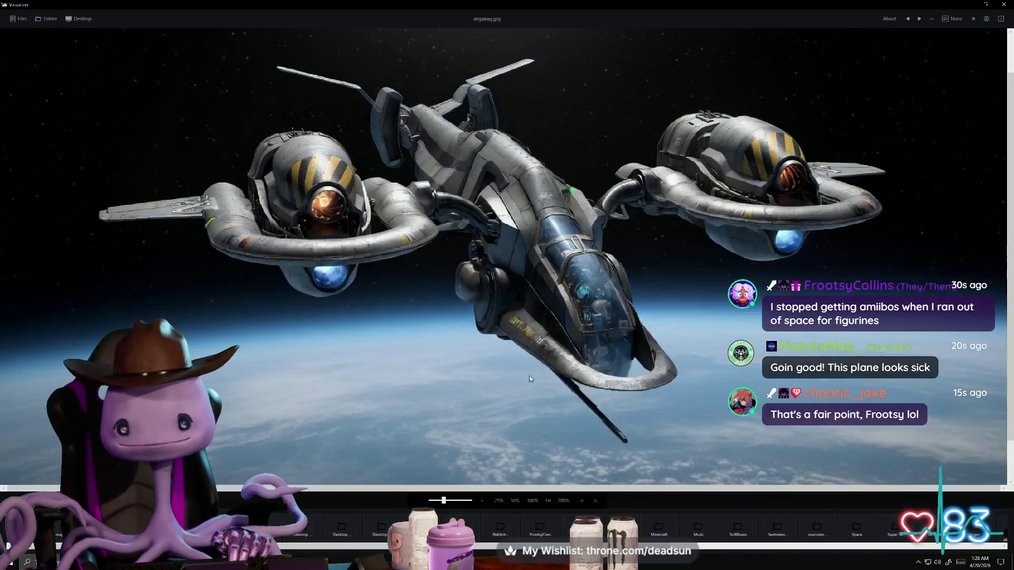
scroll(530, 376, "up", 1)
left_click_drag(575, 377, 478, 364)
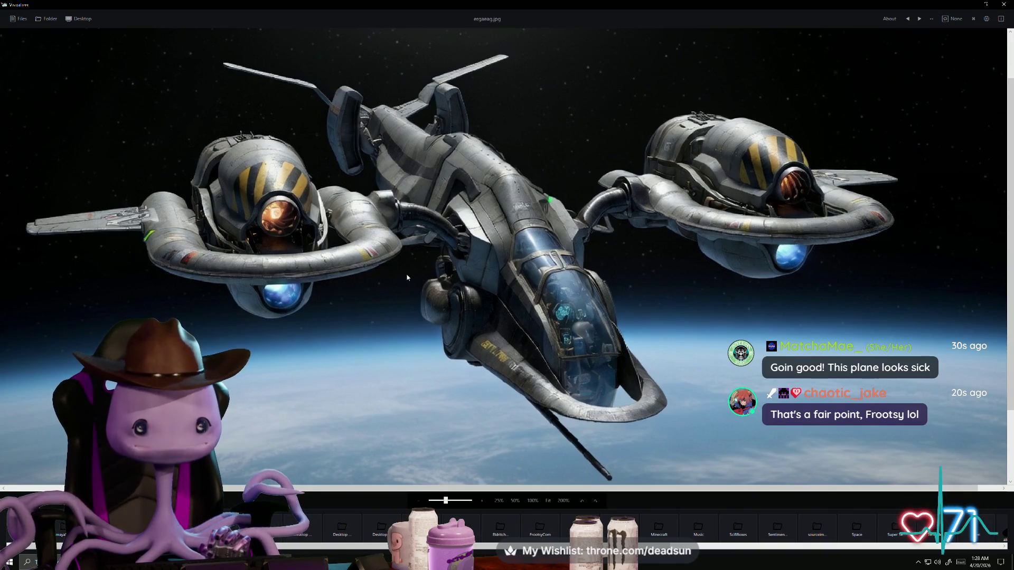
scroll(395, 277, "down", 1)
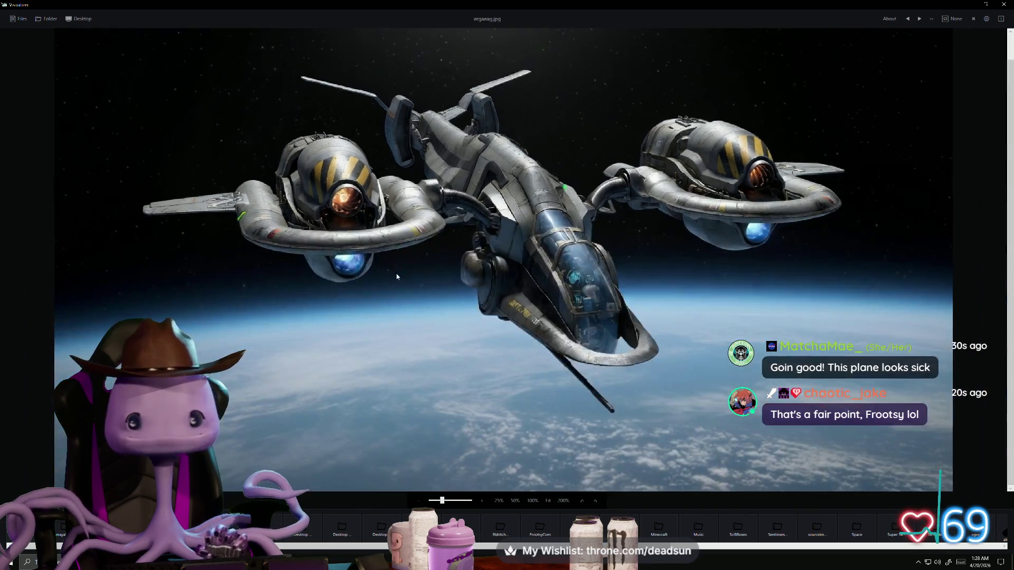
key("alt+Tab")
Orbit and zoom into the cockpit interior until the seat and its yellow side pieces face the camera.
mouse_move(398, 283)
left_mouse_down("alt")
mouse_move(453, 312)
mouse_move(529, 320)
left_mouse_up("alt")
scroll(529, 319, "up", 5)
scroll(529, 319, "up", 5)
mouse_move(549, 390)
left_mouse_down("alt")
mouse_move(596, 404)
mouse_move(587, 414)
left_mouse_up("alt")
scroll(596, 404, "down", 5)
scroll(586, 414, "up", 5)
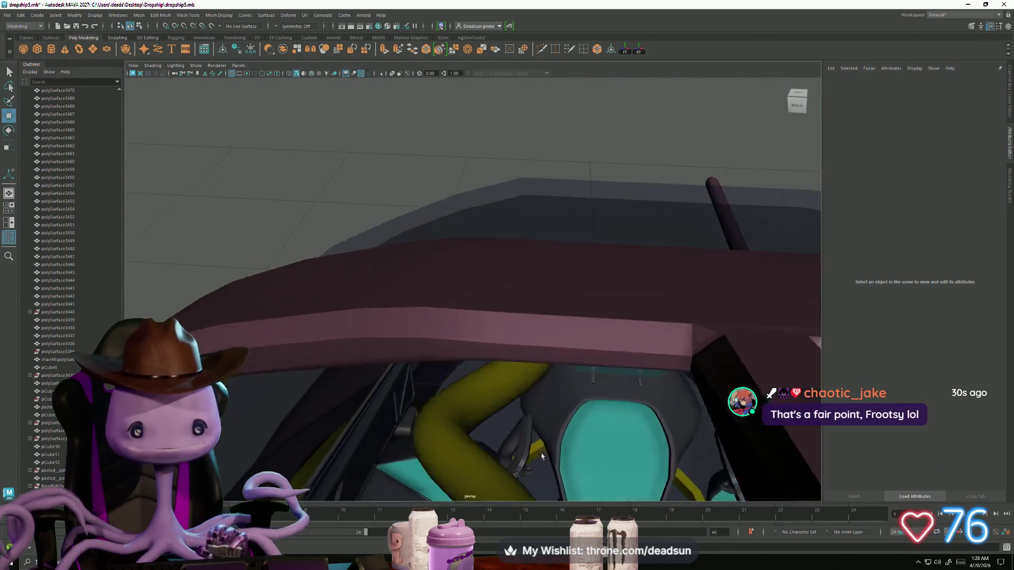
scroll(482, 287, "down", 5)
mouse_move(482, 288)
left_mouse_down("alt")
mouse_move(466, 262)
mouse_move(482, 259)
mouse_move(481, 278)
left_mouse_up("alt")
scroll(481, 278, "down", 2)
scroll(457, 314, "up", 5)
scroll(457, 314, "down", 6)
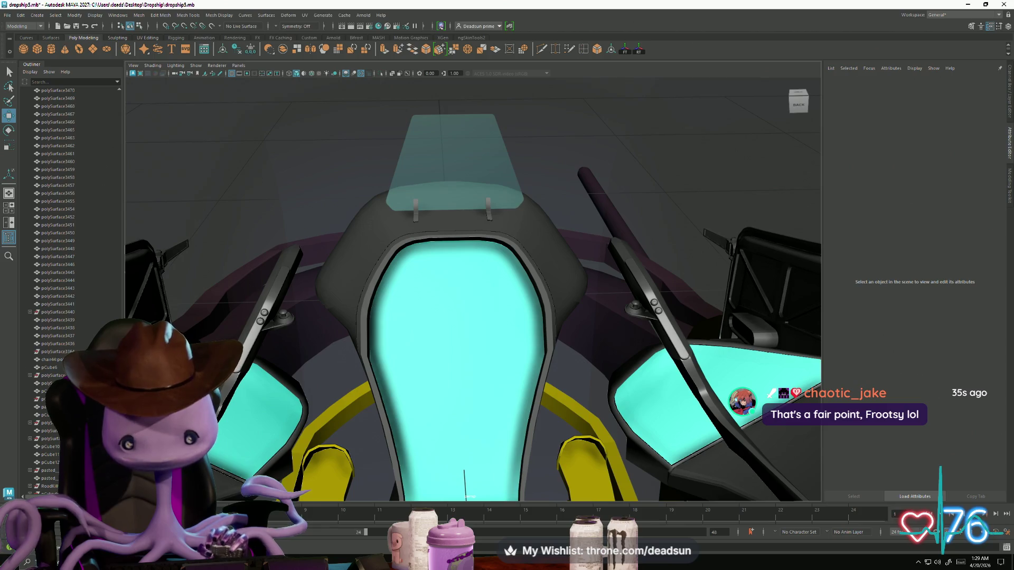
scroll(461, 335, "down", 2)
left_click_drag(533, 351, 535, 382, "alt")
scroll(528, 378, "up", 5)
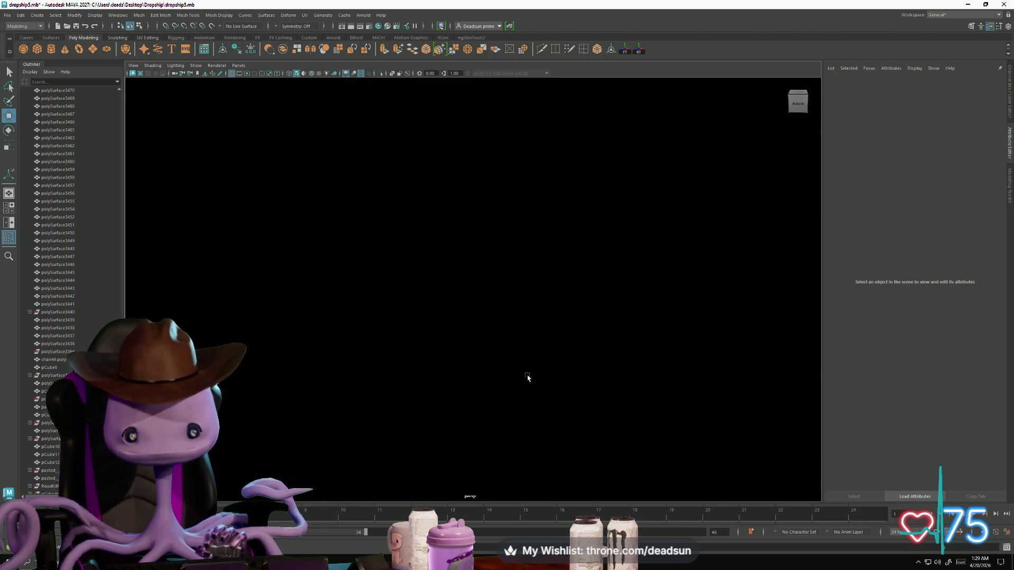
scroll(529, 381, "down", 5)
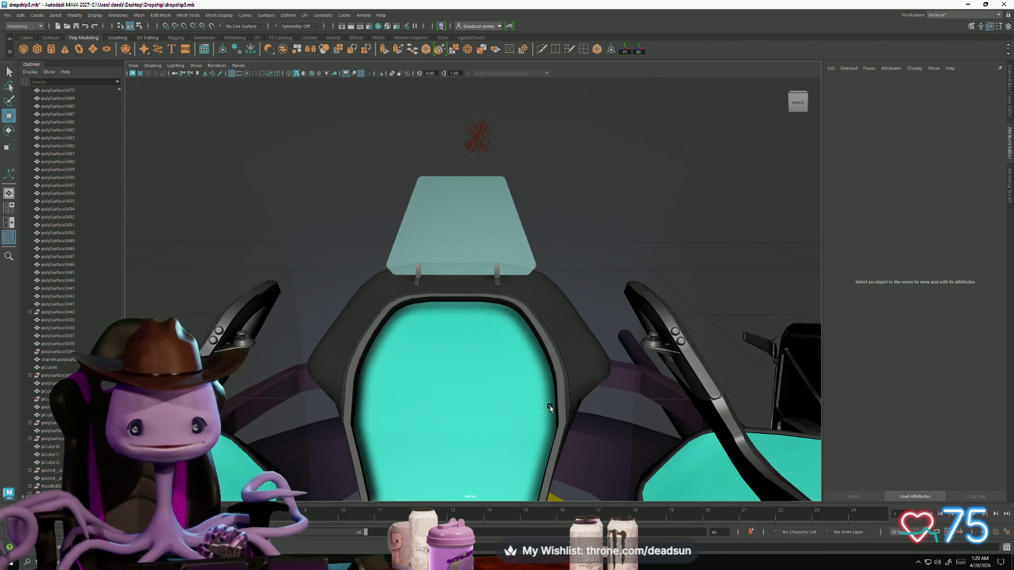
scroll(549, 405, "down", 2)
scroll(557, 440, "up", 5)
scroll(545, 423, "down", 6)
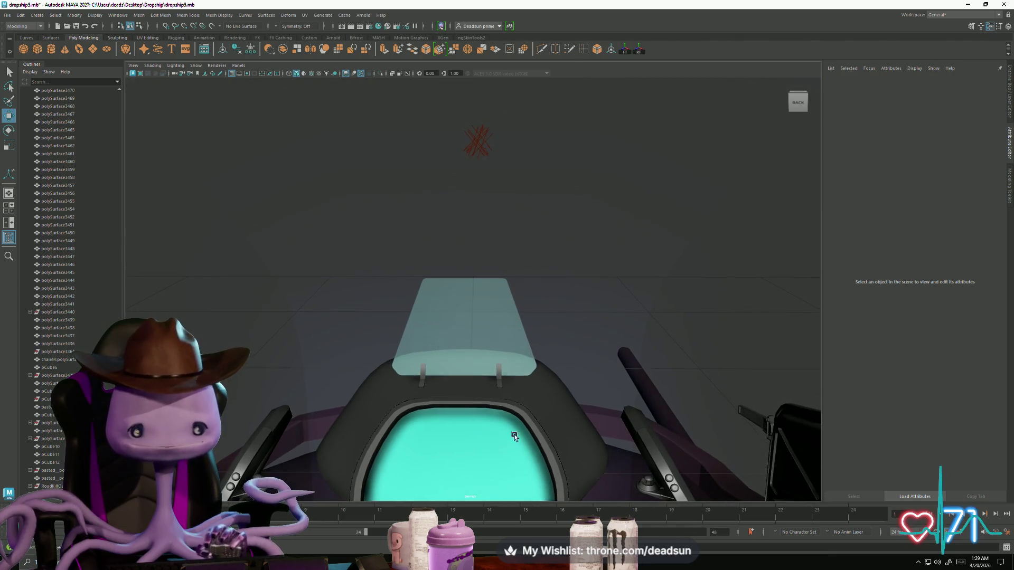
mouse_move(515, 436)
left_mouse_down("alt")
mouse_move(483, 398)
mouse_move(454, 408)
mouse_move(482, 451)
mouse_move(452, 448)
left_mouse_up("alt")
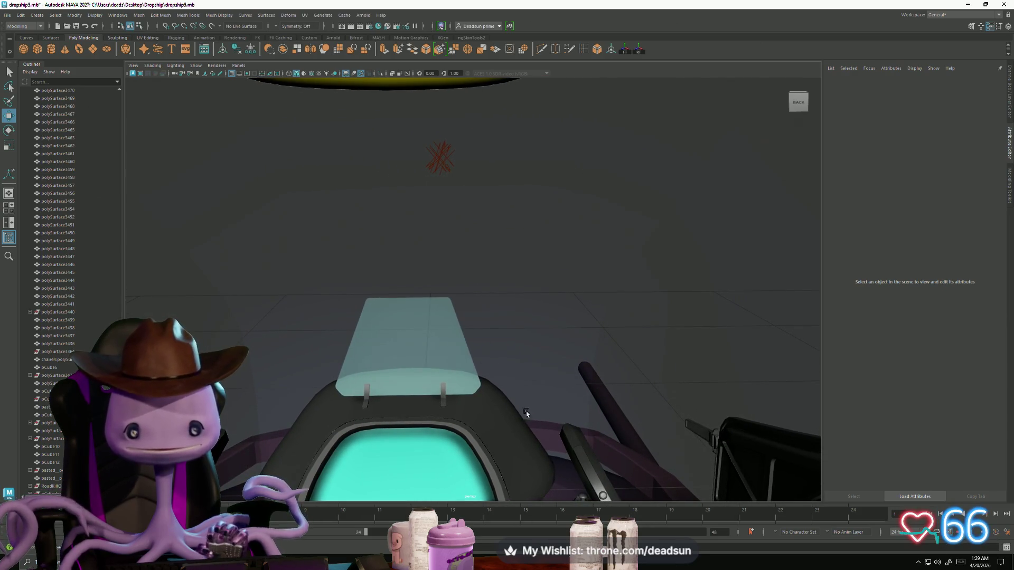
mouse_move(526, 411)
left_mouse_down("alt")
mouse_move(627, 377)
mouse_move(621, 368)
mouse_move(624, 430)
mouse_move(651, 339)
mouse_move(518, 376)
left_mouse_up("alt")
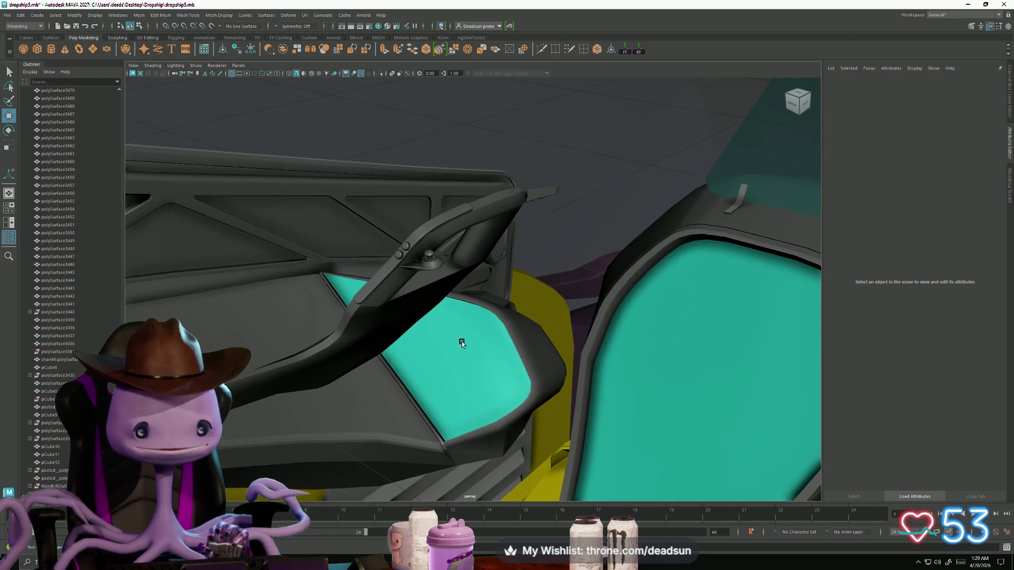
mouse_move(462, 343)
left_mouse_down("alt")
mouse_move(464, 380)
mouse_move(584, 380)
mouse_move(312, 361)
mouse_move(417, 395)
mouse_move(407, 410)
mouse_move(478, 380)
mouse_move(373, 355)
left_mouse_up("alt")
Select the left yellow armrest piece and orbit to an oblique top view of the cockpit.
left_click(387, 355)
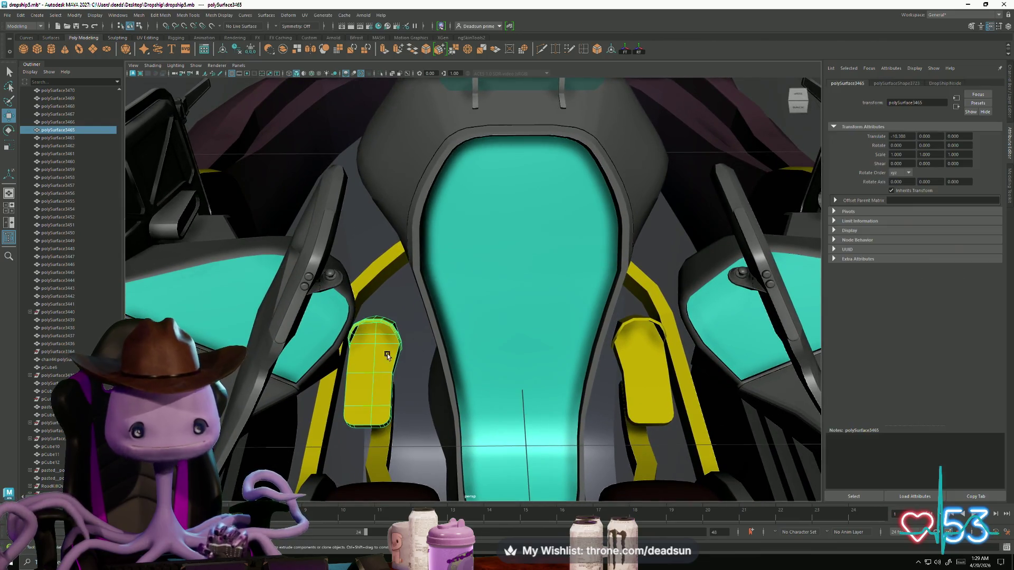
scroll(499, 441, "down", 10)
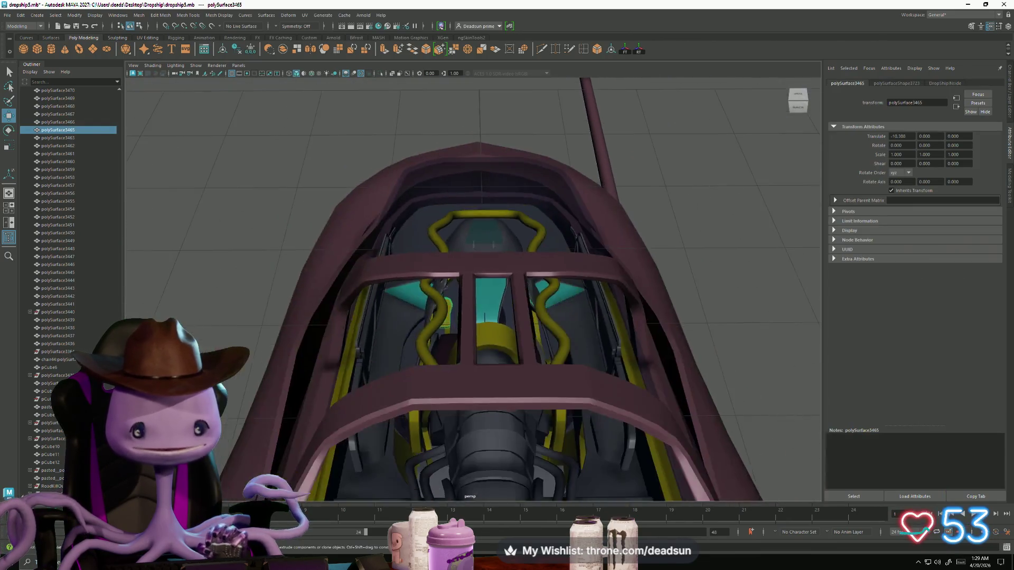
mouse_move(499, 441)
left_mouse_down("alt")
mouse_move(351, 367)
mouse_move(442, 362)
mouse_move(496, 392)
left_mouse_up("alt")
scroll(443, 363, "down", 5)
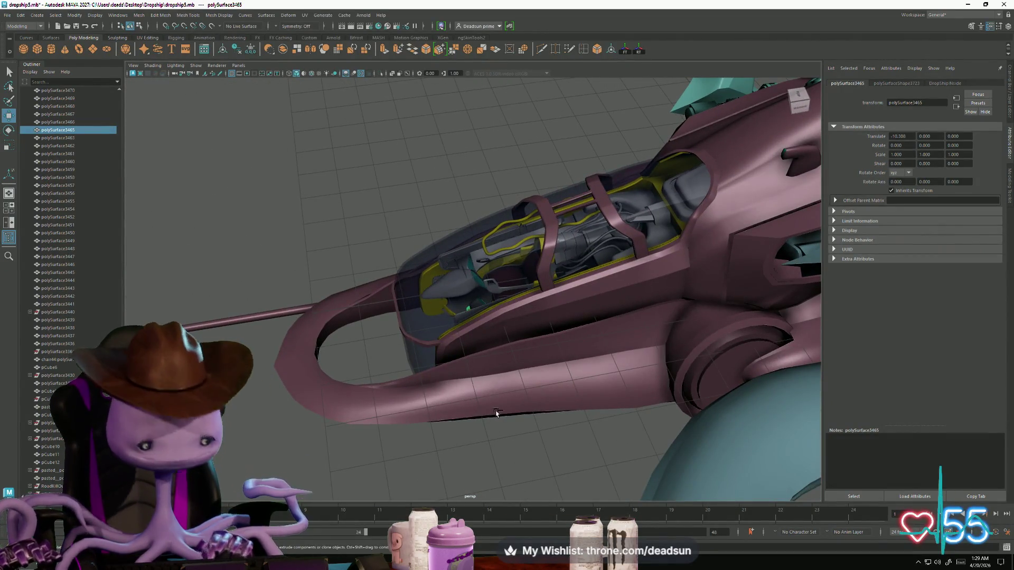
scroll(493, 411, "down", 8)
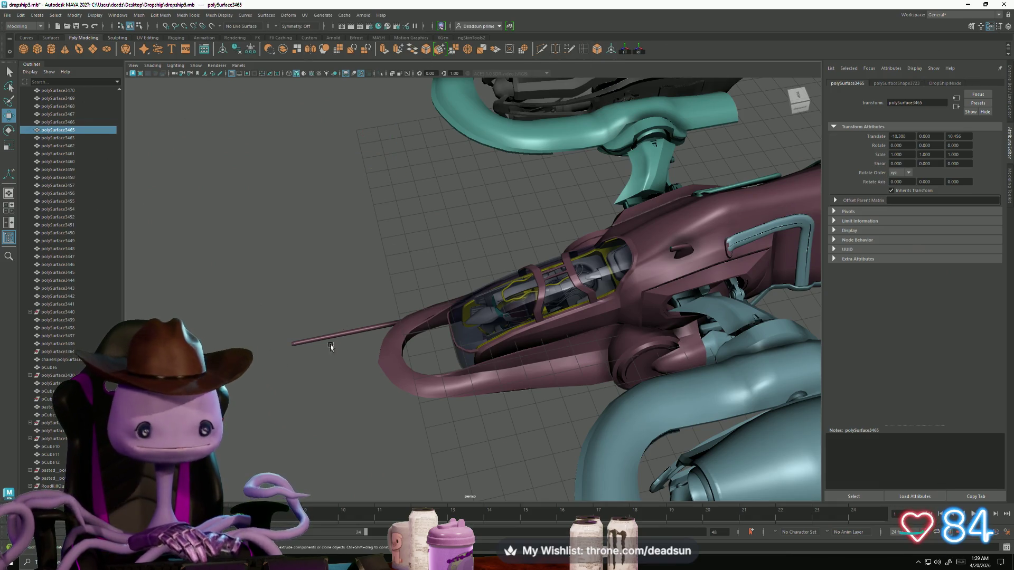
Isolate the armrest piece polySurface3465 and inspect it from behind, underneath and other sides.
key("ctrl+1")
mouse_move(330, 351)
left_mouse_down("alt")
mouse_move(376, 364)
mouse_move(370, 351)
left_mouse_up("alt")
scroll(363, 339, "down", 5)
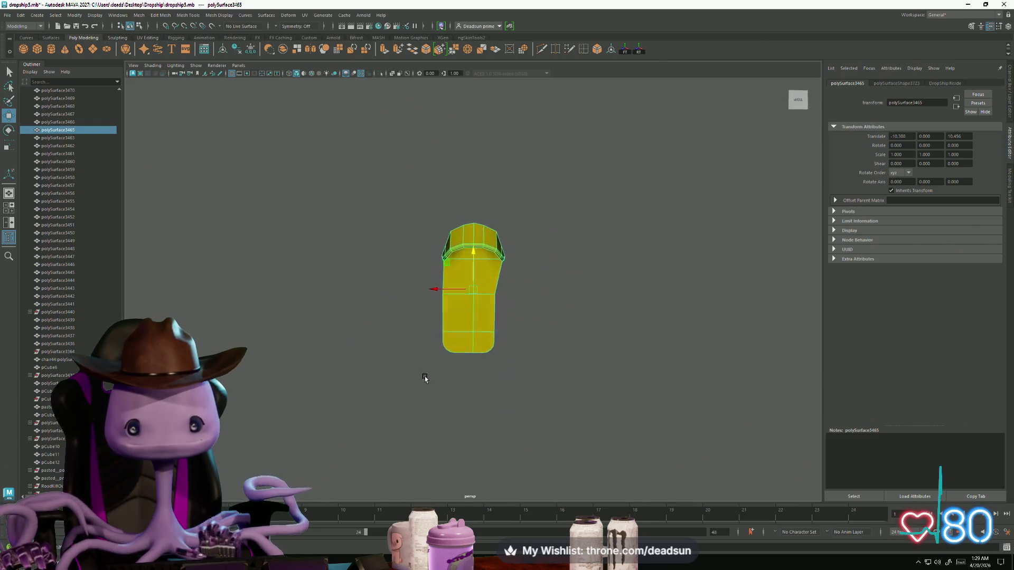
mouse_move(425, 379)
left_mouse_down("alt")
mouse_move(430, 344)
mouse_move(579, 276)
mouse_move(550, 280)
mouse_move(533, 300)
left_mouse_up("alt")
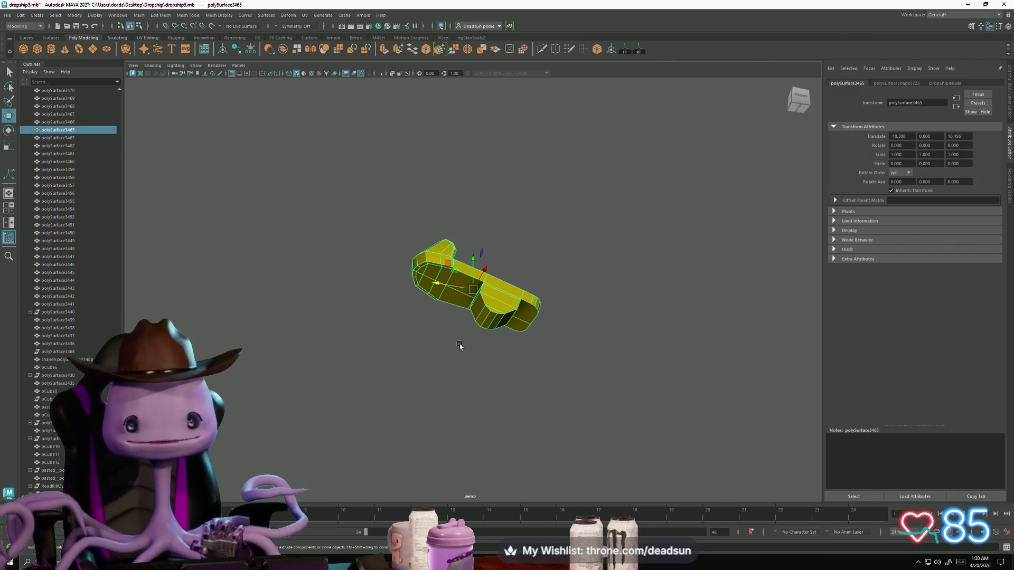
mouse_move(459, 346)
left_mouse_down("alt")
mouse_move(450, 430)
mouse_move(363, 414)
mouse_move(491, 396)
mouse_move(502, 406)
mouse_move(390, 398)
left_mouse_up("alt")
key("ctrl+1")
scroll(512, 370, "up", 5)
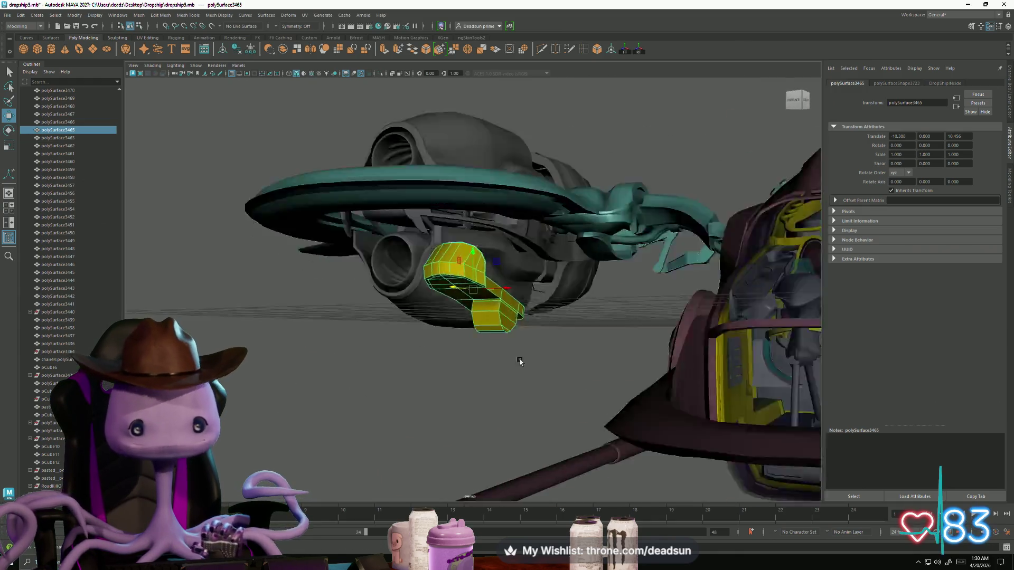
key("ctrl+1")
mouse_move(519, 361)
left_mouse_down("alt")
mouse_move(414, 379)
mouse_move(410, 405)
mouse_move(435, 382)
mouse_move(437, 392)
left_mouse_up("alt")
Create a new cube, move it out to the rod tip, scale it down and frame it.
left_click(39, 54)
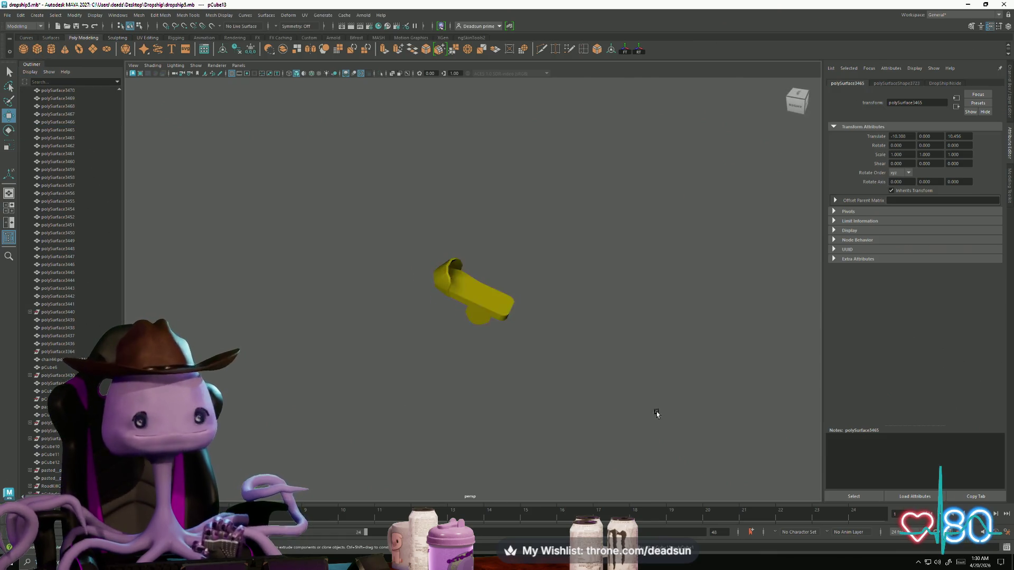
scroll(657, 410, "down", 5)
key("ctrl+1")
mouse_move(581, 370)
left_mouse_down("alt")
mouse_move(478, 342)
mouse_move(527, 299)
mouse_move(515, 296)
left_mouse_up("alt")
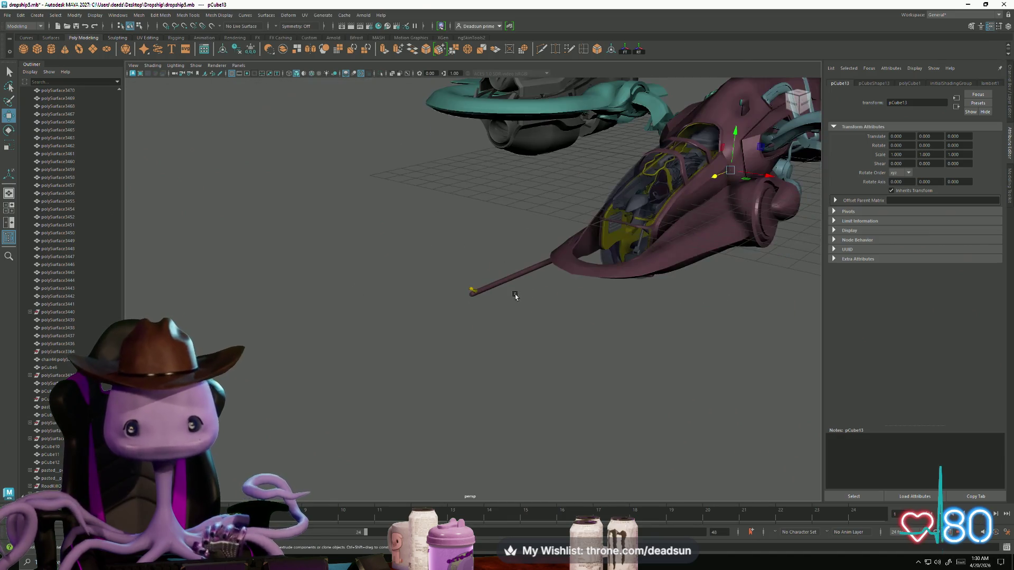
mouse_move(715, 182)
left_mouse_down()
mouse_move(534, 248)
mouse_move(414, 306)
mouse_move(441, 285)
left_mouse_up()
key("r")
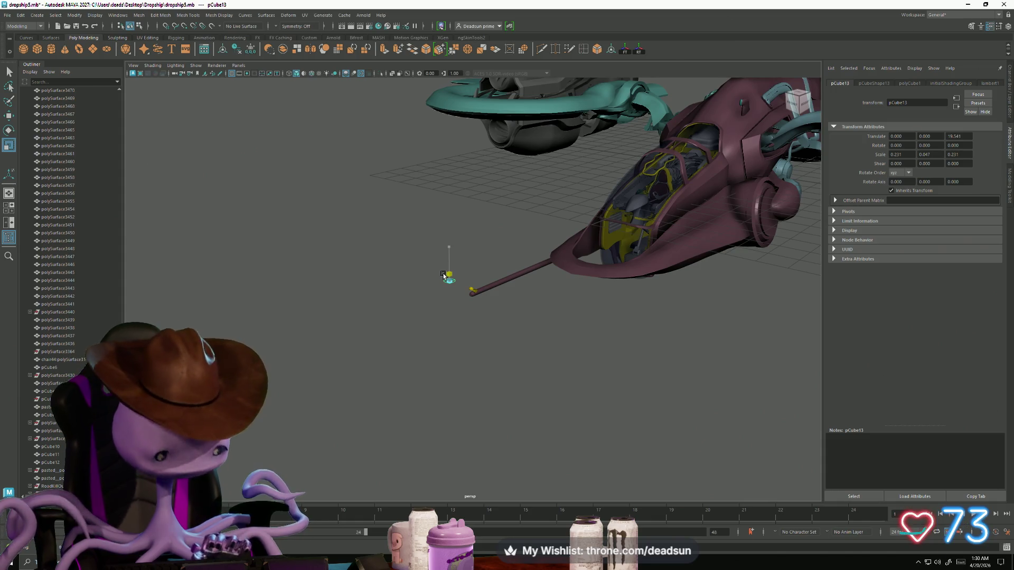
key("f")
scroll(541, 313, "down", 6)
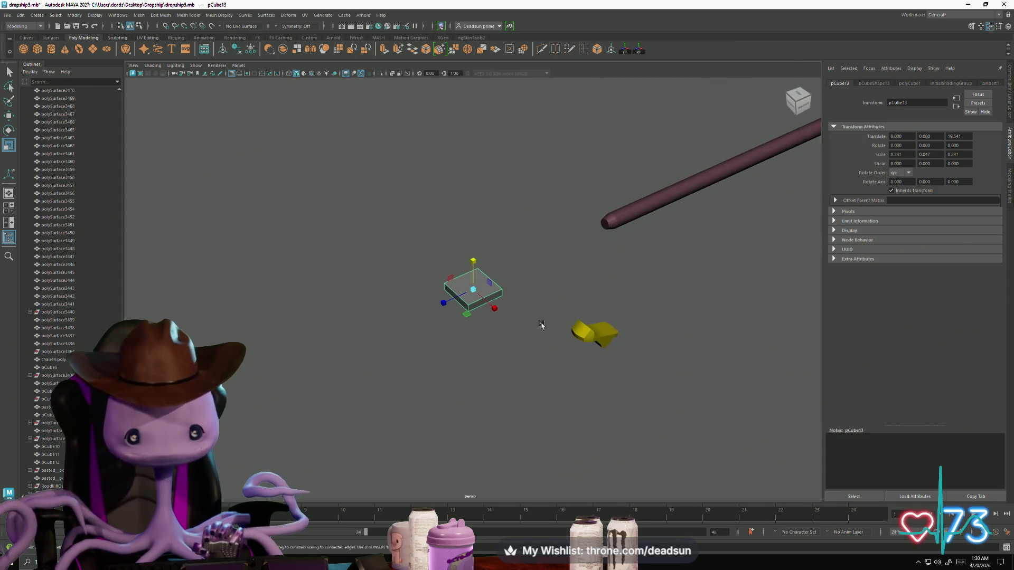
mouse_move(542, 325)
left_mouse_down("alt")
mouse_move(526, 259)
mouse_move(473, 271)
left_mouse_up("alt")
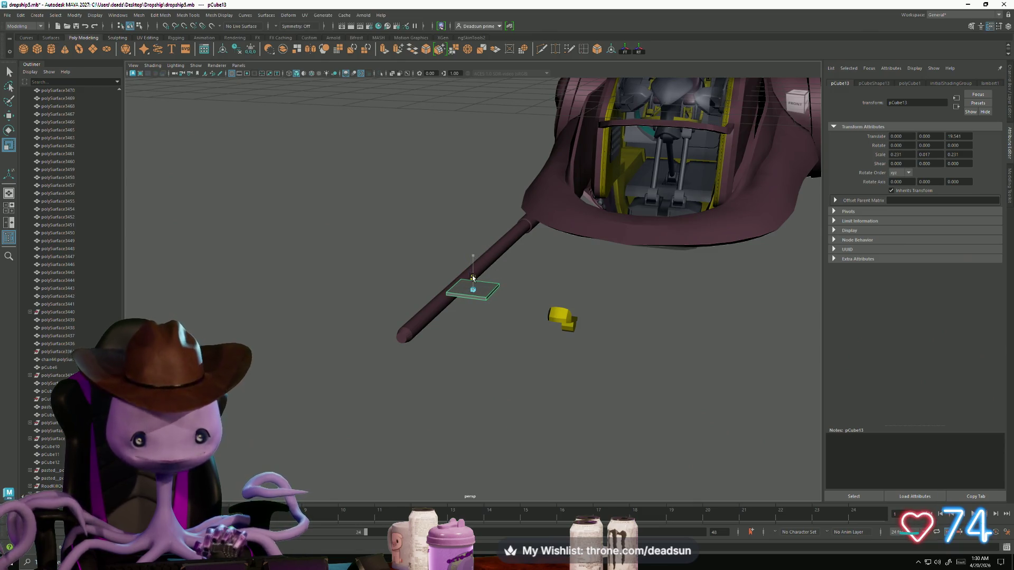
scroll(458, 296, "up", 5)
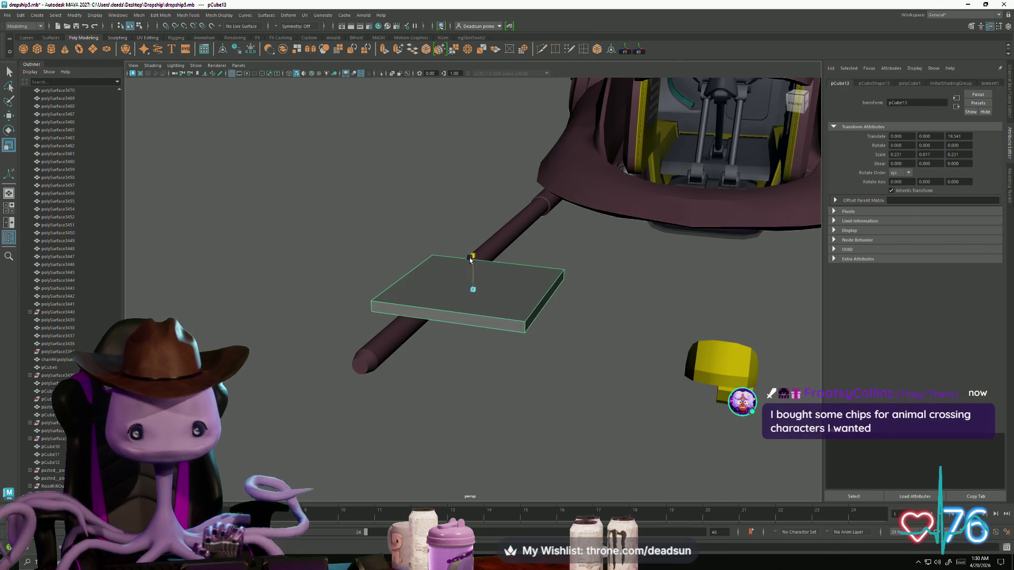
Flatten the cube into a thin plate and extrude its end face twice into a three-section strip.
left_click_drag(473, 262, 468, 269)
right_click_drag(435, 309, 435, 325)
left_click(434, 325)
mouse_move(434, 325)
left_mouse_down("alt")
mouse_move(398, 369)
mouse_move(387, 270)
left_mouse_up("alt")
left_click(384, 50)
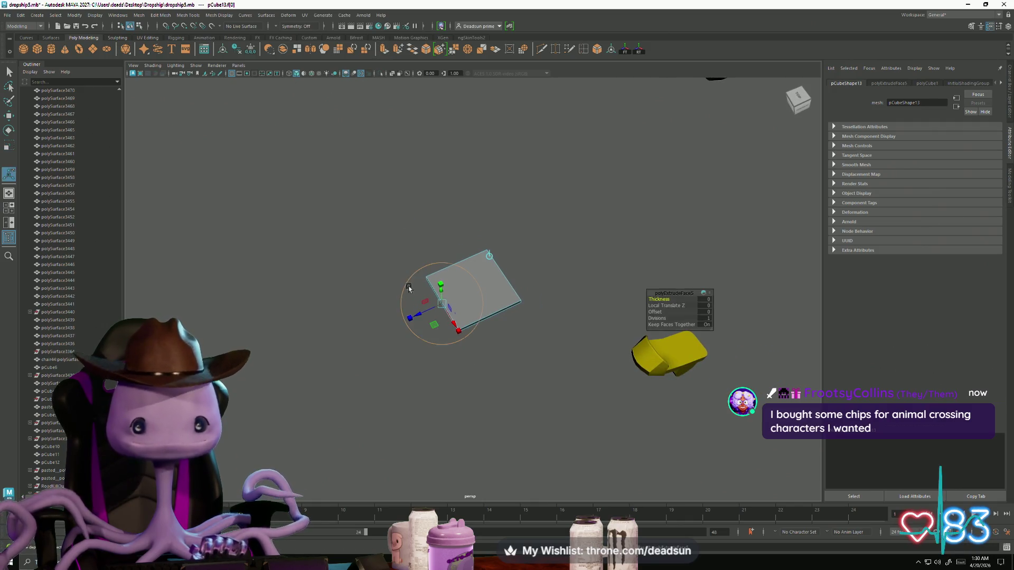
mouse_move(415, 316)
left_mouse_down()
mouse_move(316, 344)
mouse_move(352, 338)
mouse_move(283, 369)
mouse_move(292, 365)
left_mouse_up()
key("ctrl+e")
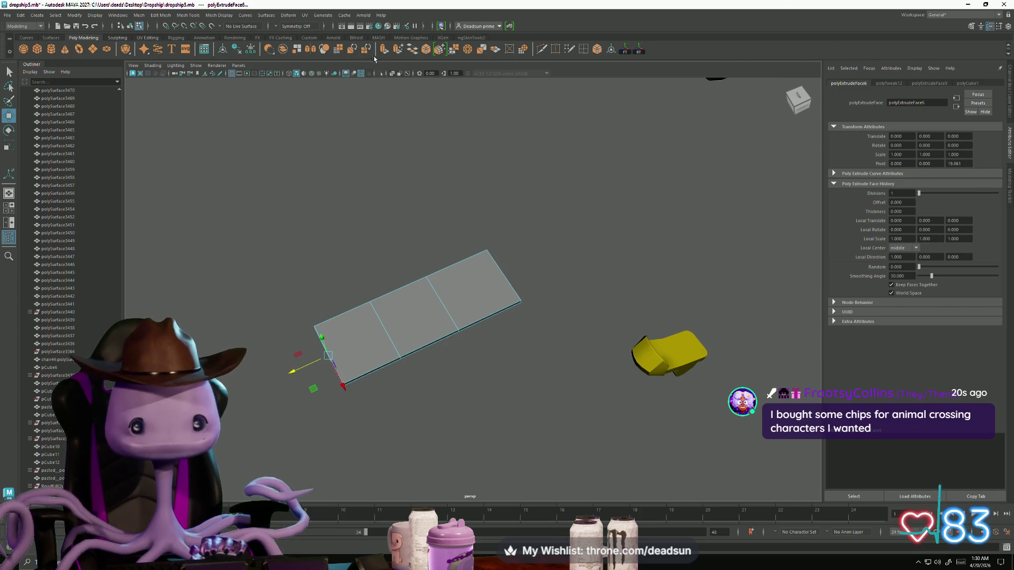
left_click(383, 51)
left_click_drag(295, 362, 263, 383)
Push the left and right edge vertices outward to widen the strip into a rough sole outline.
mouse_move(350, 415)
left_mouse_down("alt")
mouse_move(476, 430)
mouse_move(492, 369)
mouse_move(433, 328)
left_mouse_up("alt")
right_click_drag(433, 328, 419, 340)
left_click_drag(406, 325, 476, 420)
left_click_drag(480, 366, 475, 368)
left_click_drag(492, 316, 551, 412)
left_click_drag(554, 361, 562, 365)
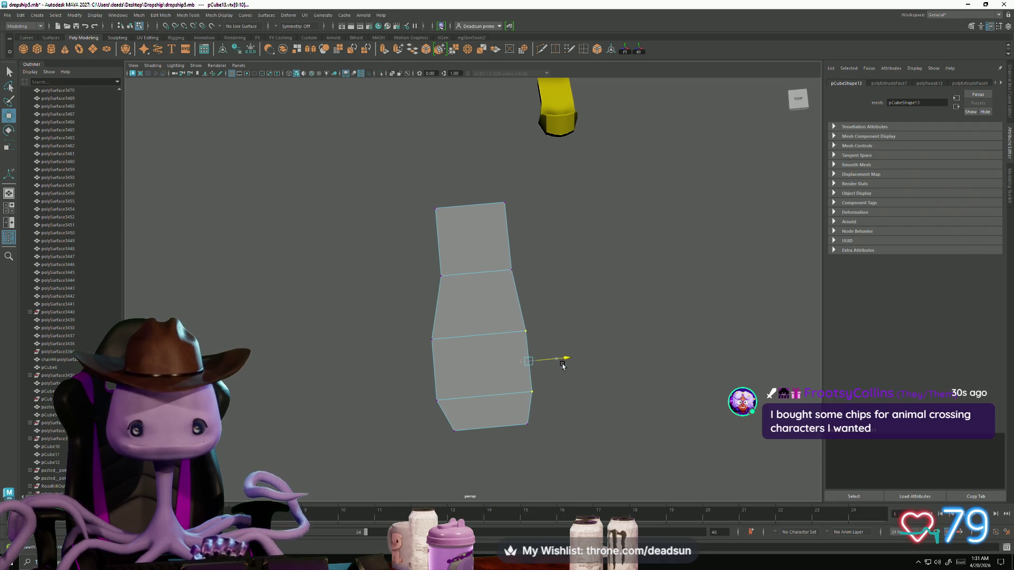
left_click_drag(507, 331, 443, 350, "alt")
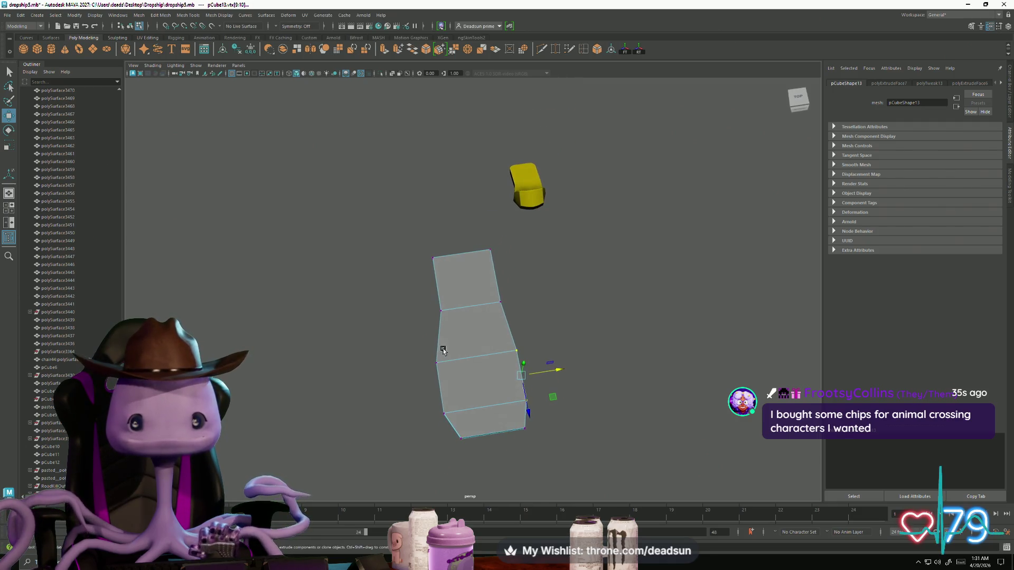
left_click(187, 15)
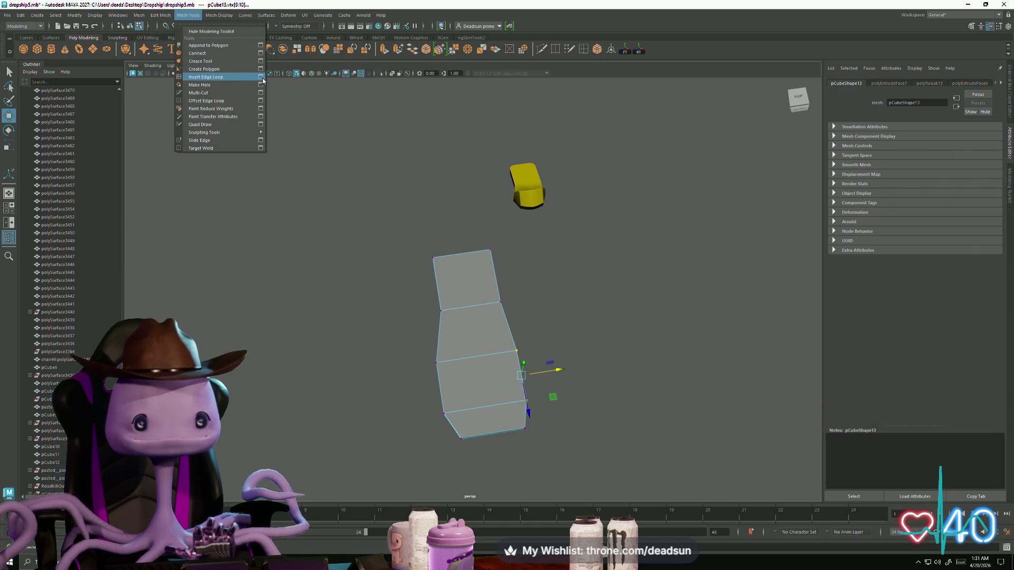
Insert four lengthwise edge loops across the sole with Insert Edge Loop.
left_click(261, 77)
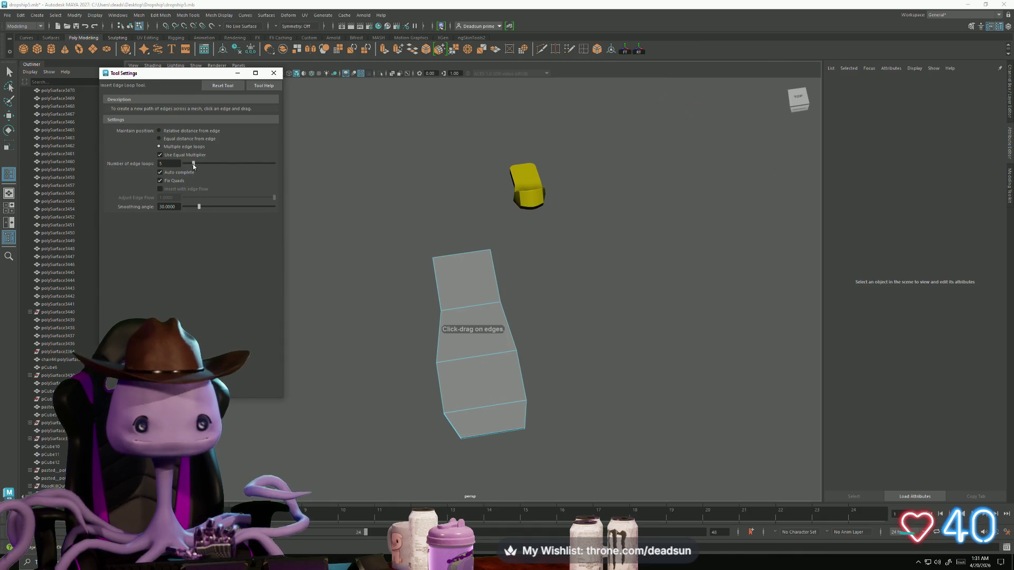
left_click(472, 309)
left_click(273, 73)
mouse_move(452, 267)
left_mouse_down("alt")
mouse_move(448, 255)
mouse_move(448, 266)
left_mouse_up("alt")
Raise the middle top vertices and lower the middle bottom vertices to round the sole's ends.
key("F8")
key("w")
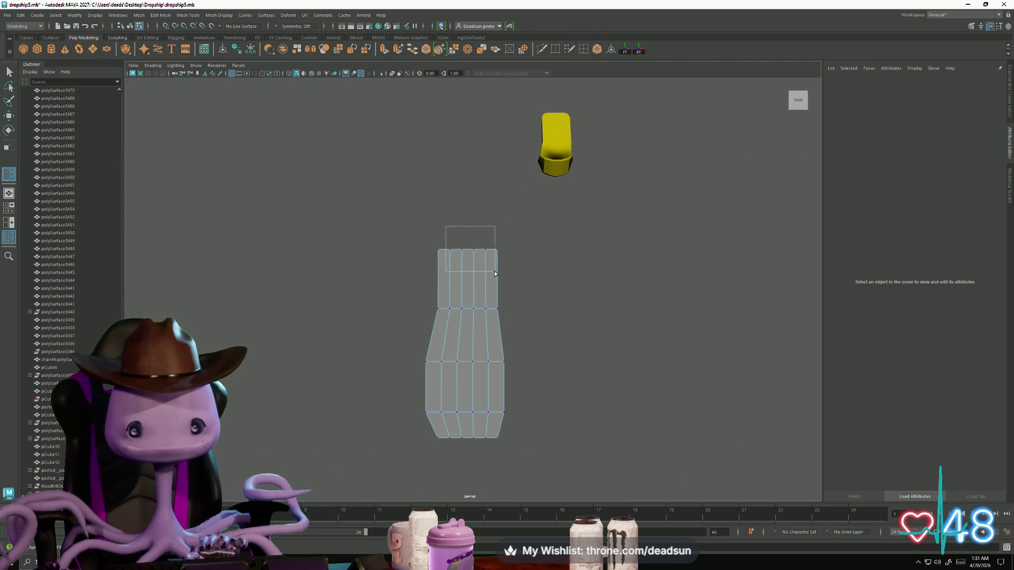
right_click_drag(434, 258, 442, 233)
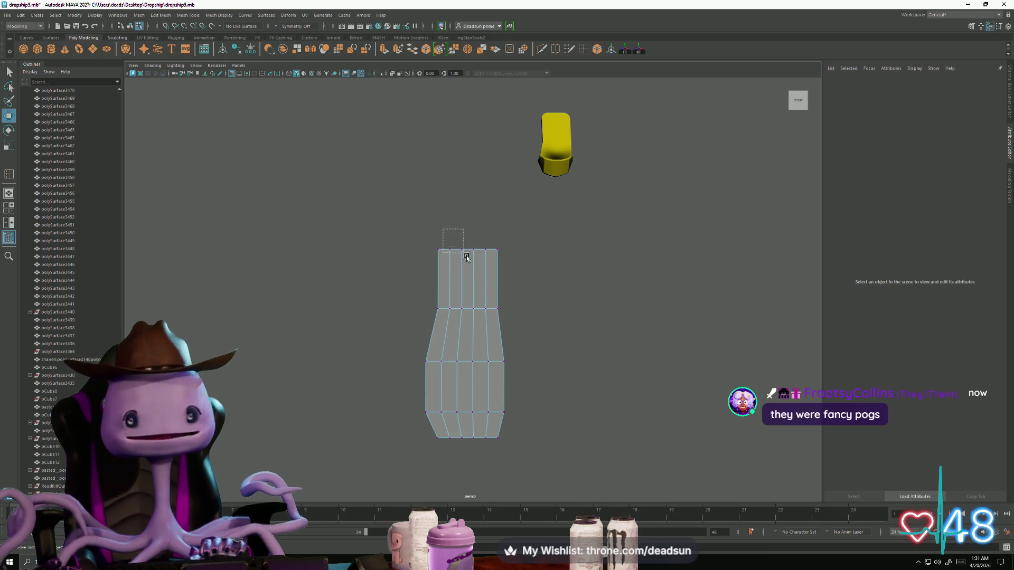
mouse_move(466, 257)
left_mouse_down()
mouse_move(495, 274)
mouse_move(472, 285)
left_mouse_up()
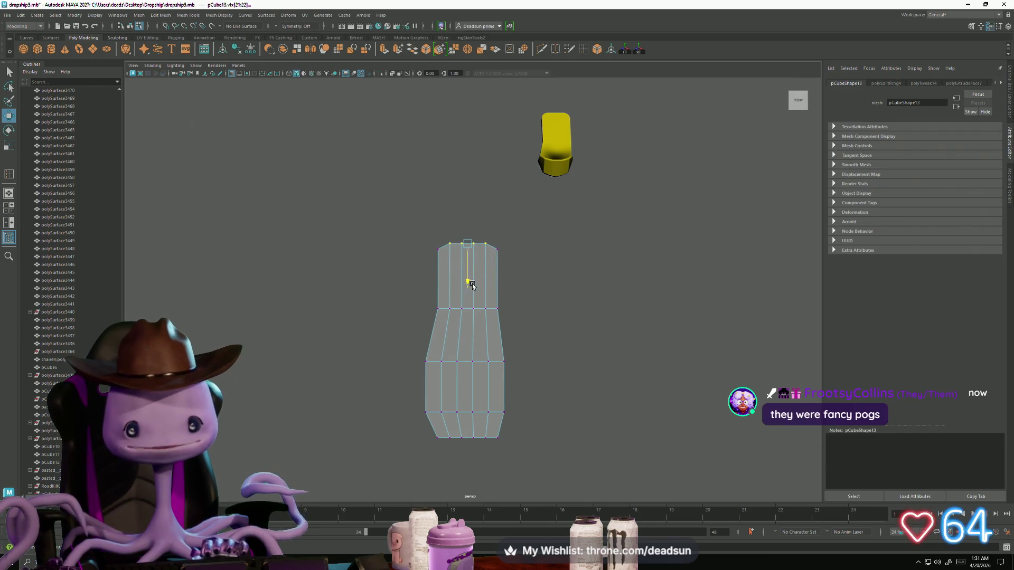
left_click_drag(461, 241, 462, 243)
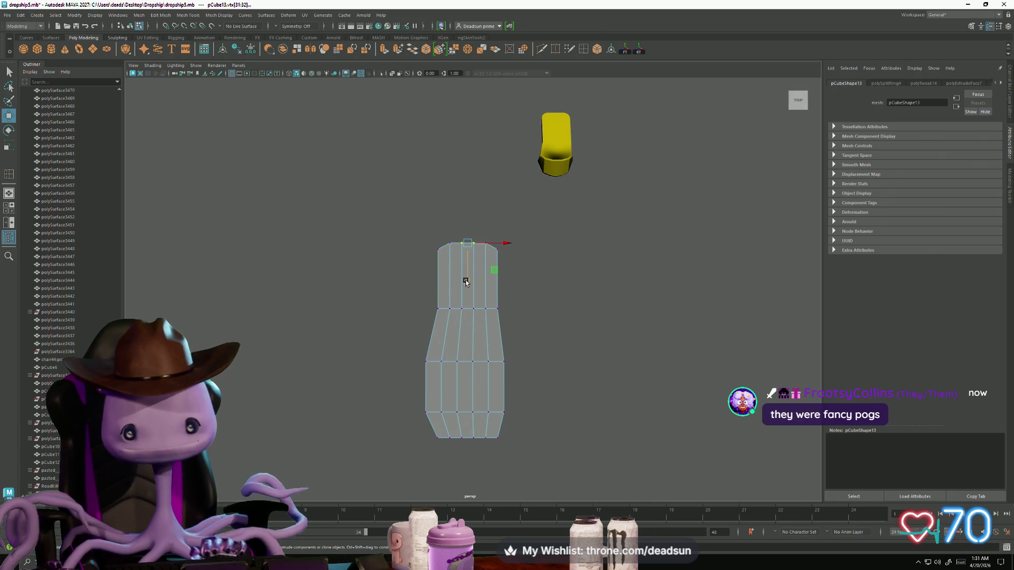
left_click_drag(468, 283, 467, 279)
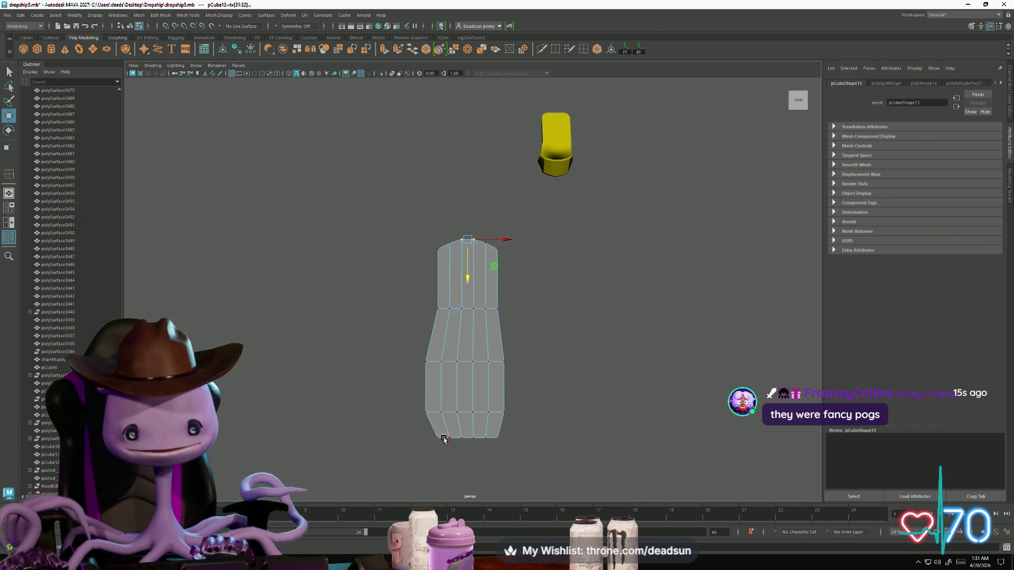
mouse_move(441, 422)
left_mouse_down()
mouse_move(494, 465)
mouse_move(467, 466)
left_mouse_up()
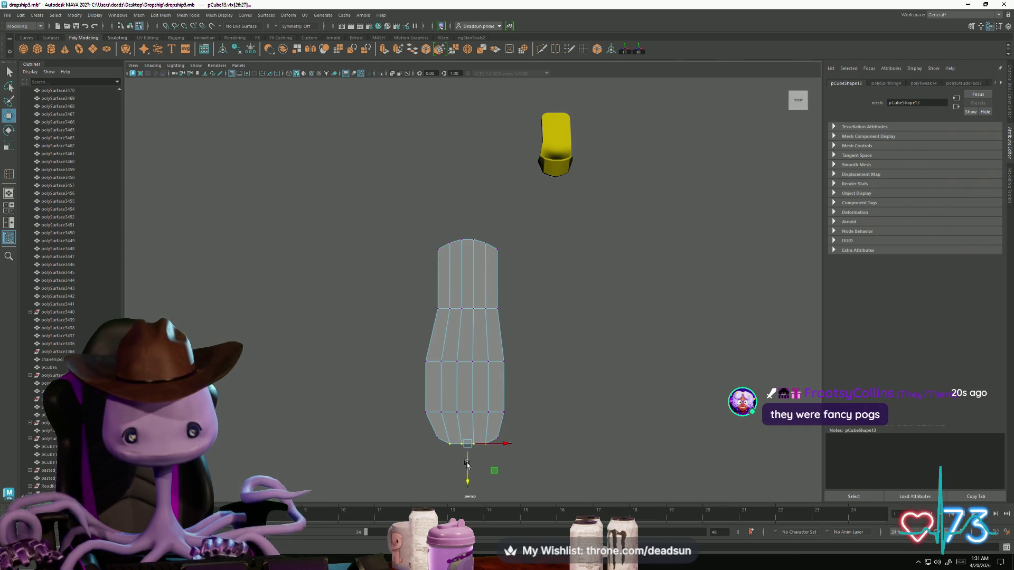
mouse_move(455, 423)
left_mouse_down()
mouse_move(482, 461)
mouse_move(467, 465)
mouse_move(501, 346)
mouse_move(397, 407)
mouse_move(475, 417)
mouse_move(406, 434)
left_mouse_up()
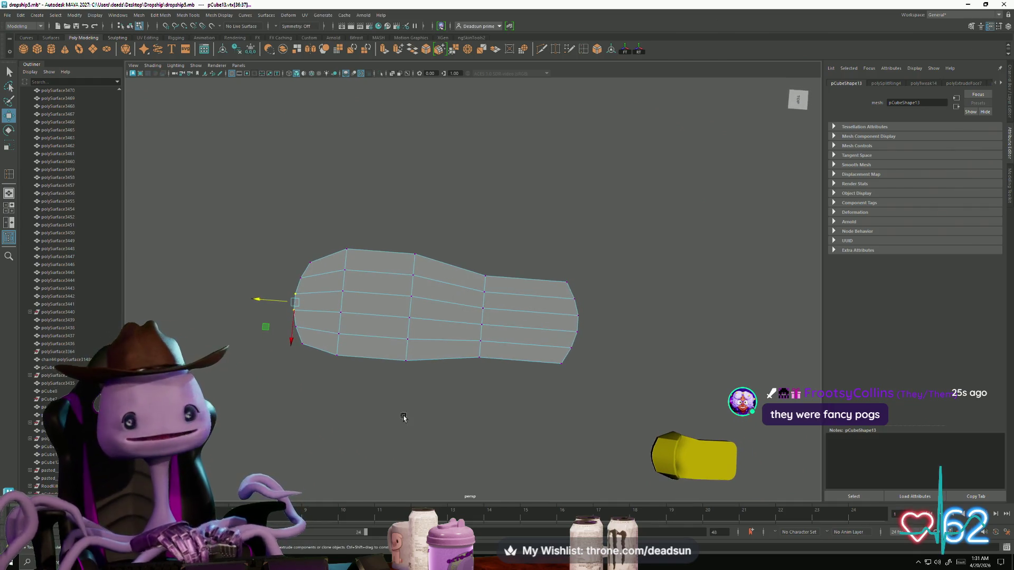
mouse_move(369, 330)
left_mouse_down("alt")
mouse_move(383, 287)
mouse_move(401, 286)
mouse_move(477, 404)
mouse_move(436, 278)
mouse_move(328, 290)
left_mouse_up("alt")
mouse_move(328, 290)
right_mouse_down()
mouse_move(324, 301)
mouse_move(361, 326)
right_mouse_up()
Delete the sole's side rim faces and its bottom faces, leaving a flat surface.
double_click(361, 326)
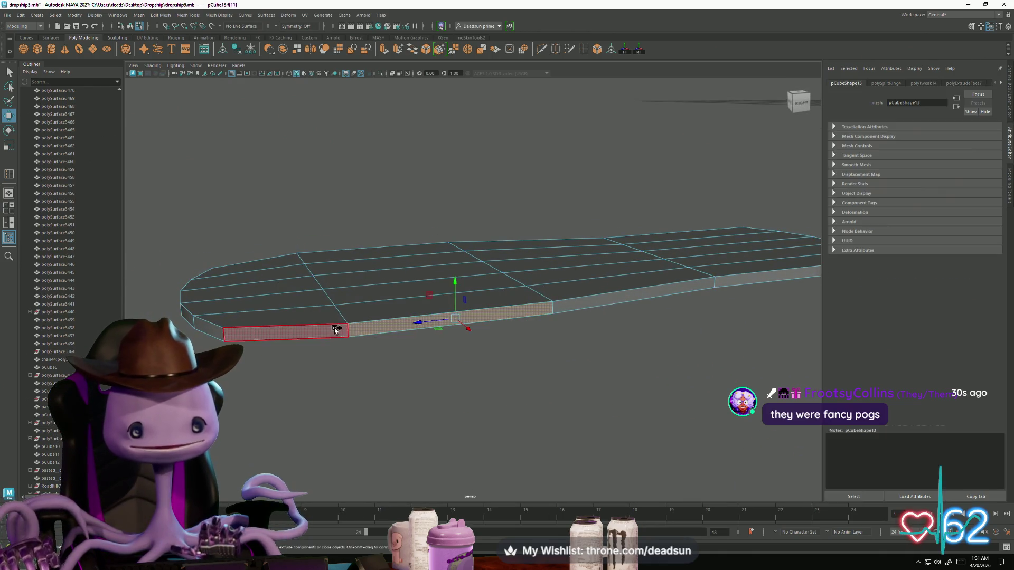
key("Delete")
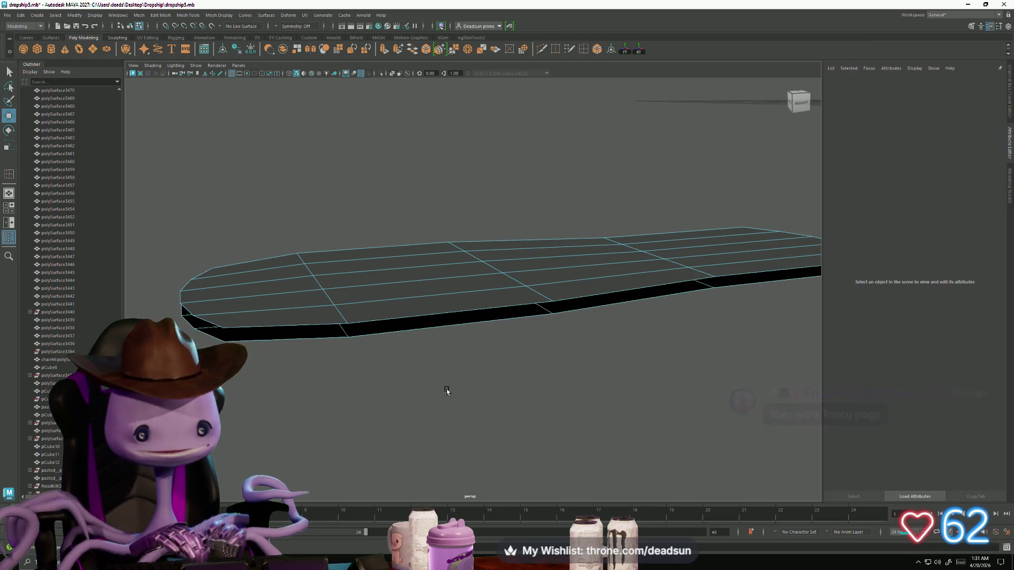
left_click_drag(446, 389, 356, 358, "alt")
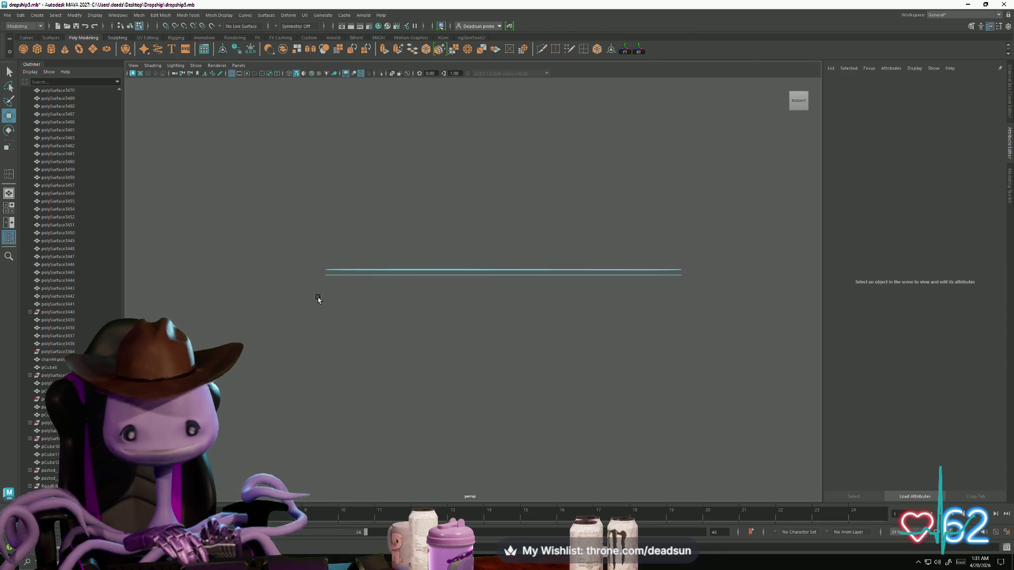
left_click_drag(313, 276, 755, 339)
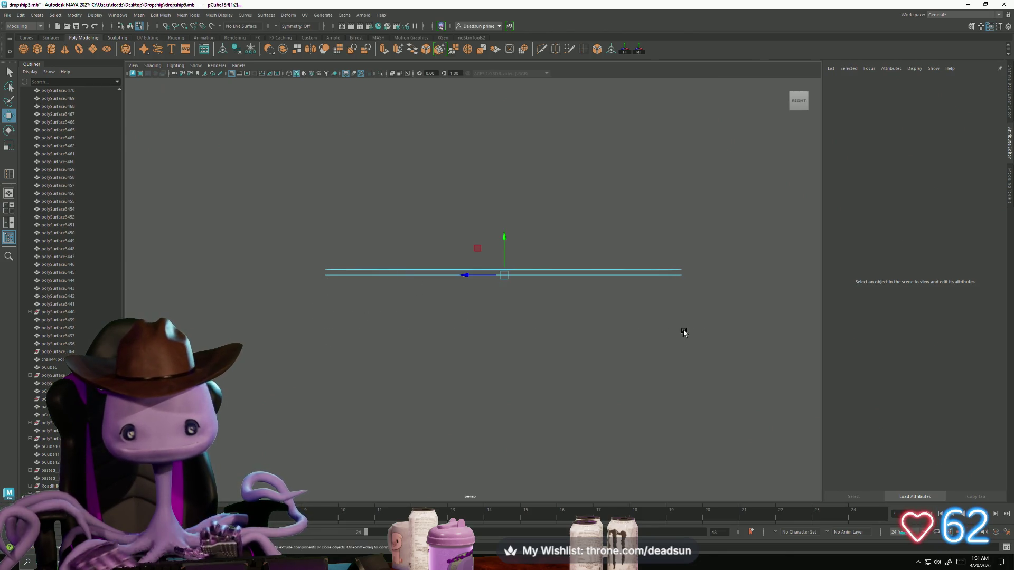
key("Delete")
mouse_move(480, 337)
left_mouse_down("alt")
mouse_move(507, 362)
mouse_move(480, 378)
mouse_move(439, 345)
left_mouse_up("alt")
Insert three pairs of crosswise edge loops (2 loops each) near the top, middle and lower sole.
left_click(439, 344)
right_click_drag(441, 237, 482, 214)
left_click(430, 236)
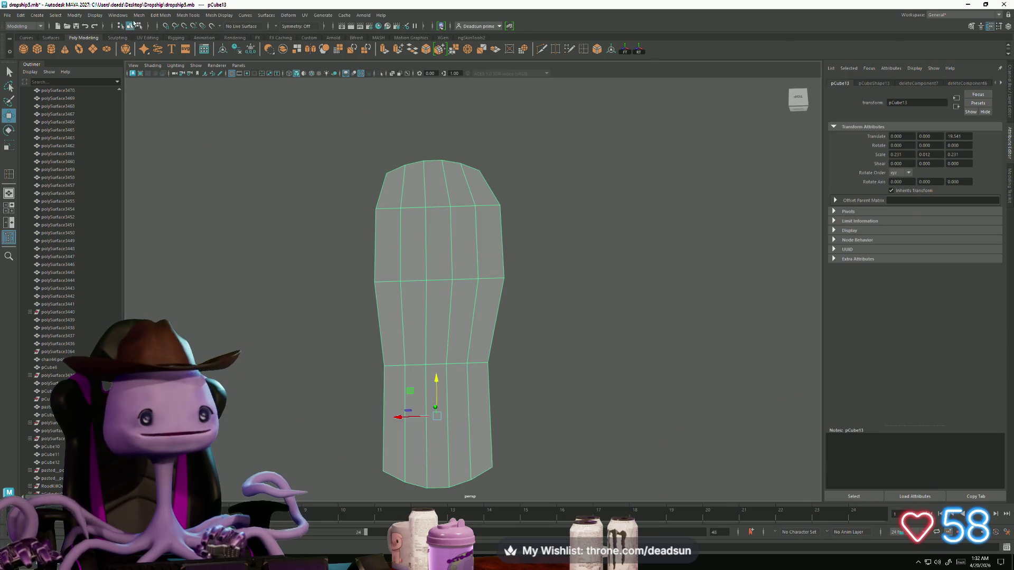
left_click(119, 16)
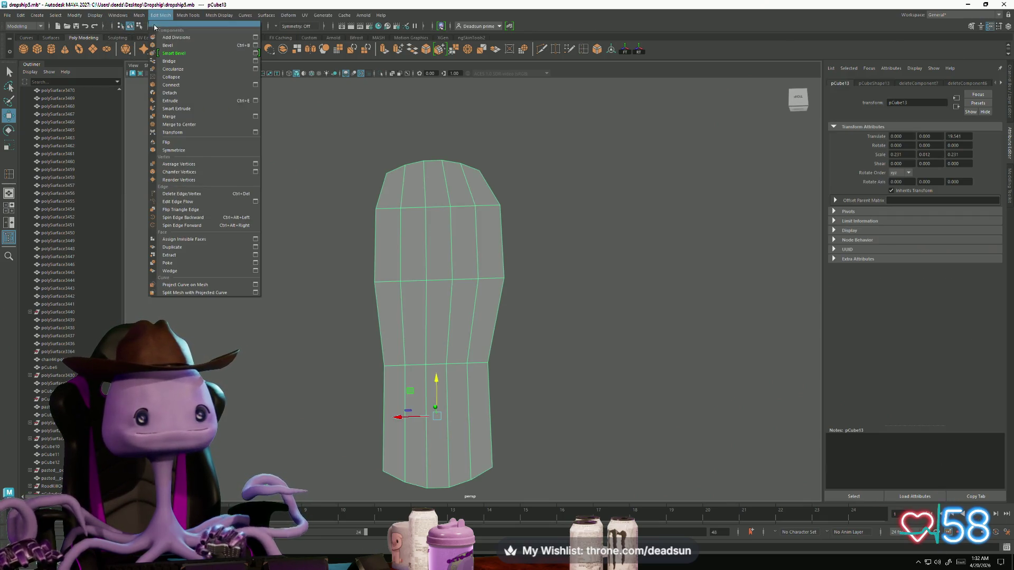
mouse_move(185, 10)
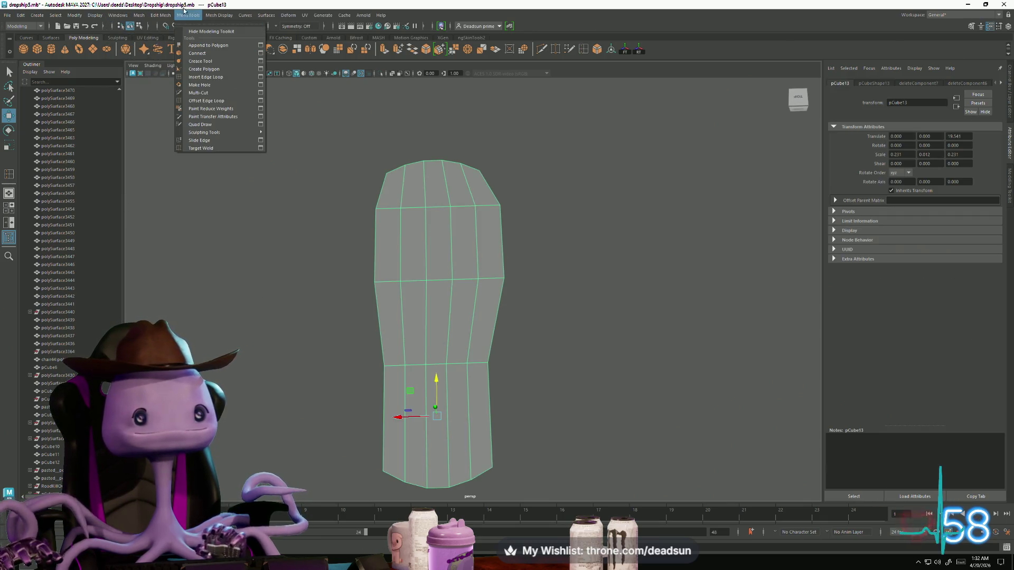
left_click(260, 76)
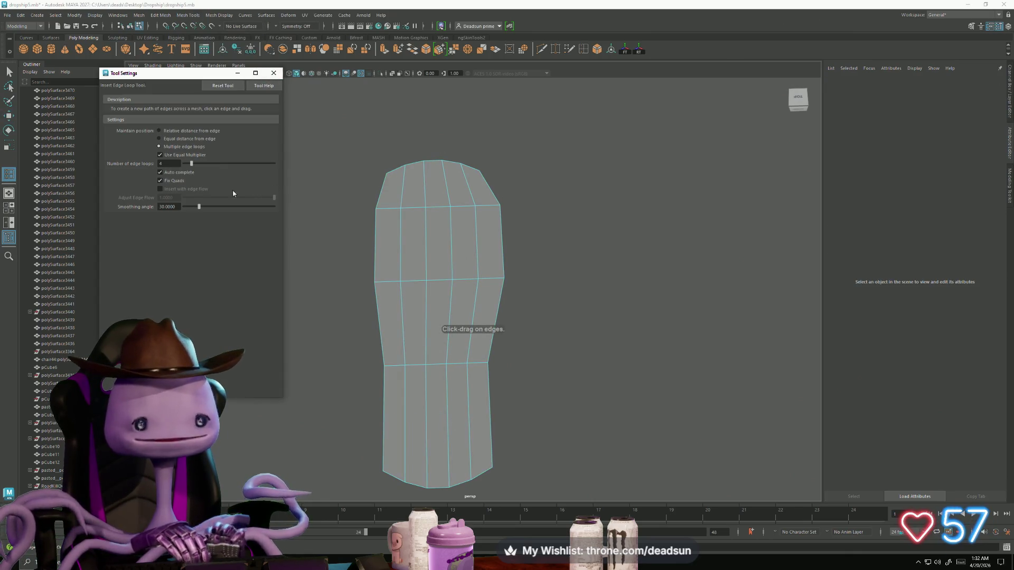
left_click_drag(193, 167, 188, 165)
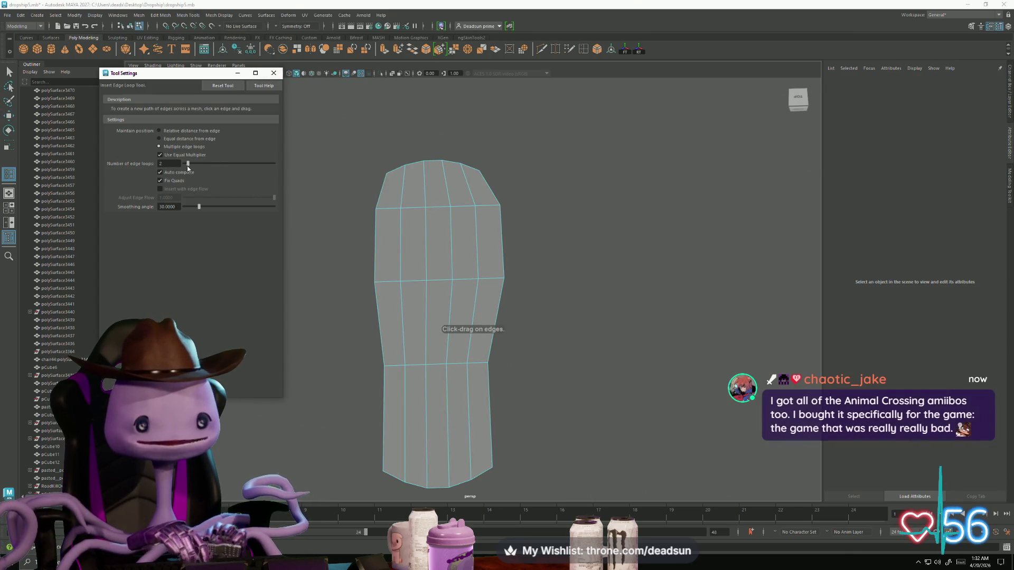
left_click(452, 243)
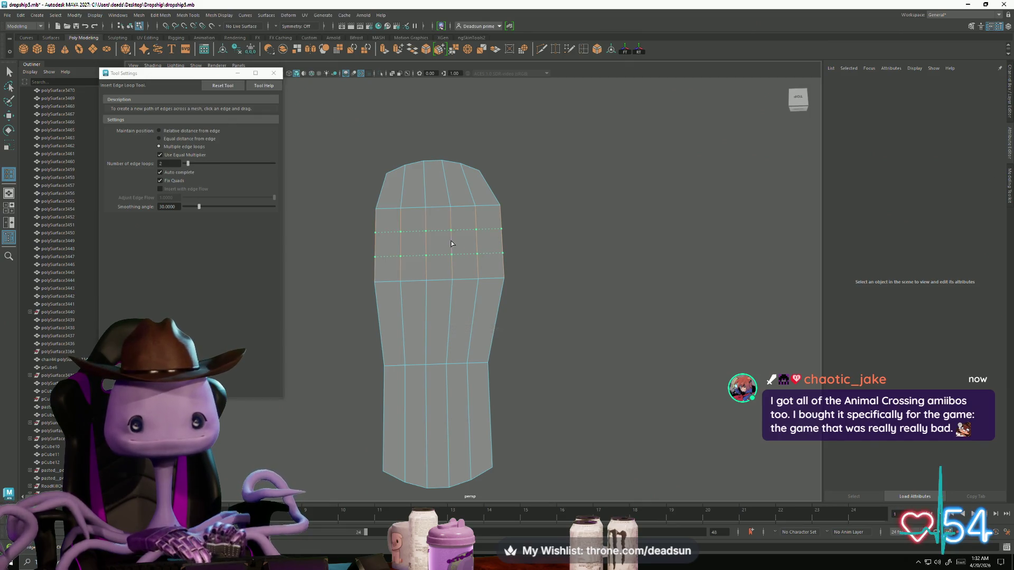
left_click(452, 324)
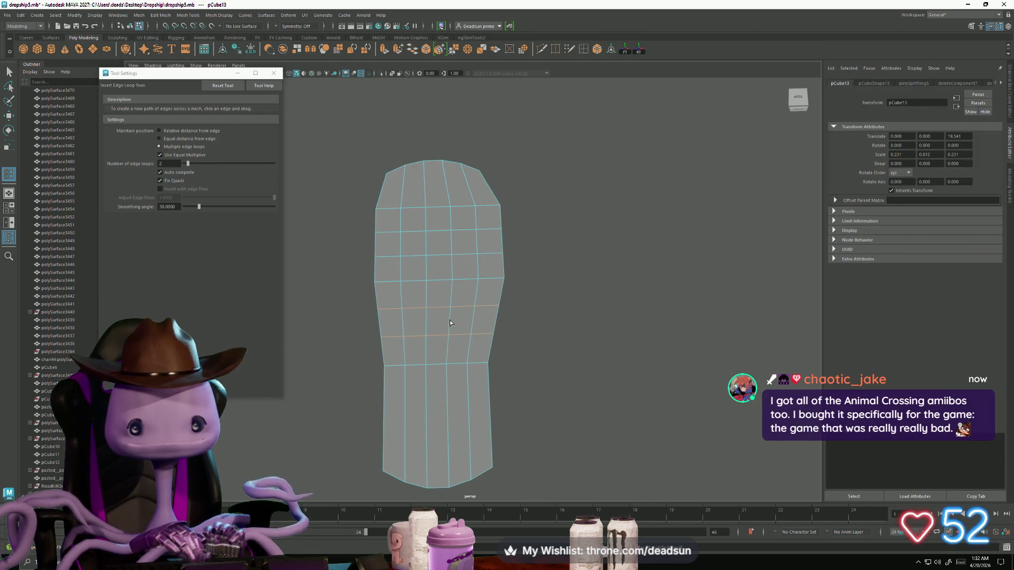
left_click(448, 402)
left_click(274, 73)
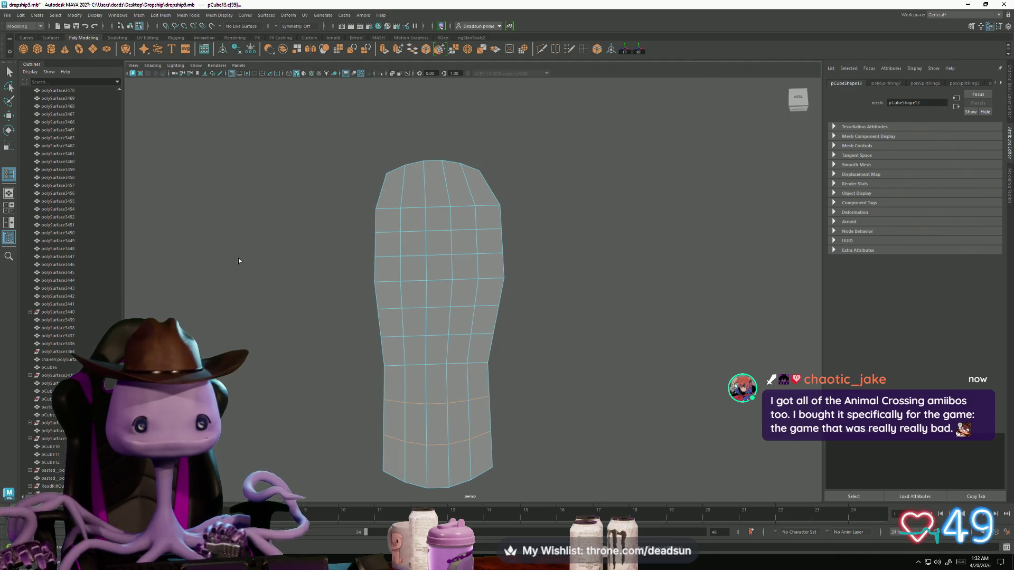
Select a crosswise edge loop for scaling and switch the sole to vertex editing.
key("q")
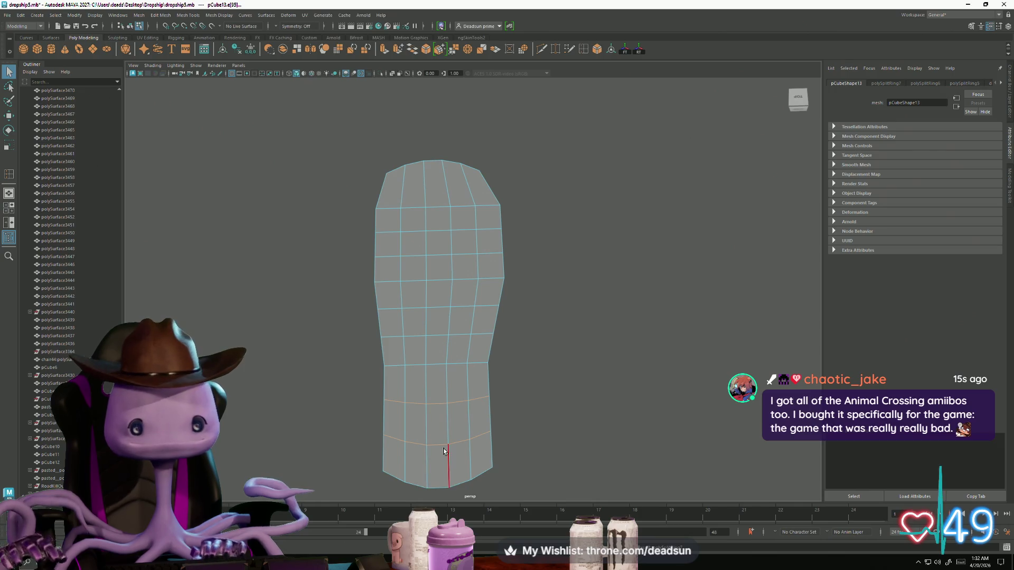
double_click(443, 445)
key("r")
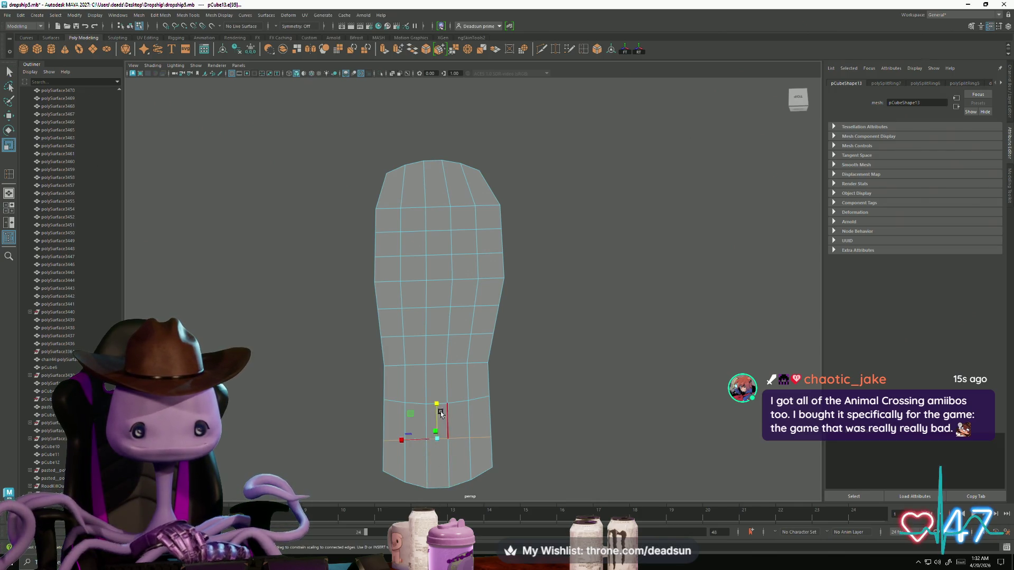
double_click(442, 401)
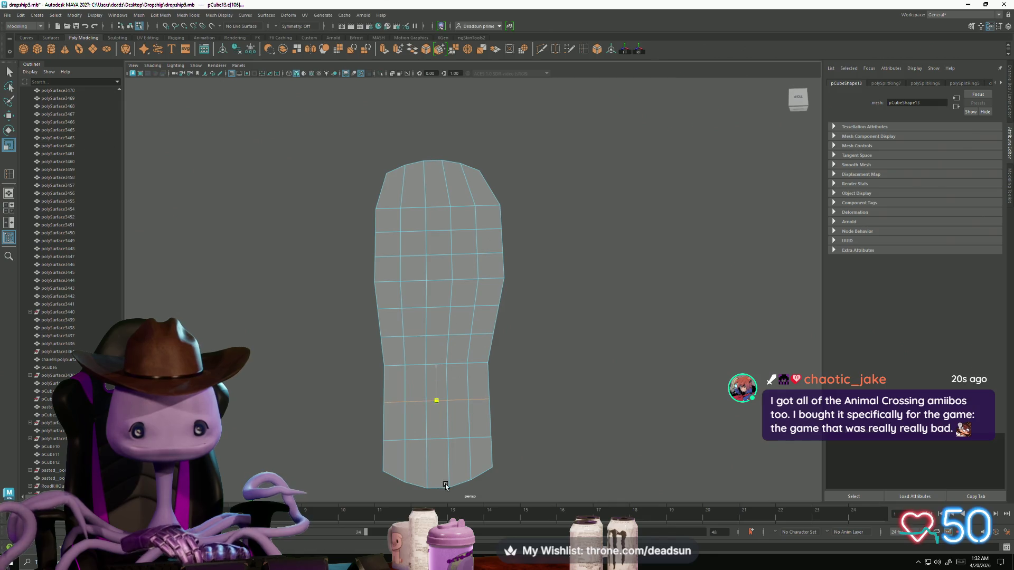
right_click_drag(391, 319, 367, 307)
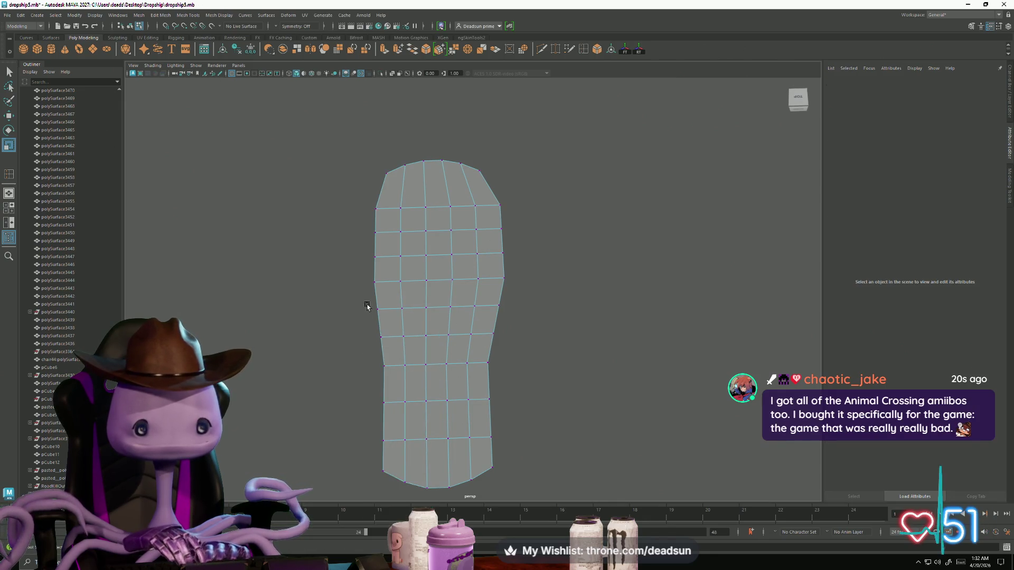
Widen several middle and lower vertex rows of the sole sideways.
left_click_drag(365, 300, 394, 353)
left_click_drag(491, 297, 517, 362, "shift")
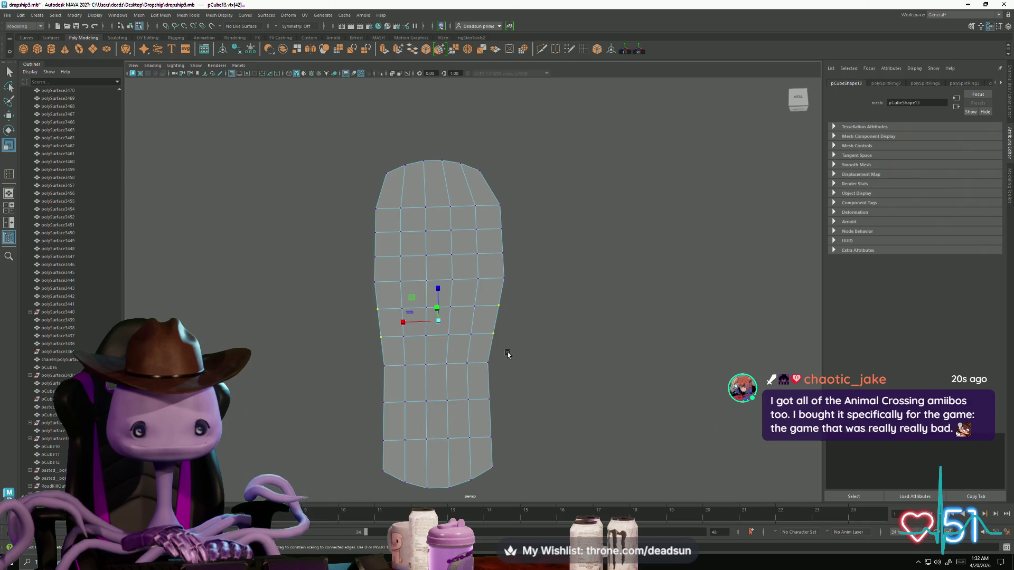
mouse_move(403, 321)
left_mouse_down()
mouse_move(454, 362)
mouse_move(410, 369)
mouse_move(560, 399)
mouse_move(544, 396)
left_mouse_up()
mouse_move(398, 373)
left_mouse_down()
mouse_move(445, 408)
mouse_move(397, 408)
left_mouse_up()
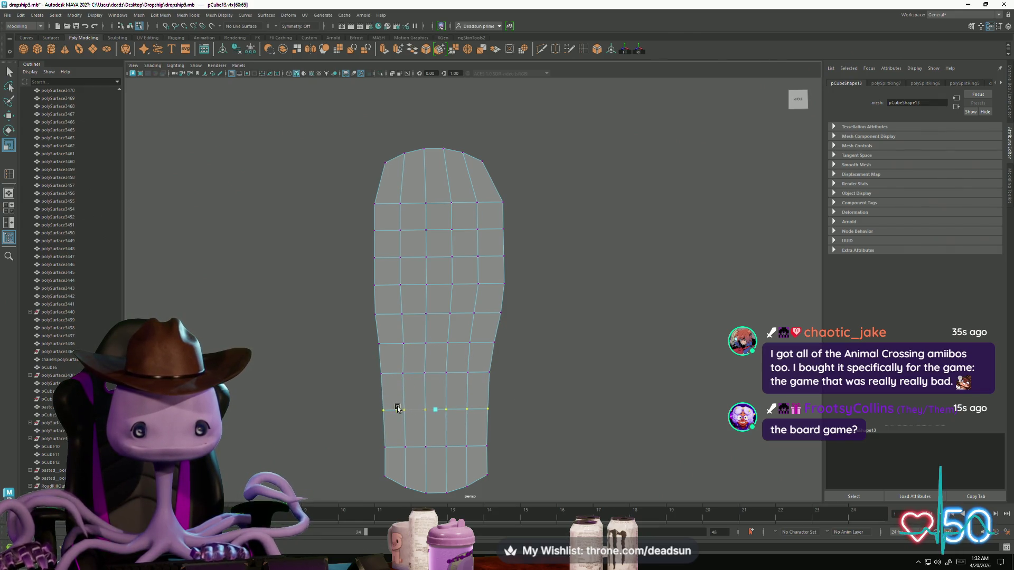
mouse_move(356, 357)
left_mouse_down()
mouse_move(518, 441)
mouse_move(525, 461)
left_mouse_up()
left_click_drag(399, 410, 397, 410)
left_click_drag(363, 328, 523, 357)
left_click_drag(403, 344, 401, 344)
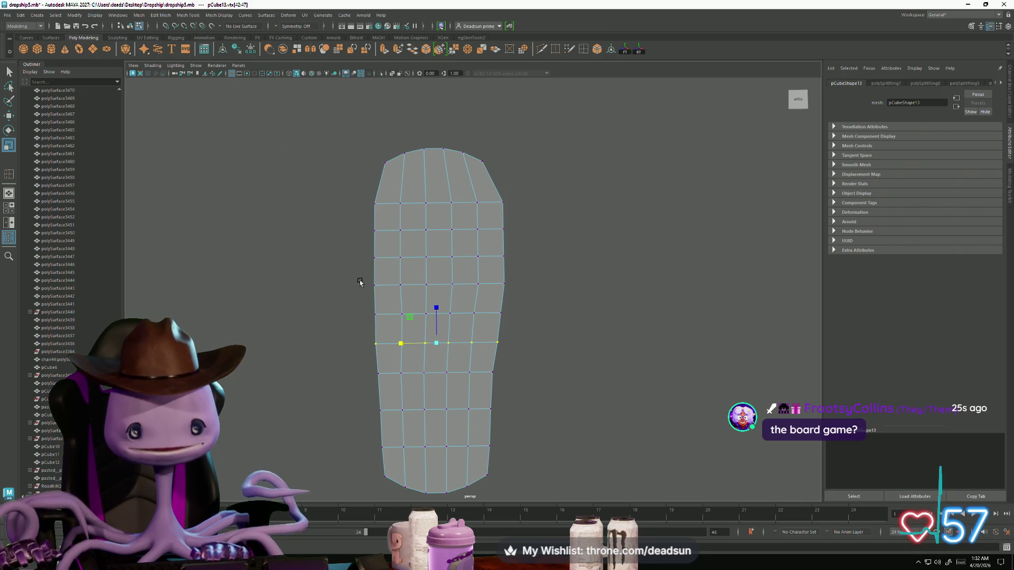
Push the upper left and right edges outward, and pull the arch and lower right edges inward.
left_click_drag(351, 221, 397, 333)
key("w")
left_click_drag(339, 273, 334, 275)
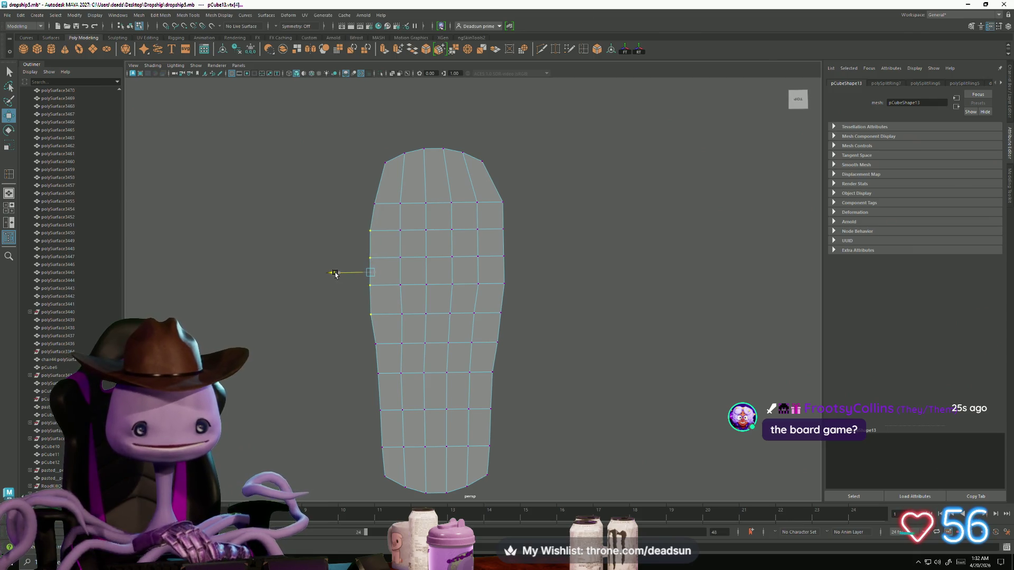
left_click_drag(313, 240, 394, 304)
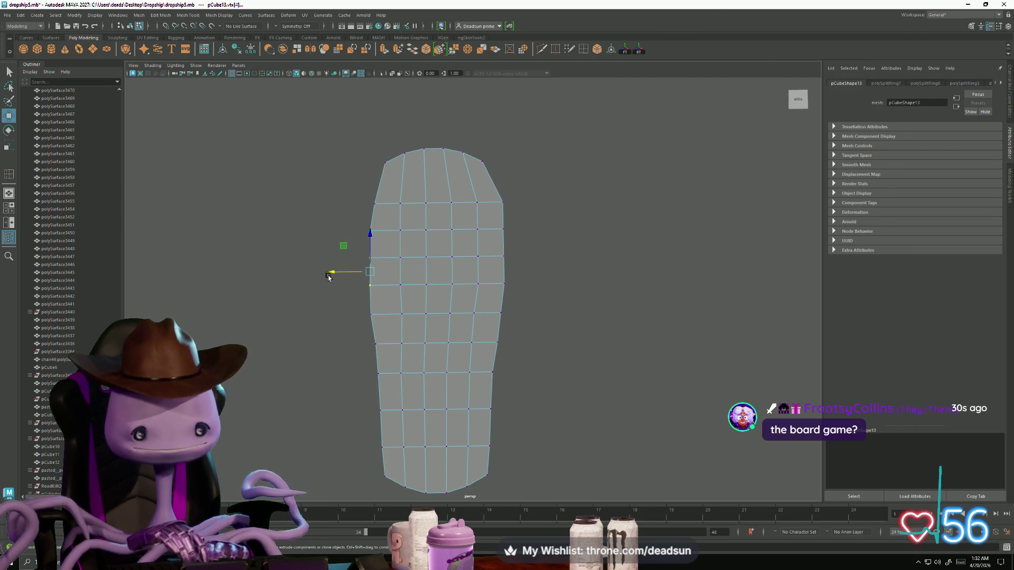
left_click_drag(341, 272, 332, 272)
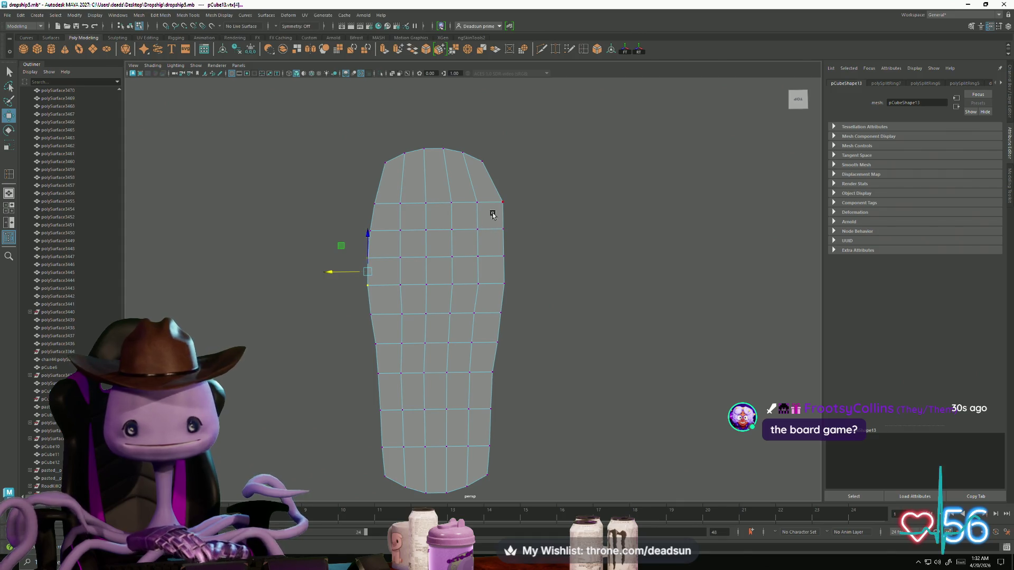
mouse_move(492, 214)
left_mouse_down()
mouse_move(534, 290)
mouse_move(544, 283)
left_mouse_up()
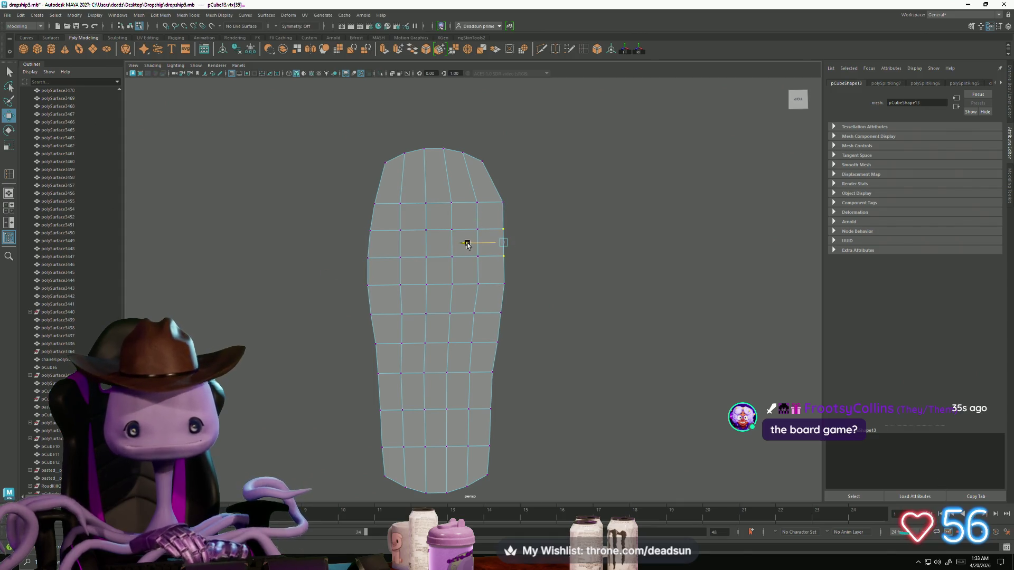
left_click_drag(467, 245, 470, 247)
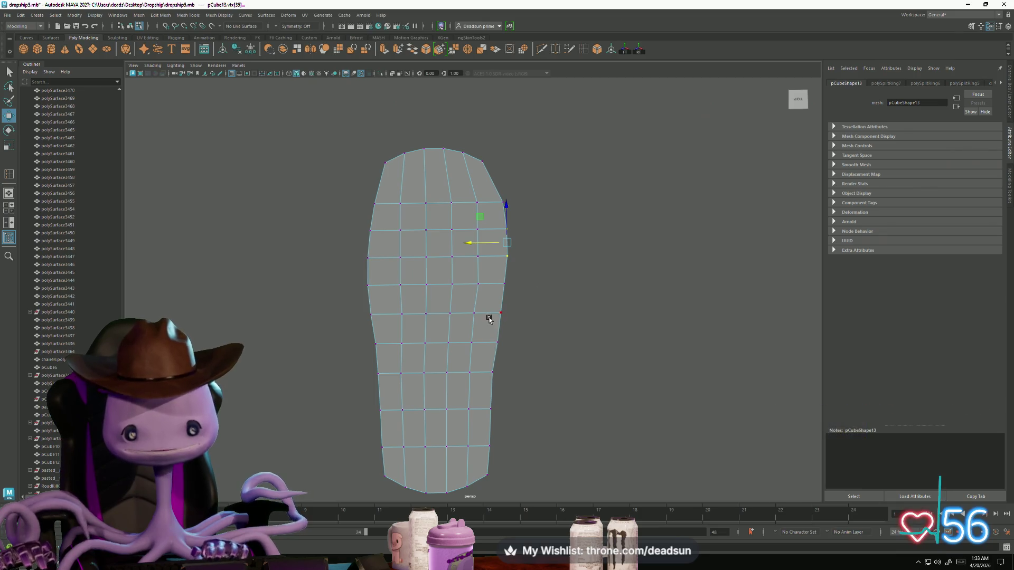
left_click_drag(486, 310, 532, 374)
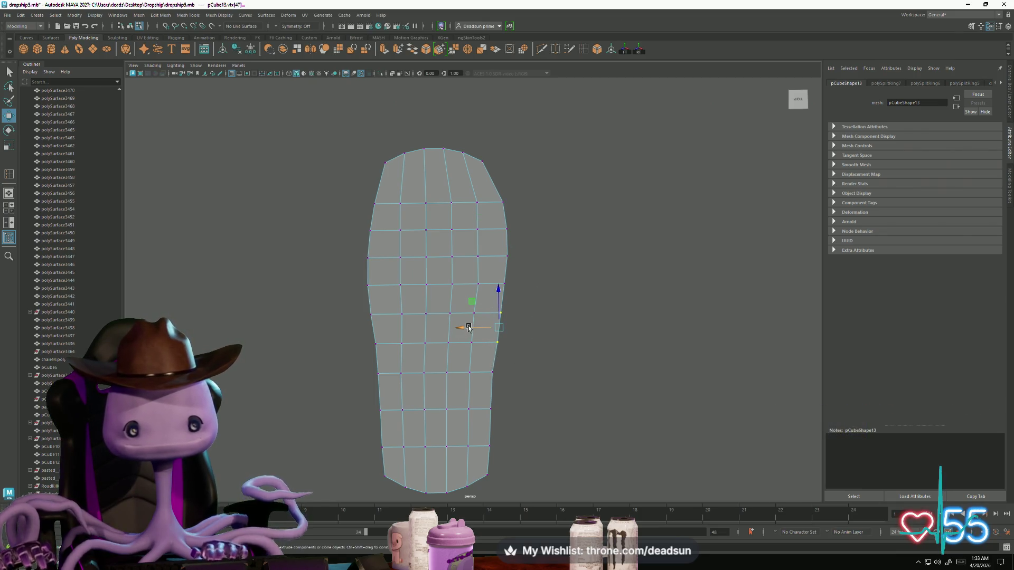
left_click_drag(466, 327, 463, 328)
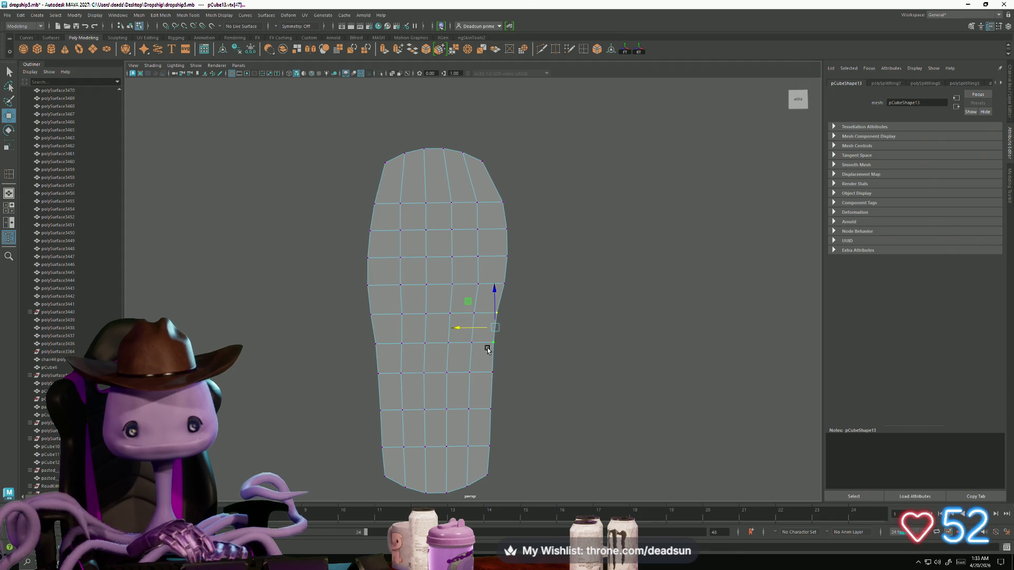
left_click_drag(539, 301, 484, 429)
left_click_drag(457, 363, 455, 365)
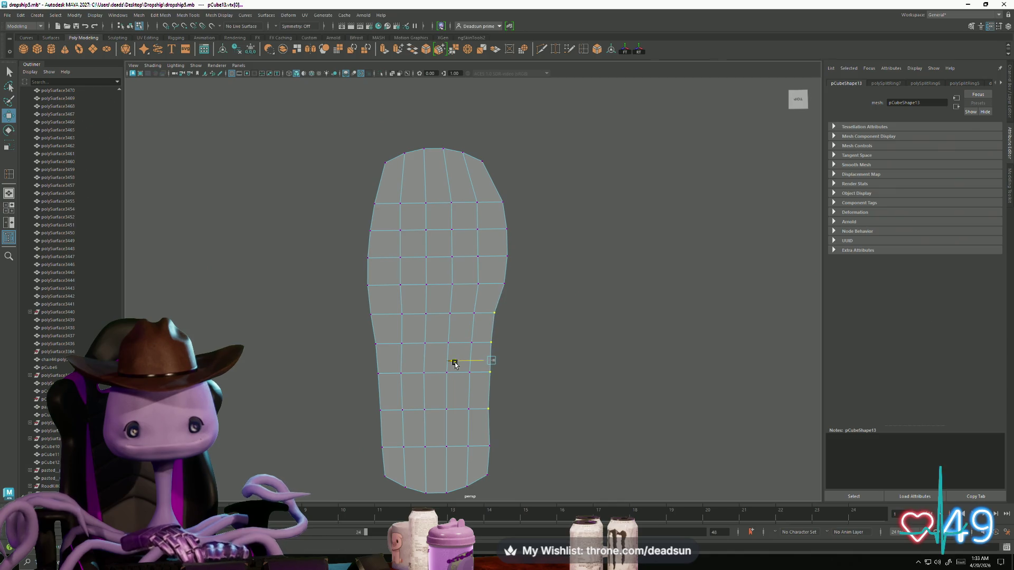
Spread the toe's two top corner vertices slightly apart.
scroll(475, 412, "down", 4)
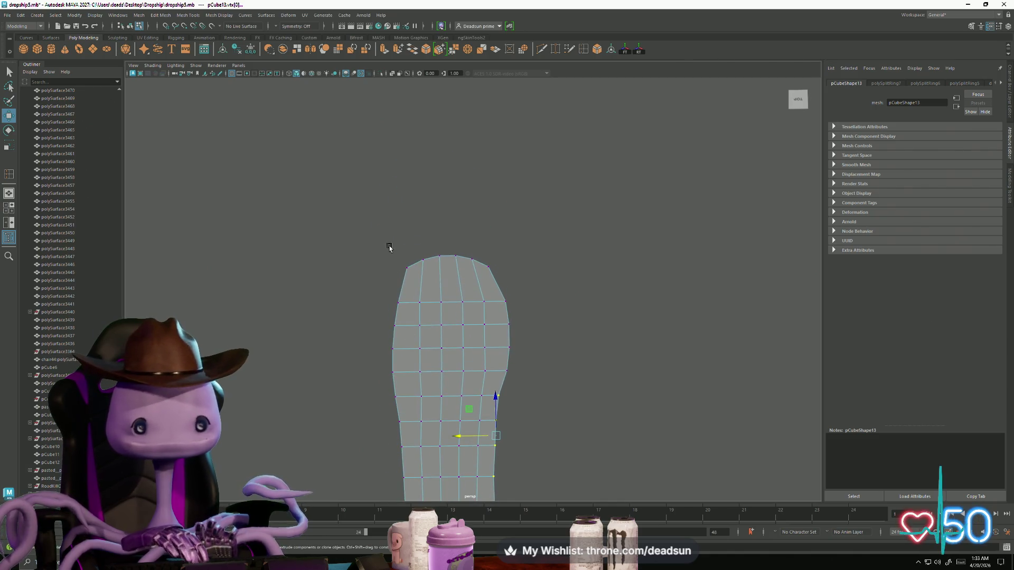
left_click_drag(390, 248, 436, 275)
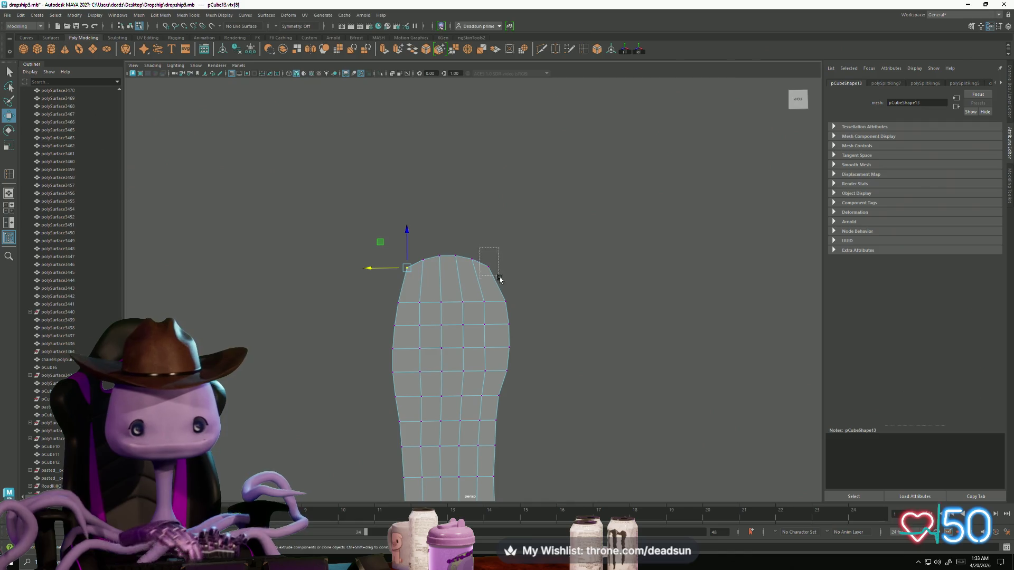
left_click_drag(500, 279, 500, 280, "shift")
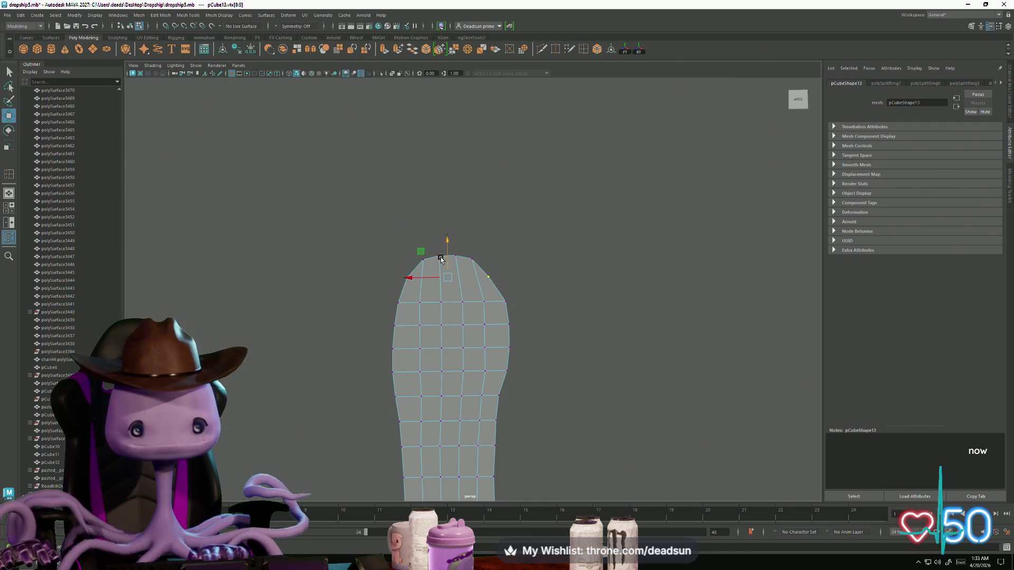
key("r")
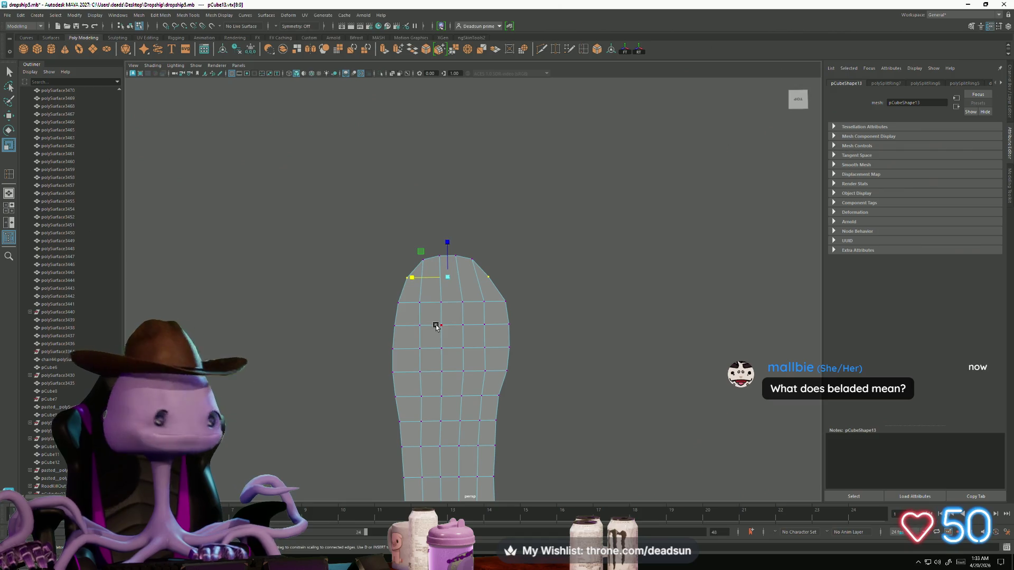
left_click_drag(419, 283, 411, 281)
Return to the Move tool and bring up the Chrome Google search for 'balated'.
key("w")
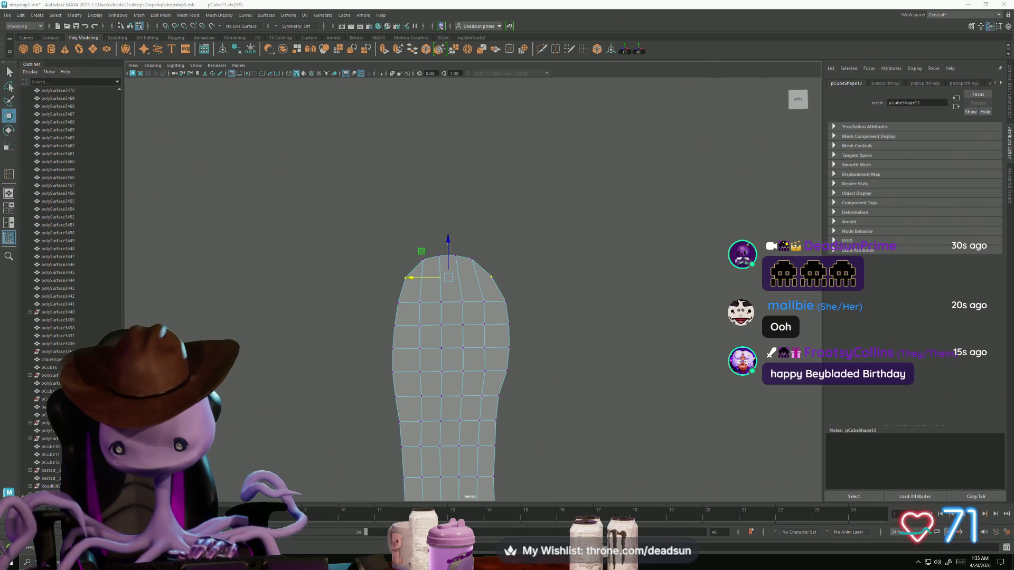
key("alt+Tab")
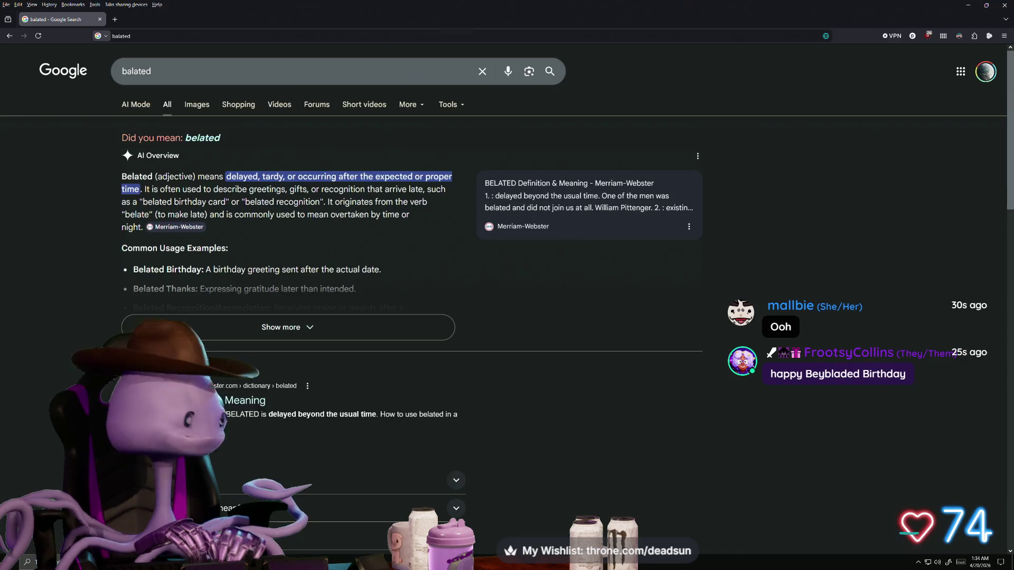
Switch from Chrome back to the Maya pCube13 sole model.
key("alt+Tab")
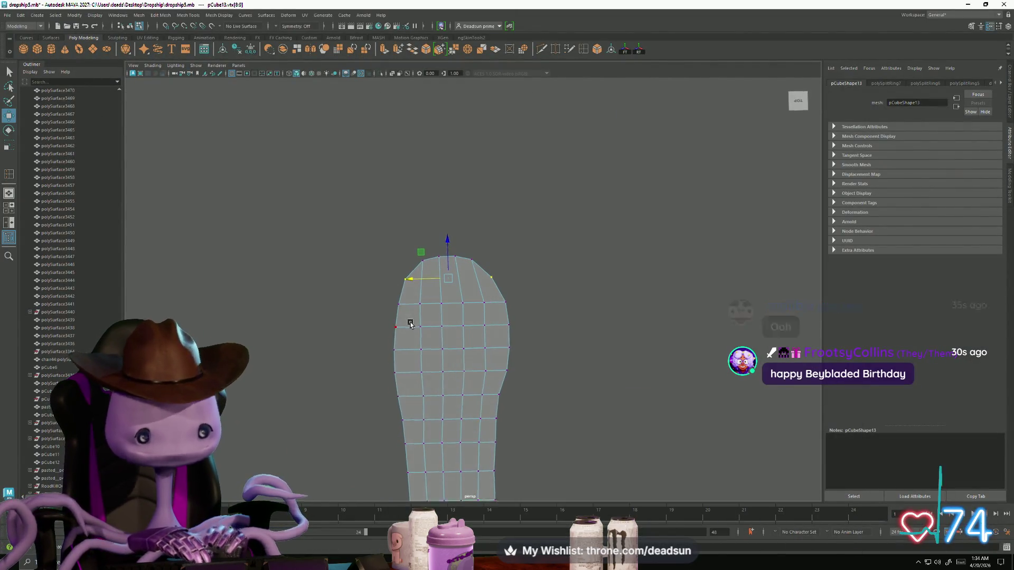
Stretch and widen a block of vertex rows near the toe, then shift it slightly left.
scroll(565, 355, "up", 5)
scroll(457, 356, "up", 2)
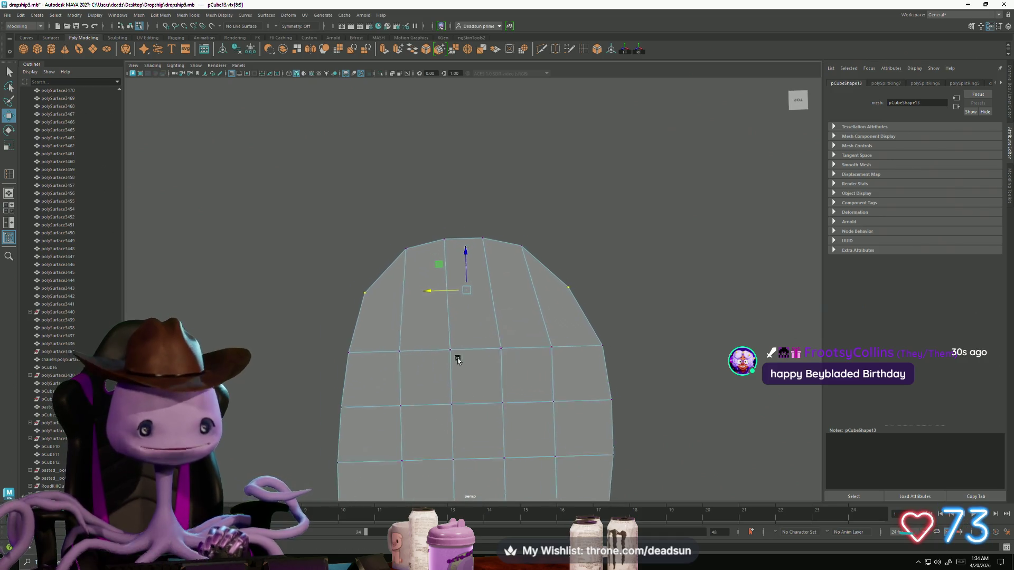
scroll(478, 358, "down", 3)
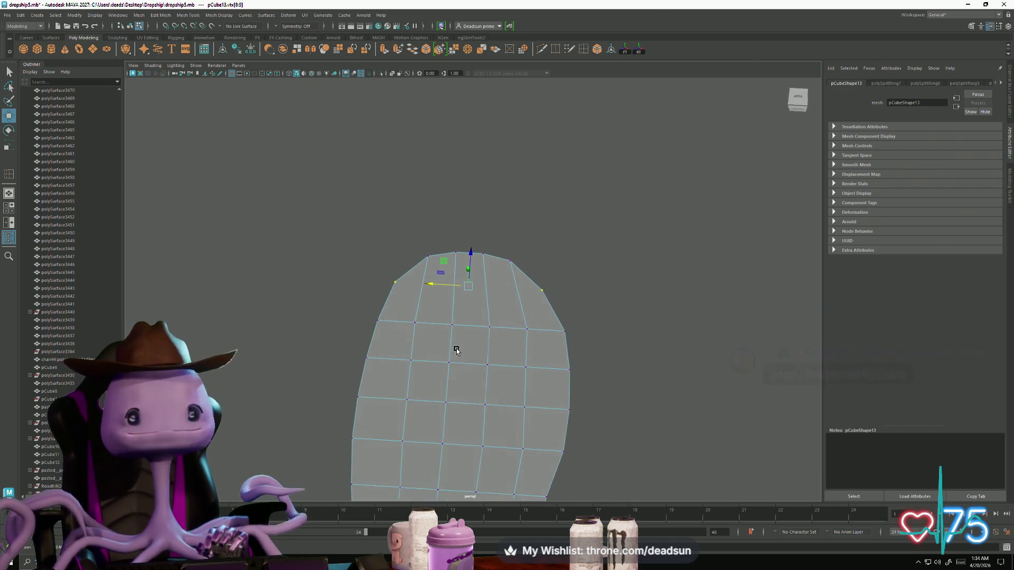
scroll(496, 389, "up", 2)
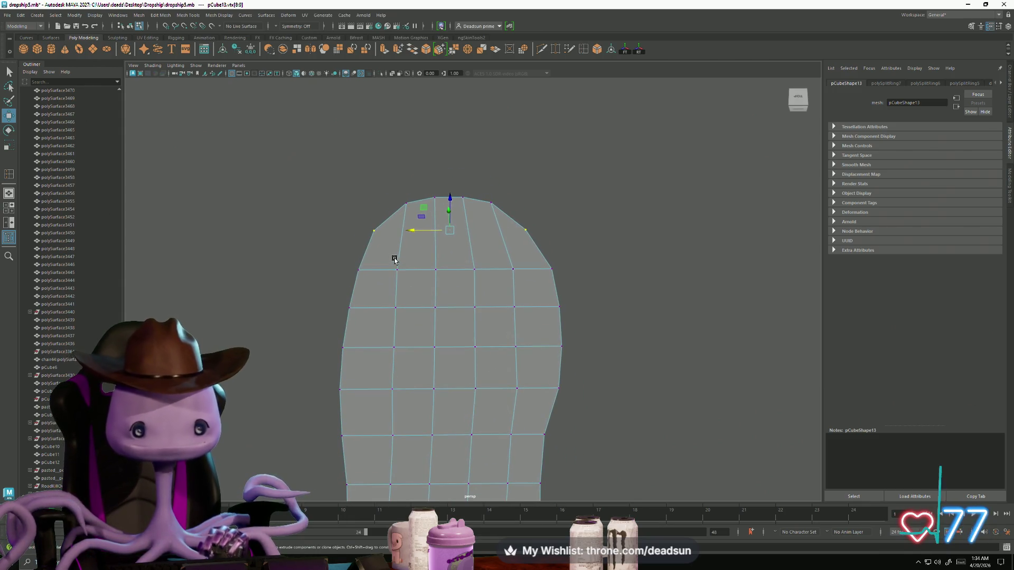
scroll(399, 272, "down", 3)
mouse_move(388, 259)
left_mouse_down()
mouse_move(474, 287)
mouse_move(520, 386)
left_mouse_up()
key("r")
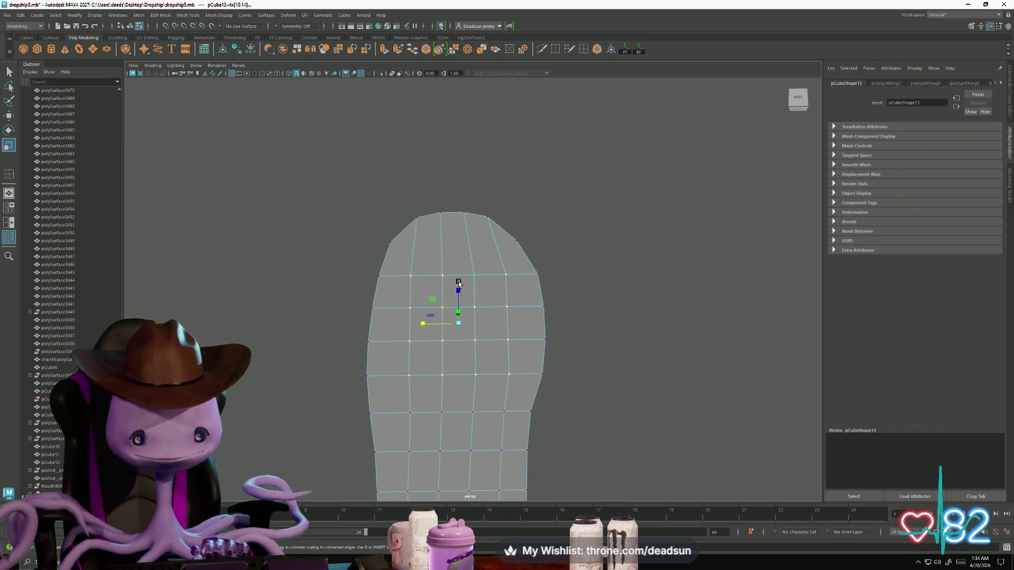
left_click_drag(459, 284, 453, 286)
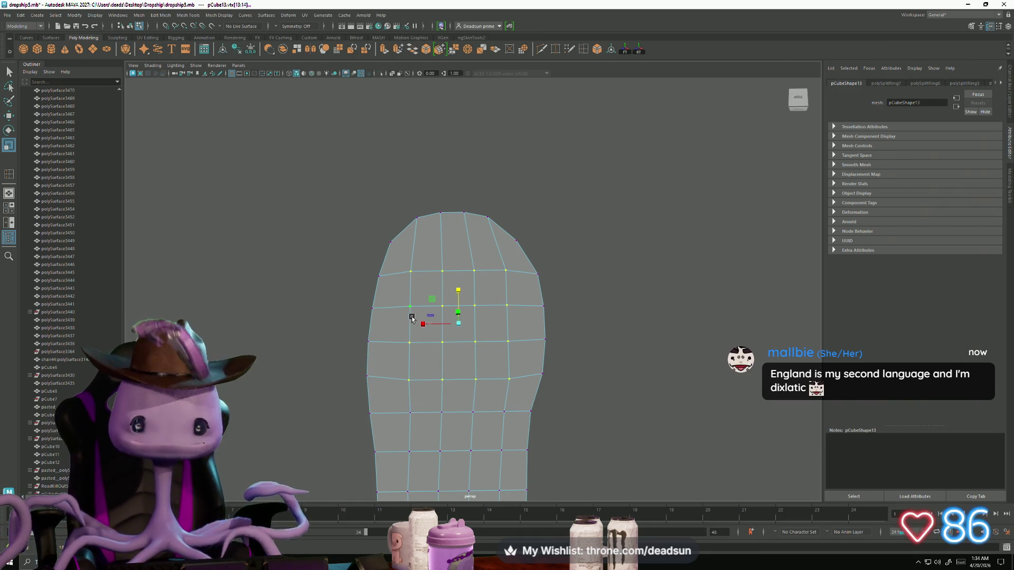
left_click_drag(423, 324, 415, 322)
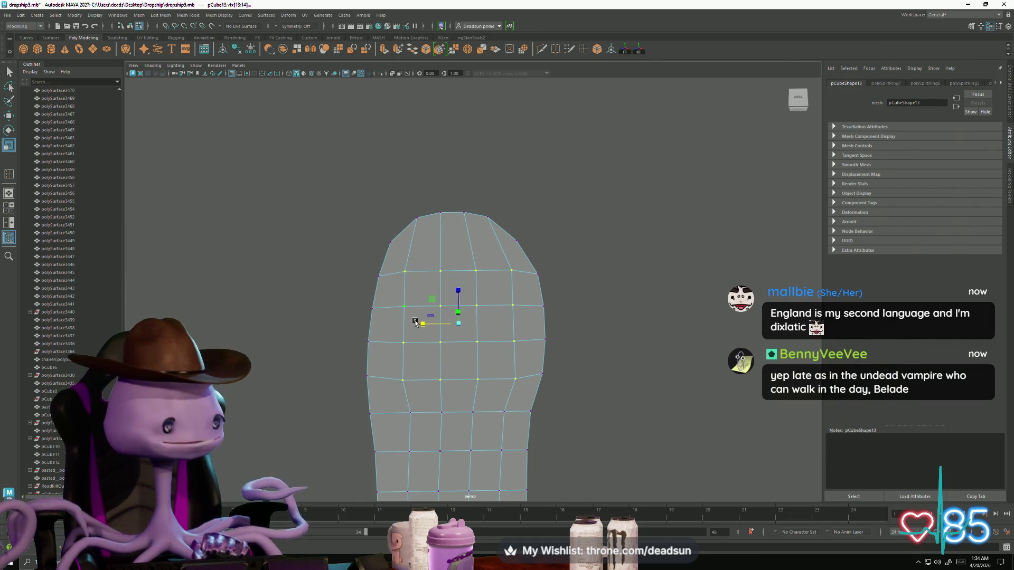
key("w")
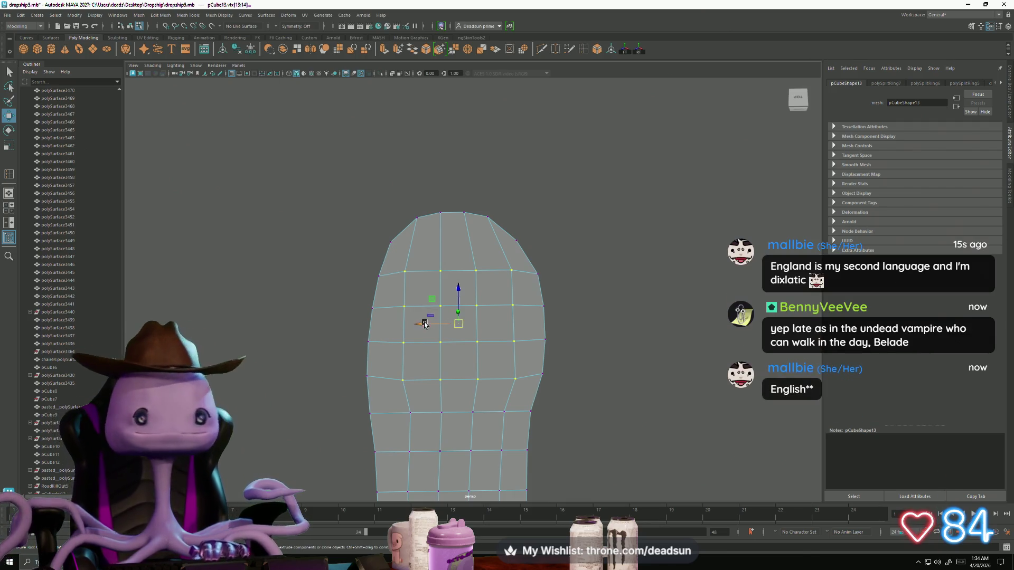
left_click_drag(433, 317, 421, 323)
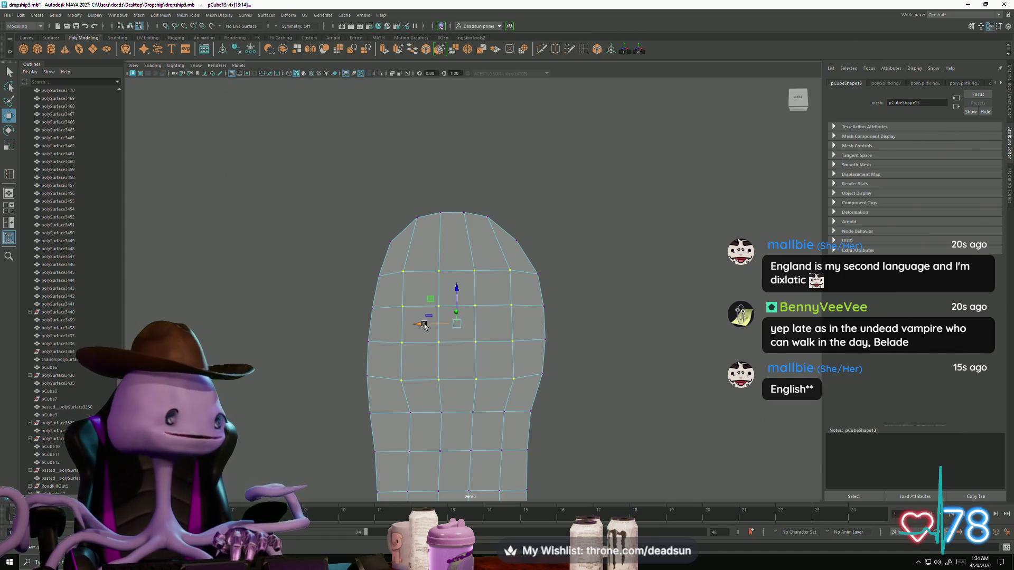
left_click(424, 325)
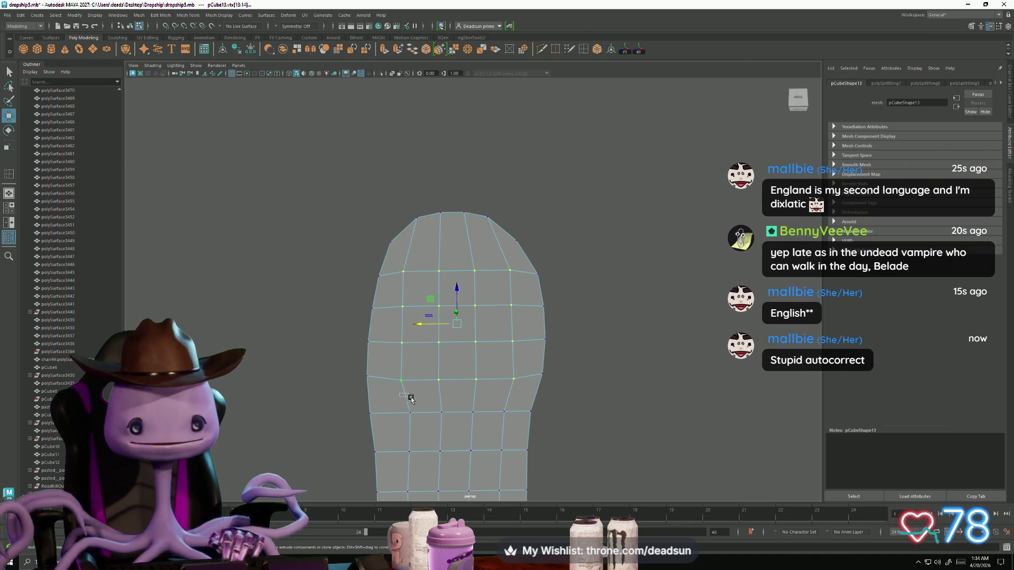
Widen the mid-sole edge loop, shift the next loop left, and push the left outline outward.
double_click(499, 424)
key("r")
left_click_drag(418, 418, 413, 411)
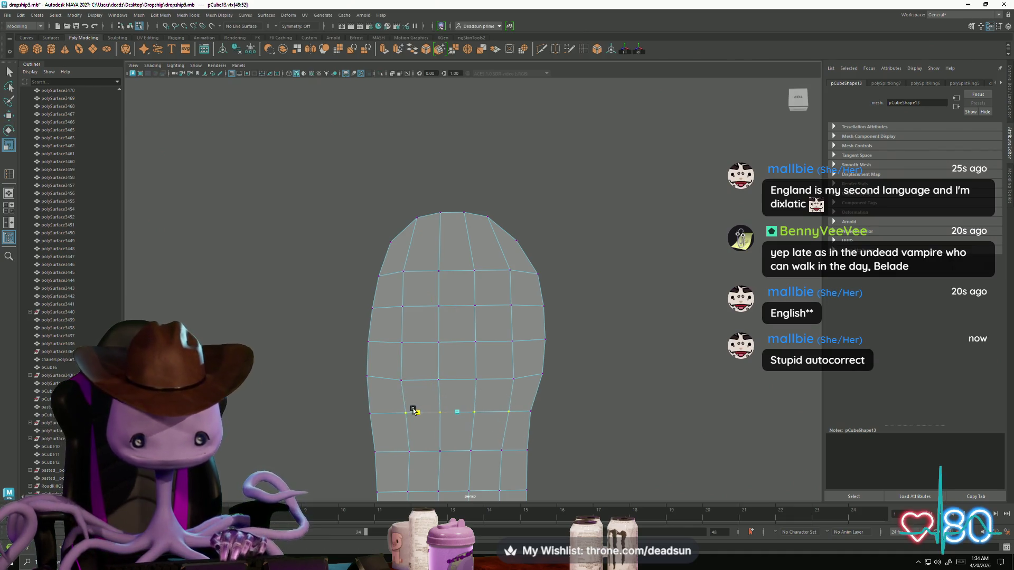
key("w")
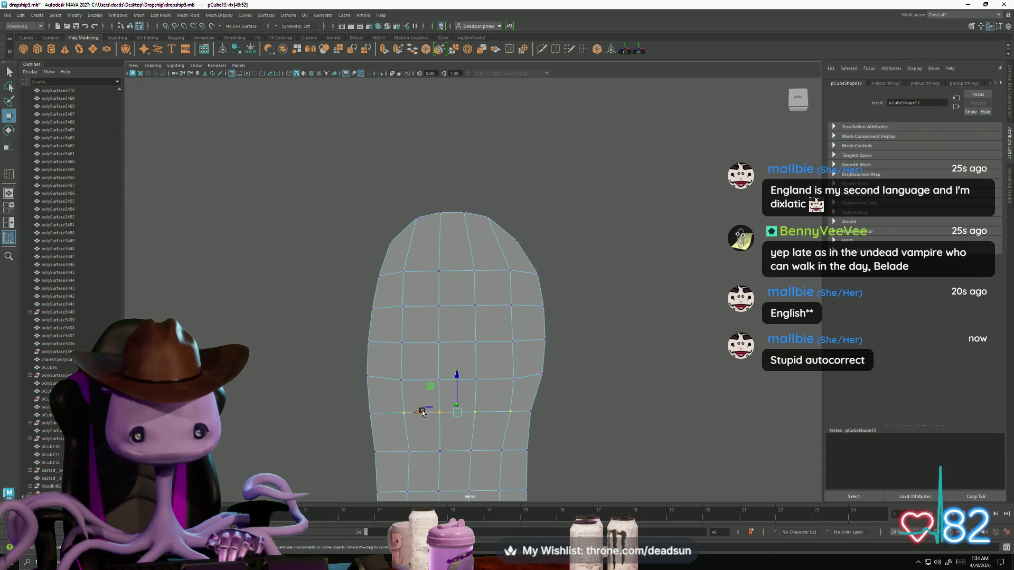
double_click(515, 457)
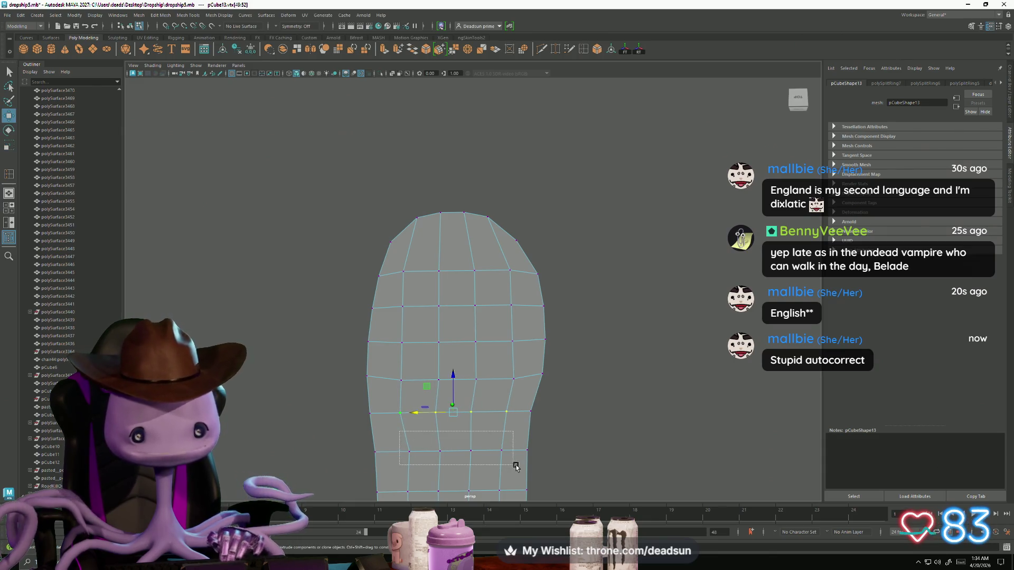
left_click_drag(421, 449, 416, 451)
key("r")
left_click(401, 359)
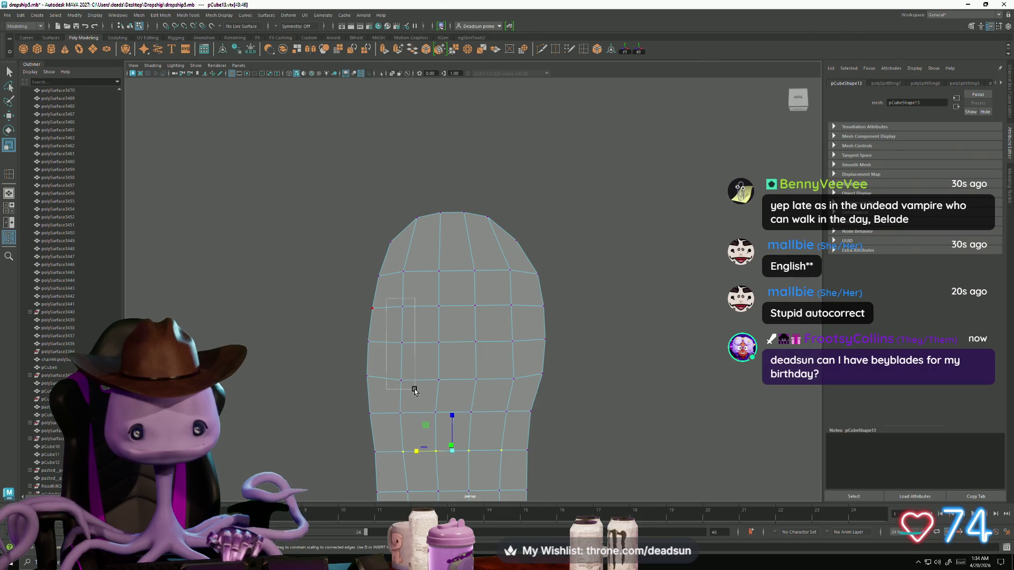
key("w")
left_click_drag(369, 344, 364, 344)
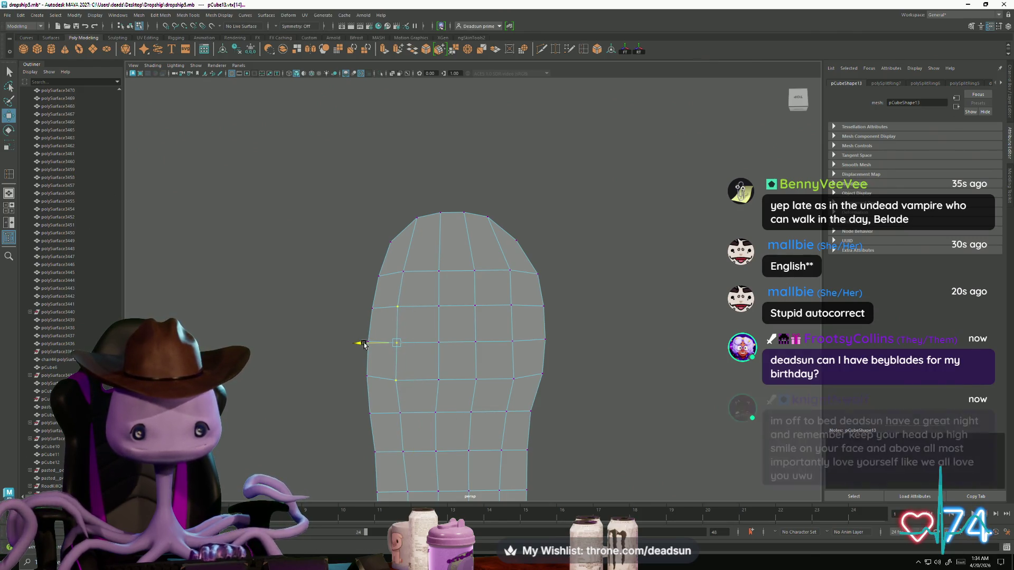
Spread two side outline vertices slightly apart, then show the mesh shaded with wireframe.
left_click_drag(410, 430, 362, 410)
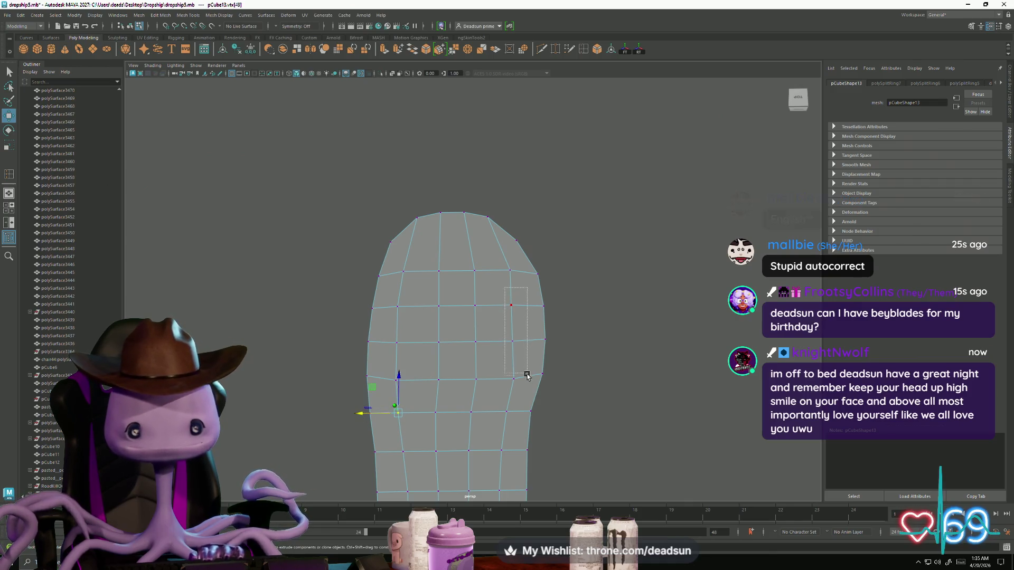
mouse_move(527, 322)
left_mouse_down()
mouse_move(504, 359)
mouse_move(470, 340)
mouse_move(482, 324)
mouse_move(482, 362)
left_mouse_up()
left_click(517, 323)
key("r")
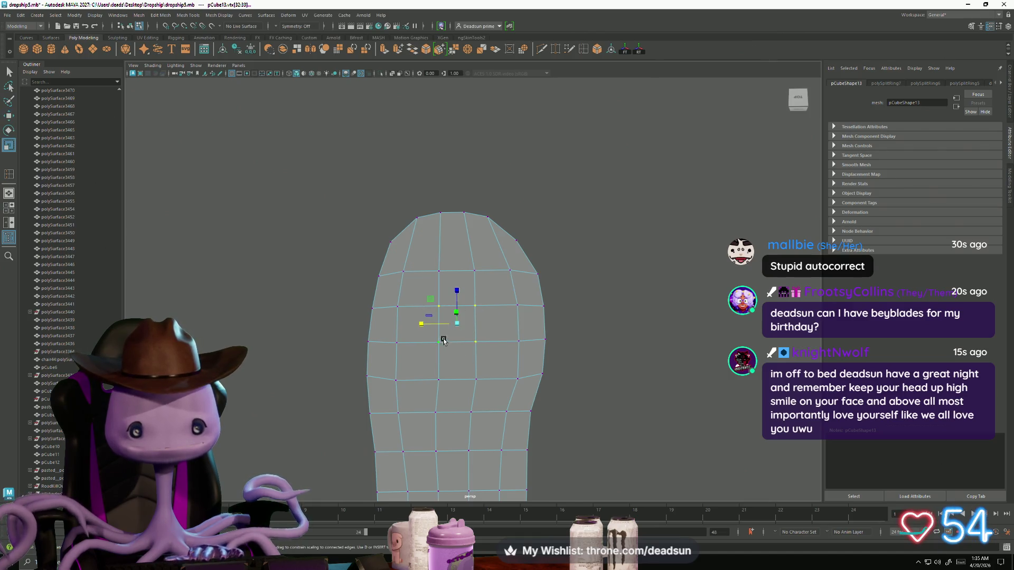
left_click_drag(457, 323, 433, 349)
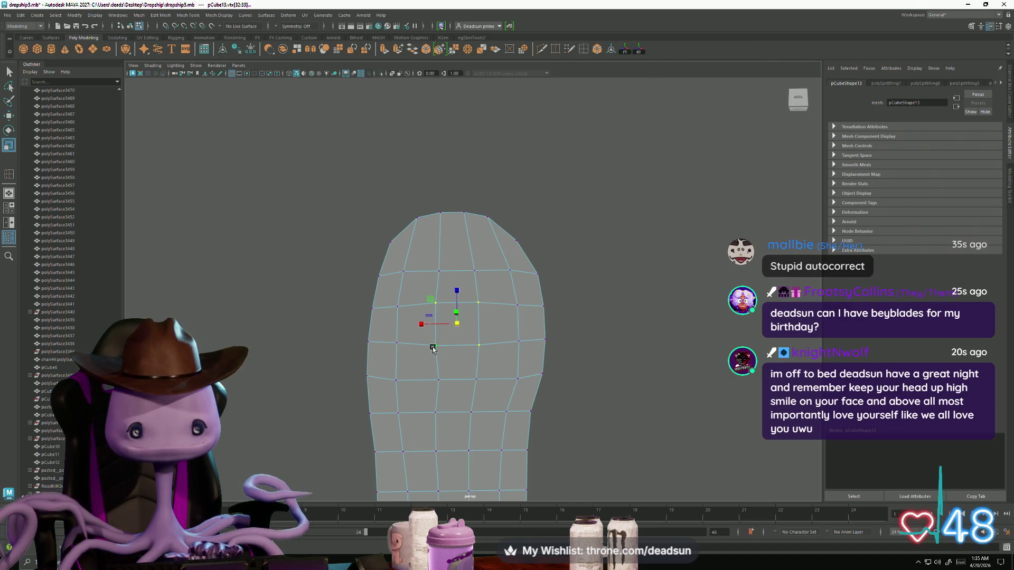
left_click(435, 379)
key("w")
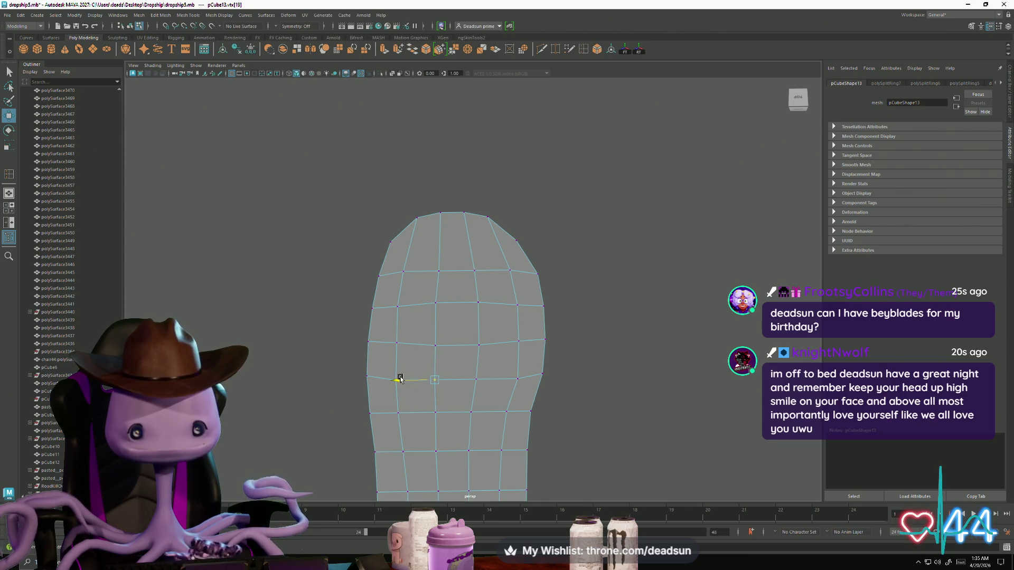
mouse_move(400, 379)
left_mouse_down("alt")
mouse_move(441, 396)
mouse_move(442, 420)
left_mouse_up("alt")
scroll(440, 396, "down", 5)
key("5")
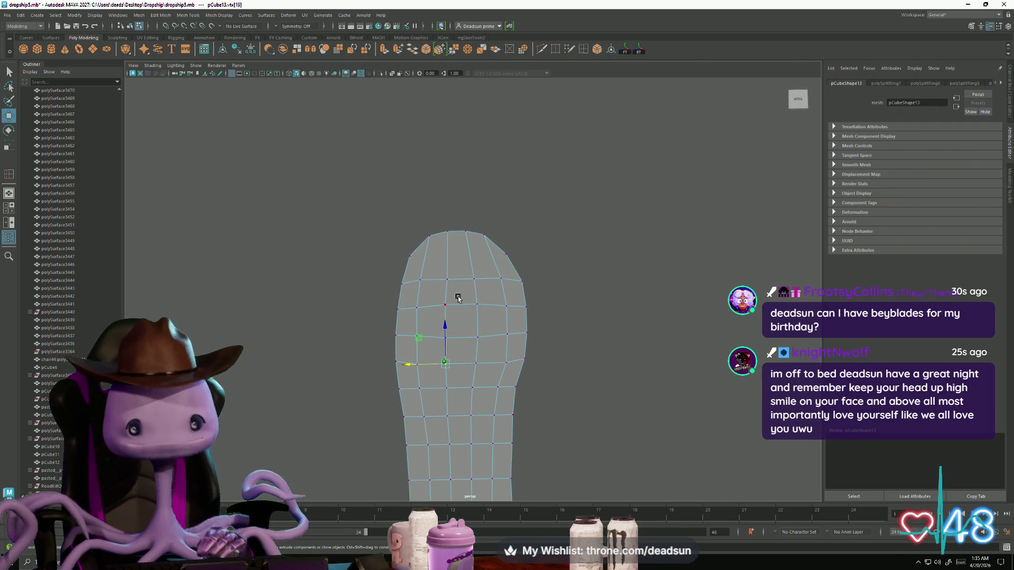
scroll(459, 299, "up", 5)
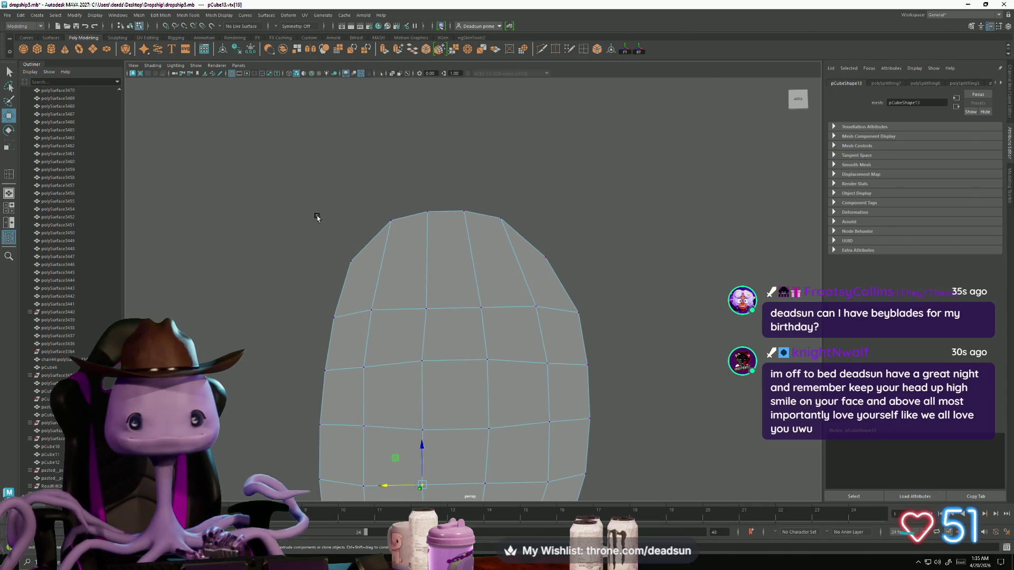
Multi-Cut a new edge across the rounded toe from the left to the right outline, discarding an extra cut.
left_click(542, 49)
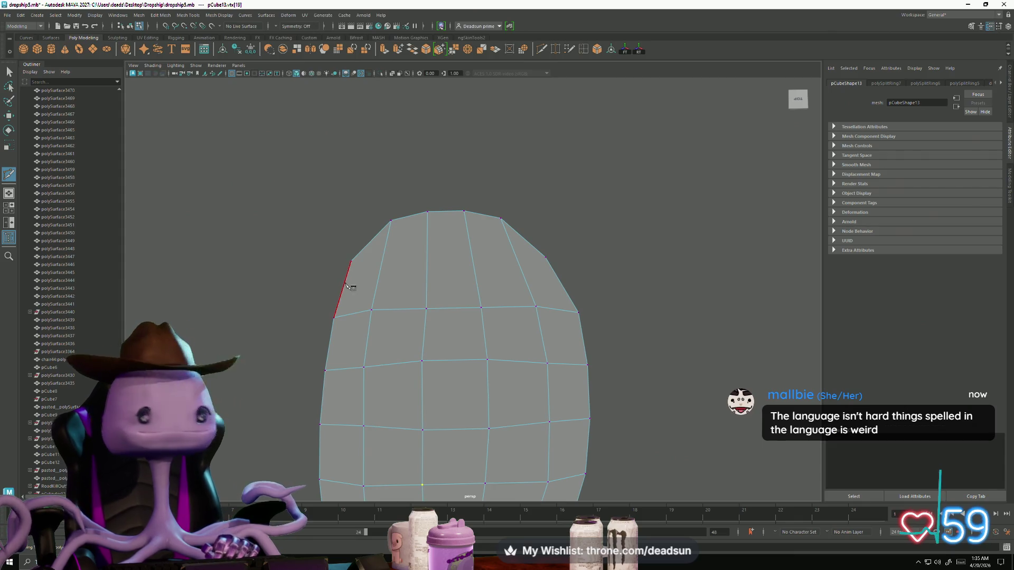
left_click(350, 273)
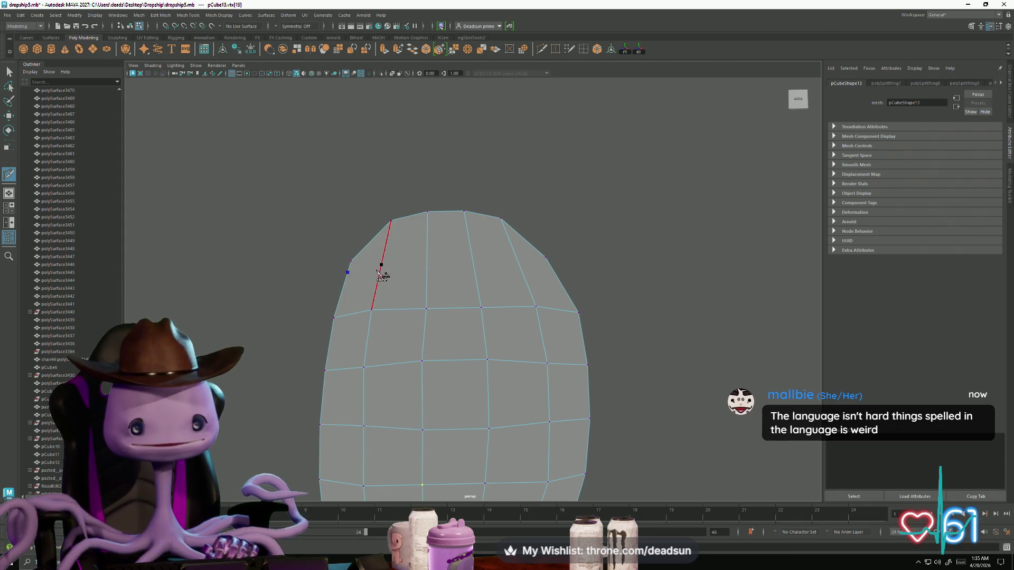
left_click(382, 266)
left_click(428, 260)
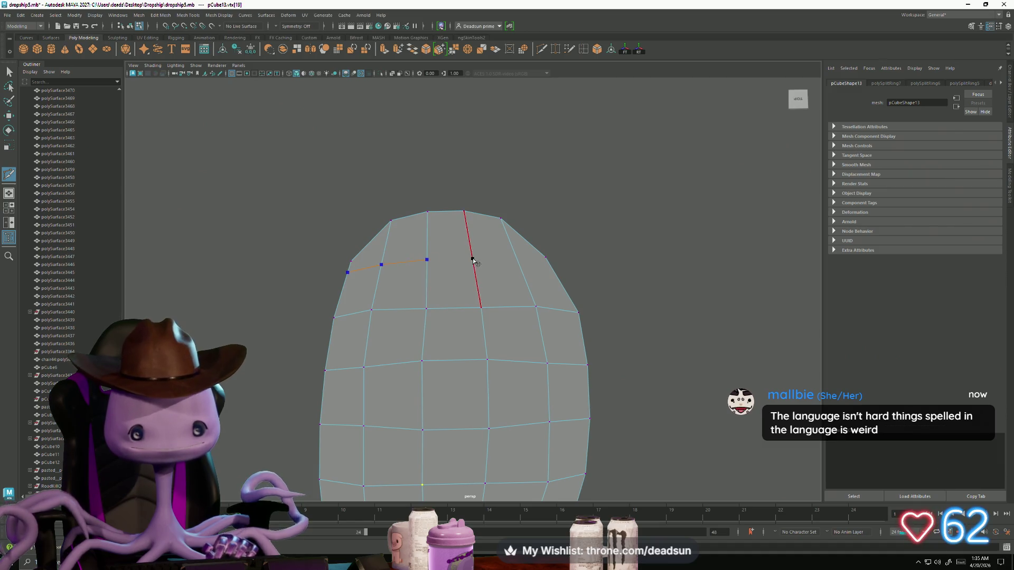
left_click(472, 259)
left_click(519, 262)
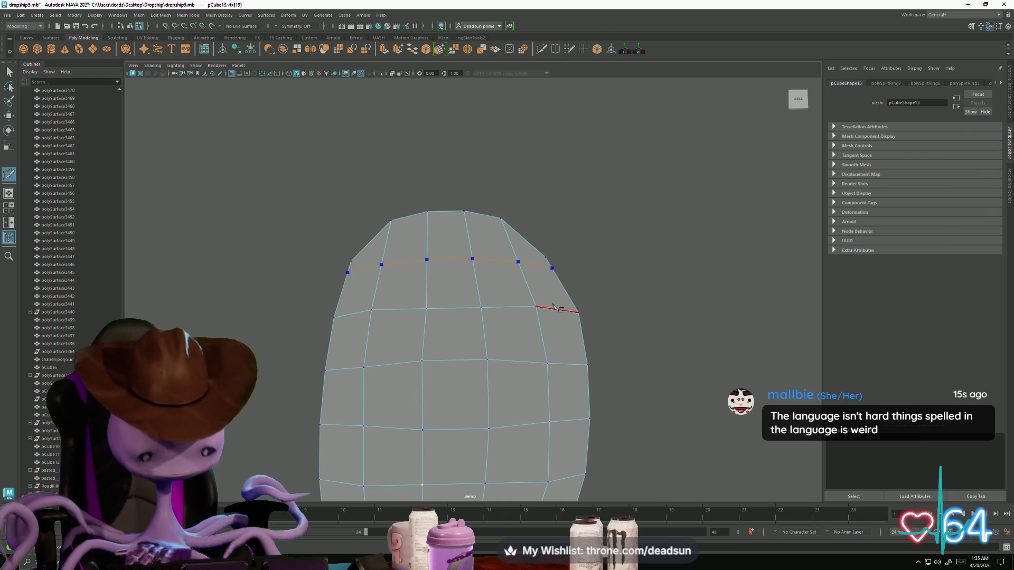
key("Return")
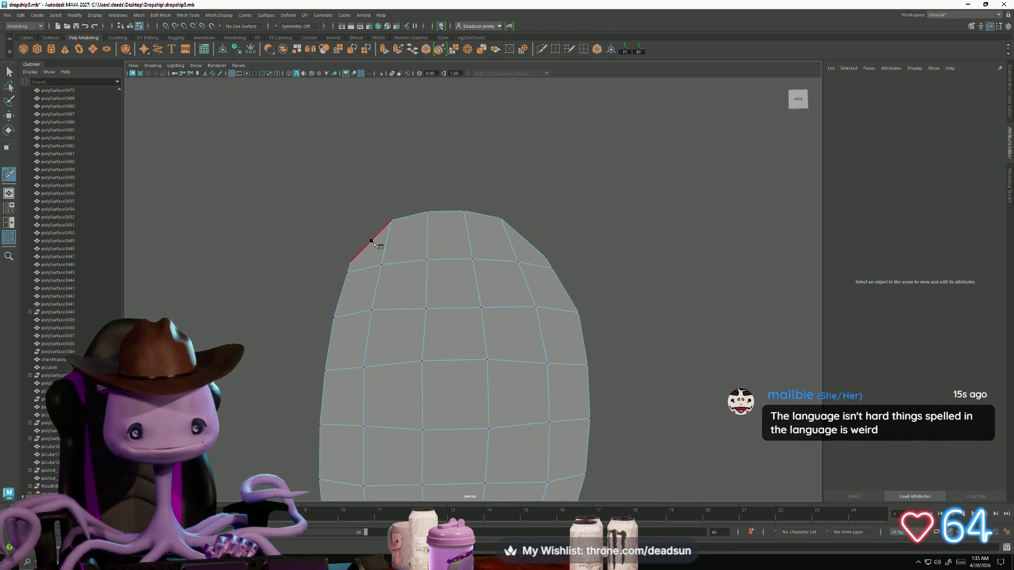
left_click(372, 241)
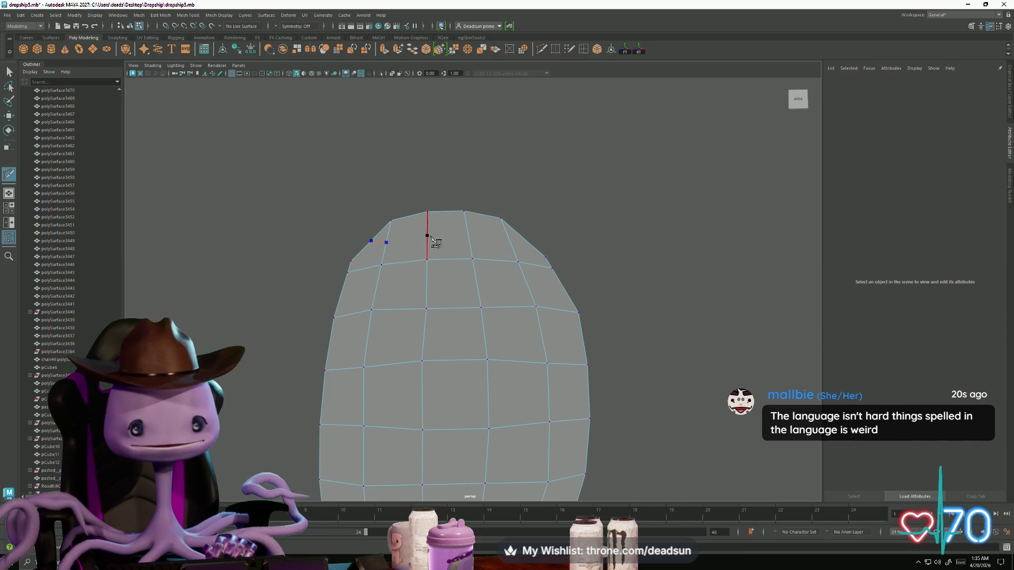
key("Escape")
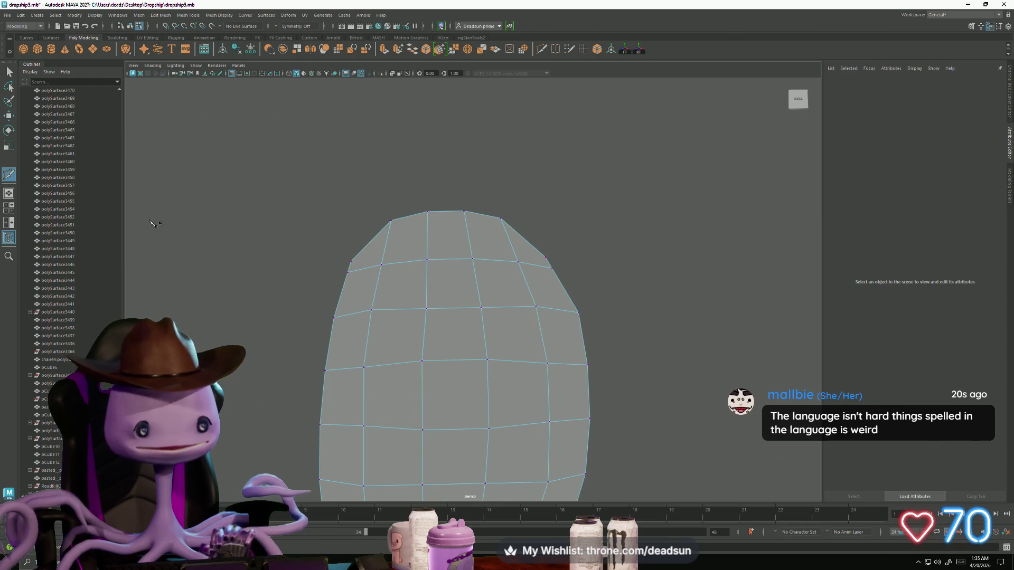
Narrow the middle three vertex rows of the sole slightly.
key("q")
left_click_drag(258, 238, 279, 283, "alt")
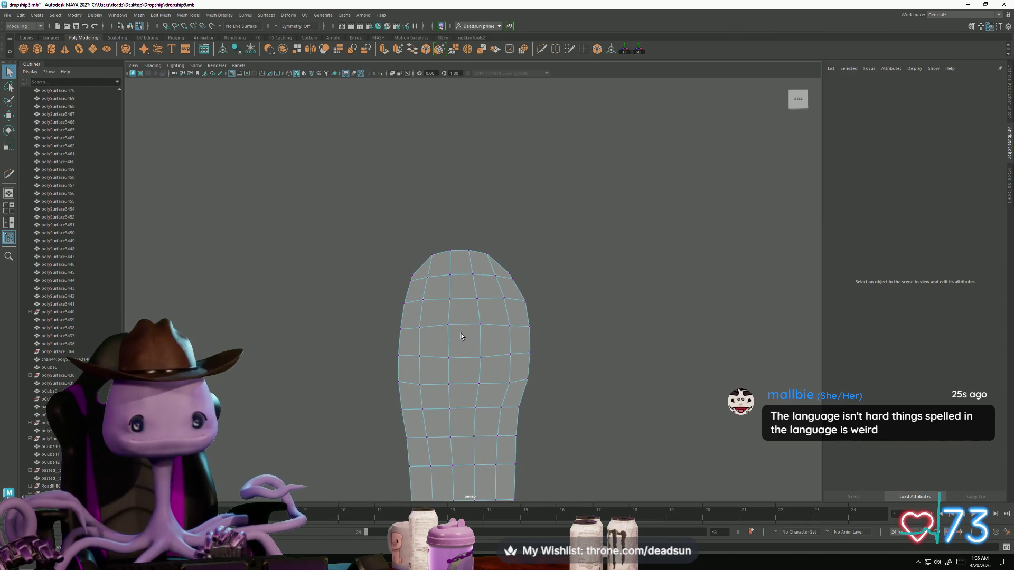
scroll(461, 336, "down", 3)
right_click_drag(444, 317, 394, 161)
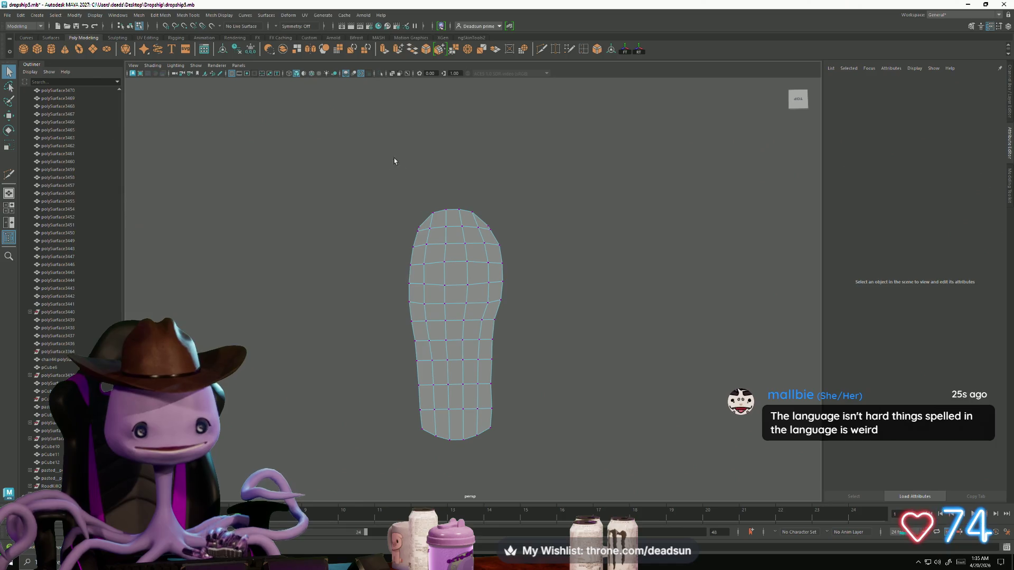
mouse_move(383, 175)
left_mouse_down()
mouse_move(585, 462)
mouse_move(583, 485)
left_mouse_up()
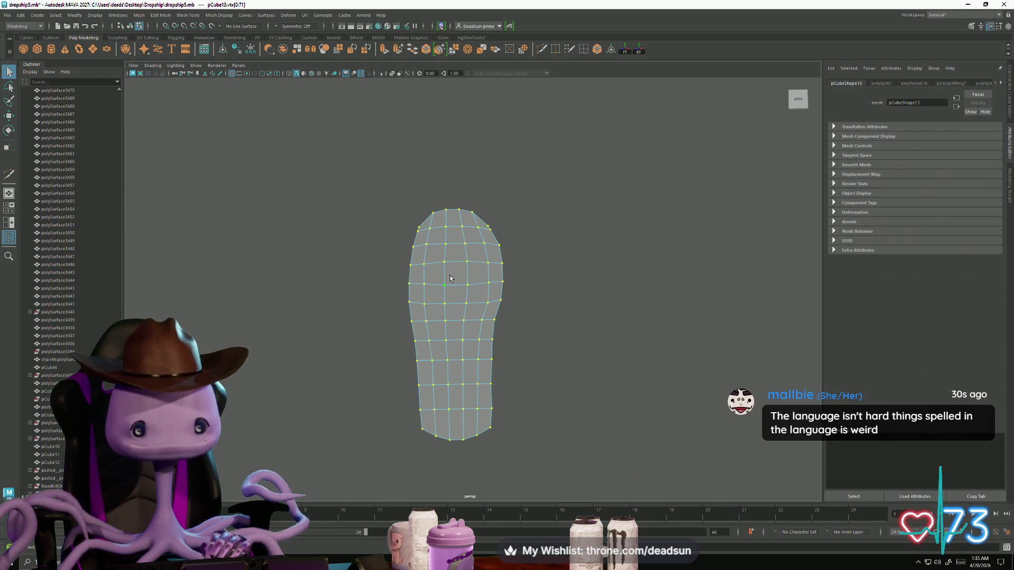
scroll(474, 235, "up", 5)
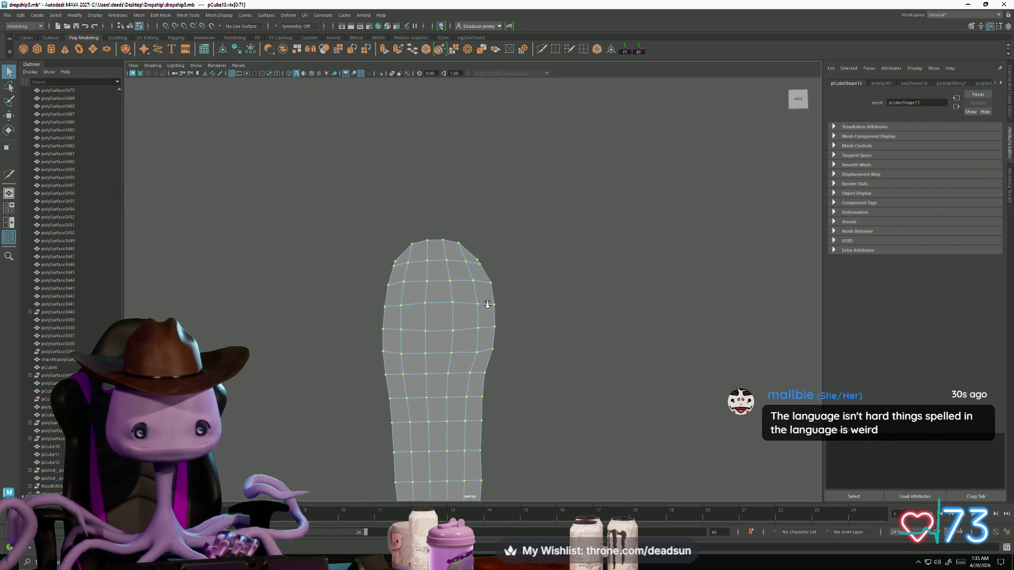
scroll(415, 296, "down", 3)
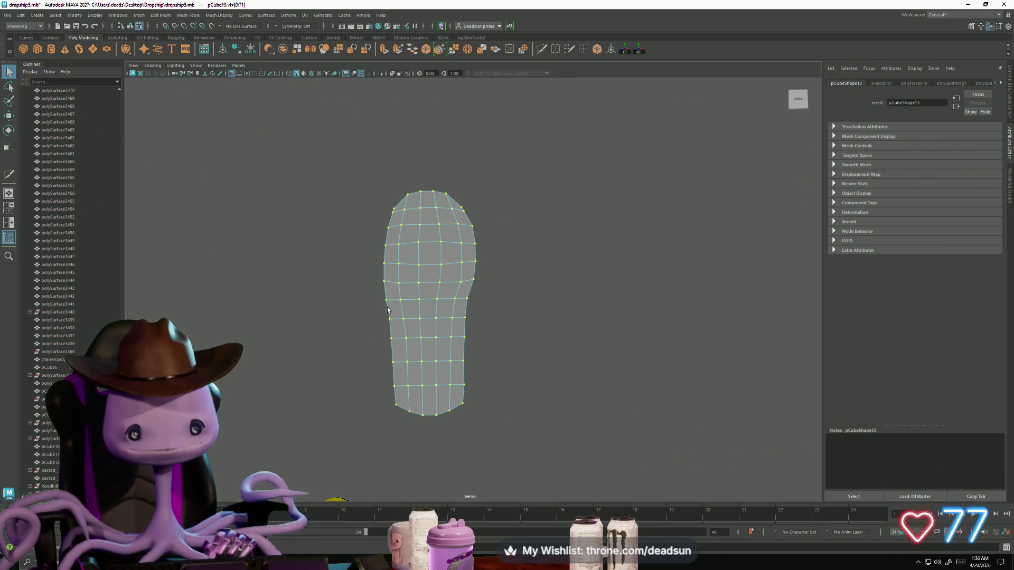
right_click(417, 276)
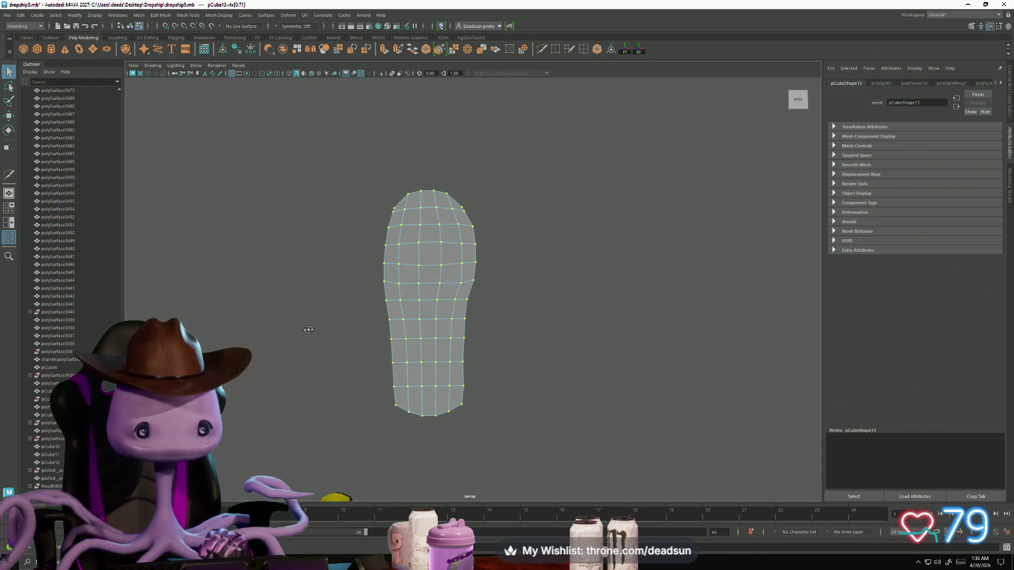
scroll(369, 324, "up", 2)
left_click_drag(399, 356, 493, 390)
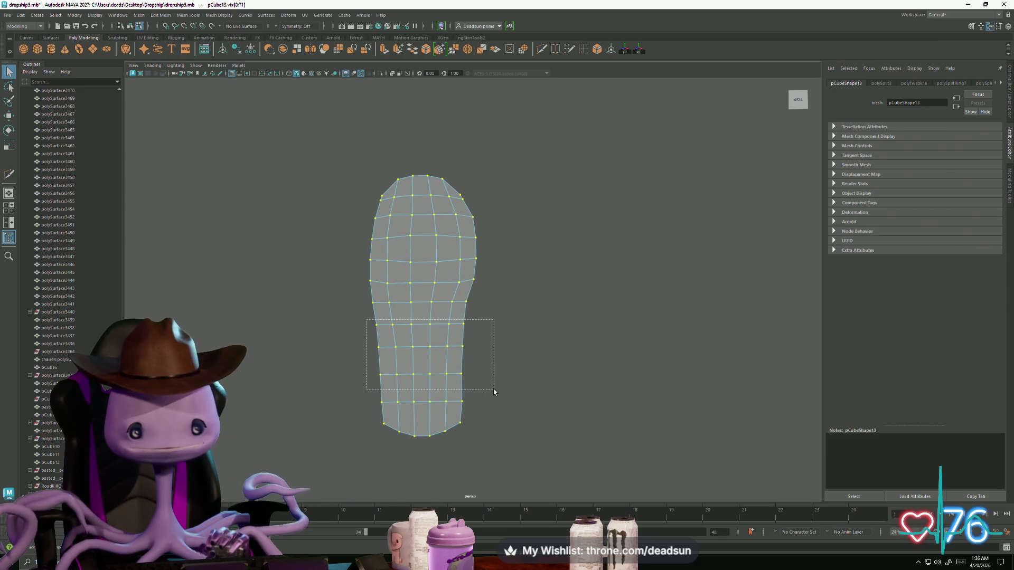
key("r")
mouse_move(386, 349)
left_mouse_down()
mouse_move(455, 351)
mouse_move(474, 365)
left_mouse_up()
Tidy the bottom corner and lower-left outline vertices using vertex snapping.
key("w")
mouse_move(467, 430)
left_mouse_down()
mouse_move(455, 437)
mouse_move(421, 420)
left_mouse_up()
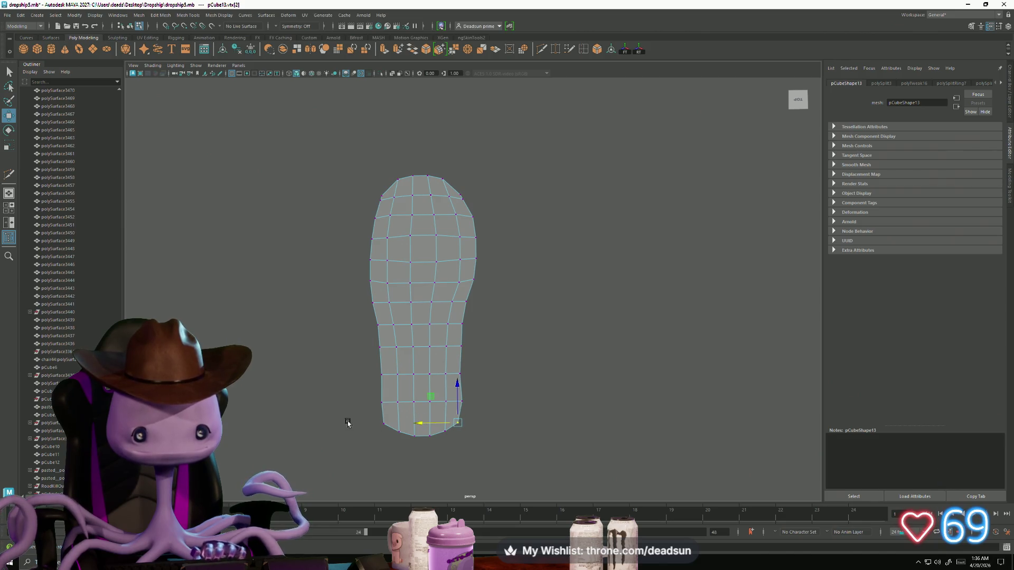
left_click_drag(357, 412, 394, 452)
key("v")
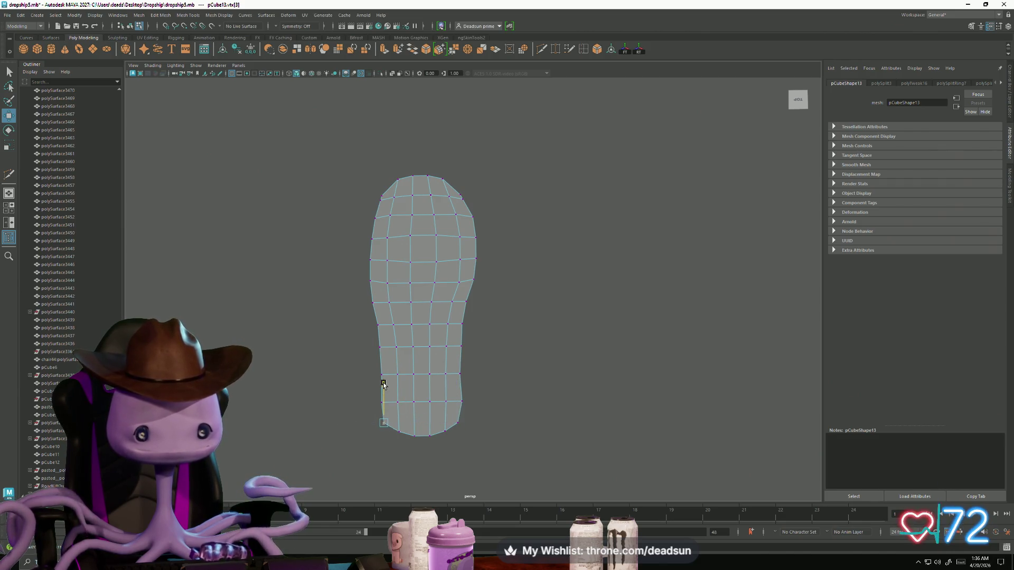
left_click(457, 421)
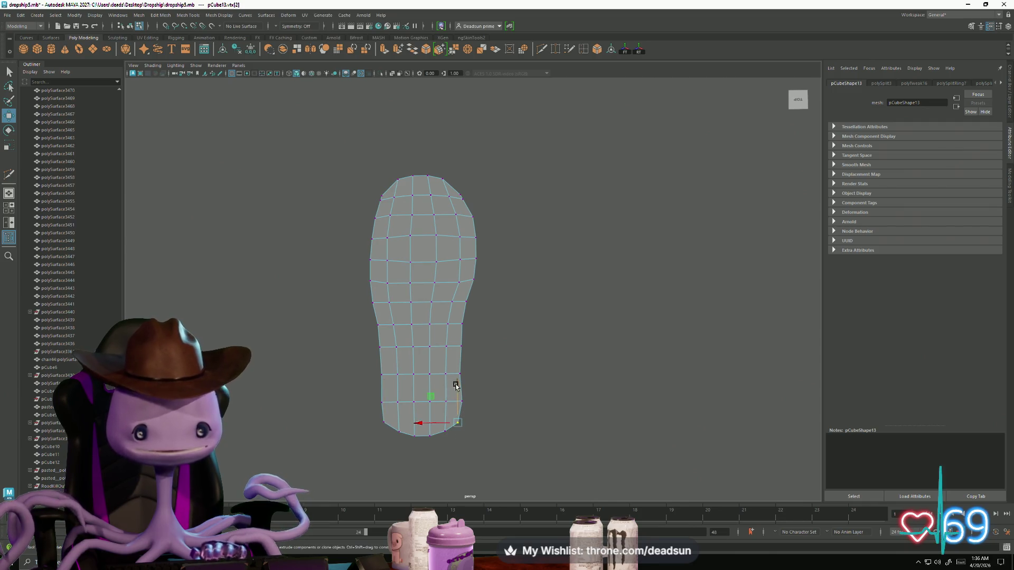
left_click_drag(368, 392, 388, 428)
key("v")
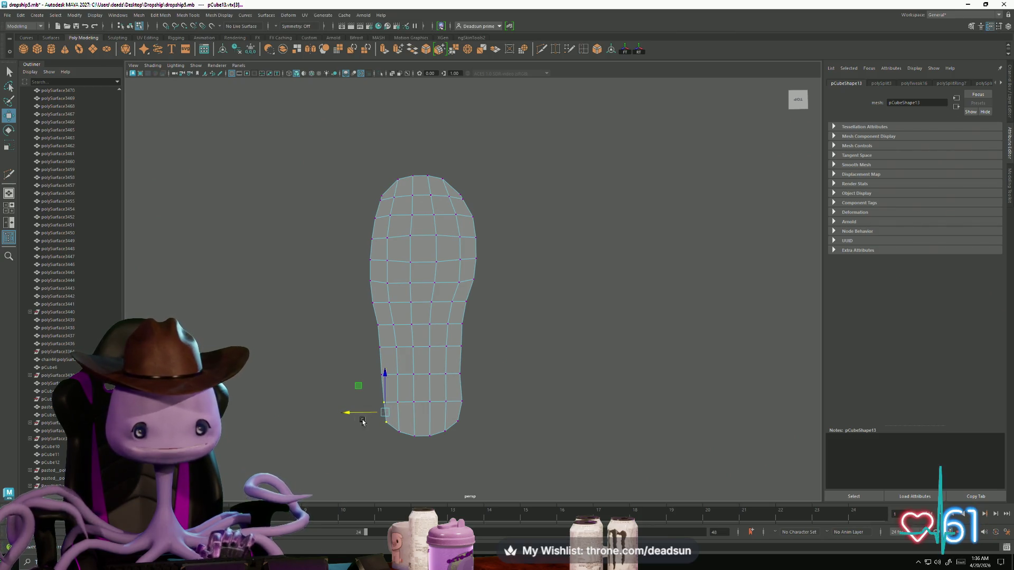
scroll(475, 408, "down", 2)
scroll(487, 423, "up", 4)
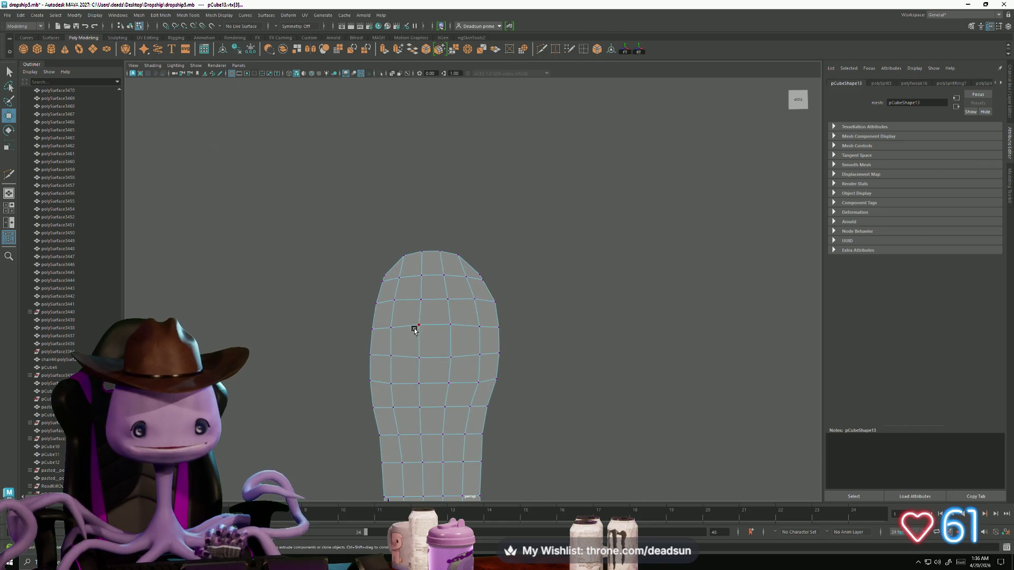
right_click(385, 328)
Marquee-select the interior vertices across the upper and lower sole.
mouse_move(389, 296)
left_mouse_down()
mouse_move(445, 344)
mouse_move(483, 399)
left_mouse_up()
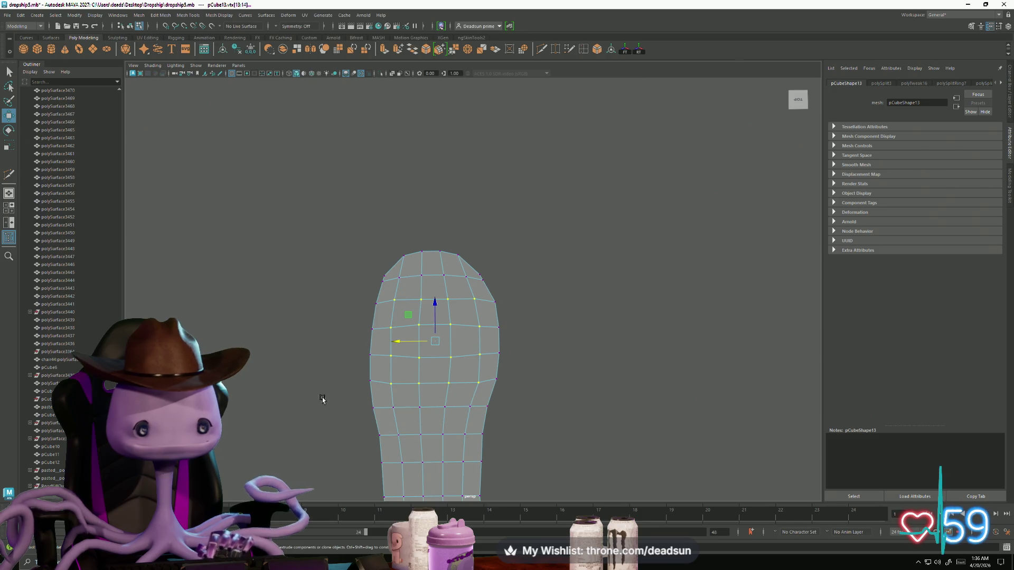
mouse_move(425, 421)
middle_mouse_down("alt")
mouse_move(414, 358)
mouse_move(395, 350)
middle_mouse_up("alt")
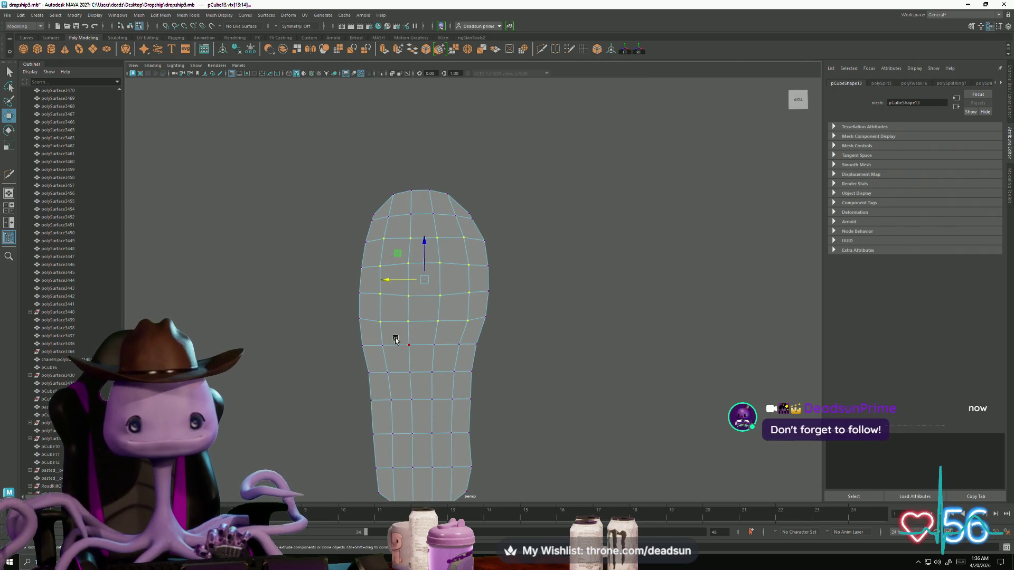
left_click_drag(424, 396, 442, 475, "shift")
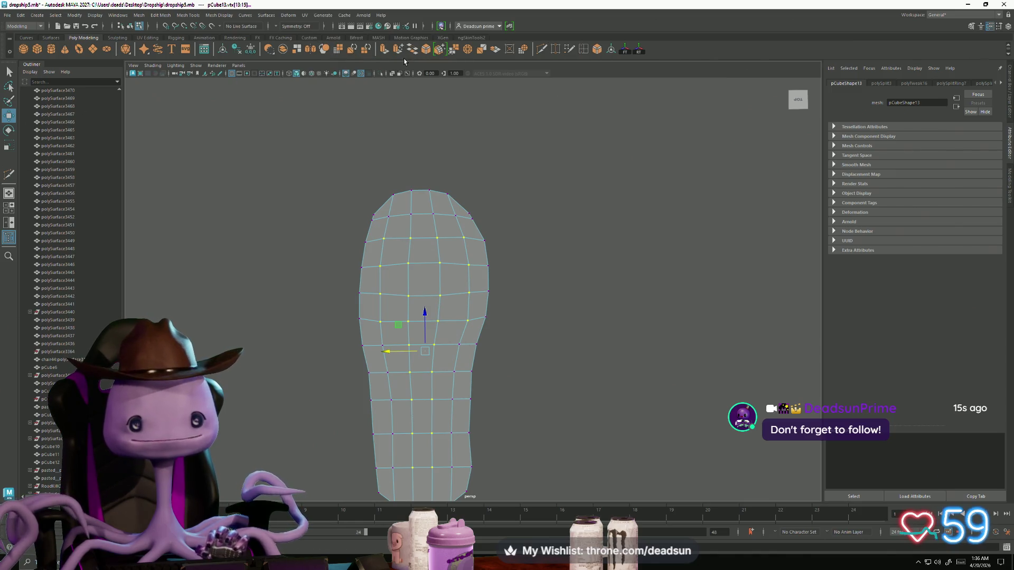
left_click(136, 17)
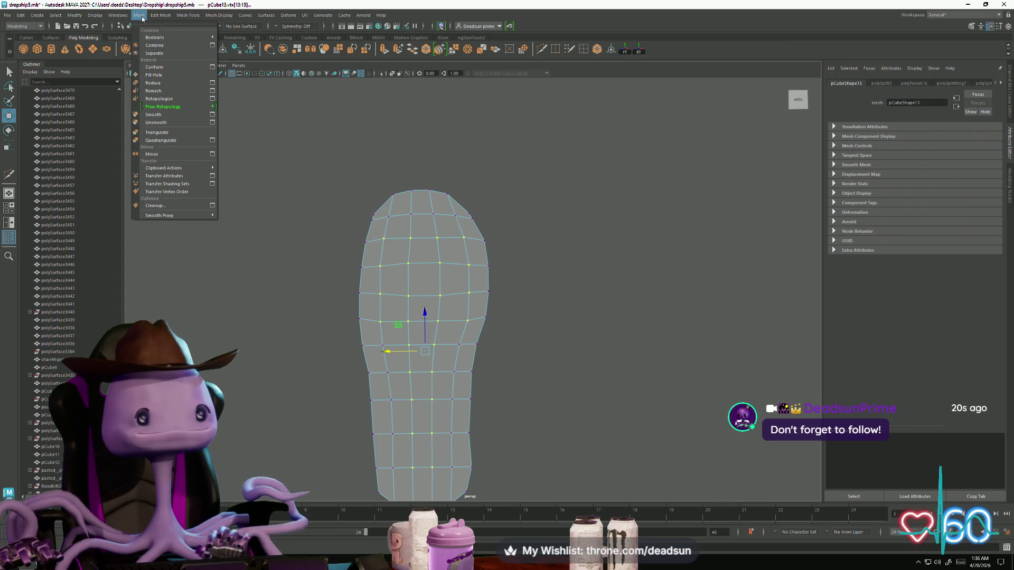
Chamfer the selected interior vertices into small diamonds with Edit Mesh > Chamfer Vertices.
mouse_move(166, 20)
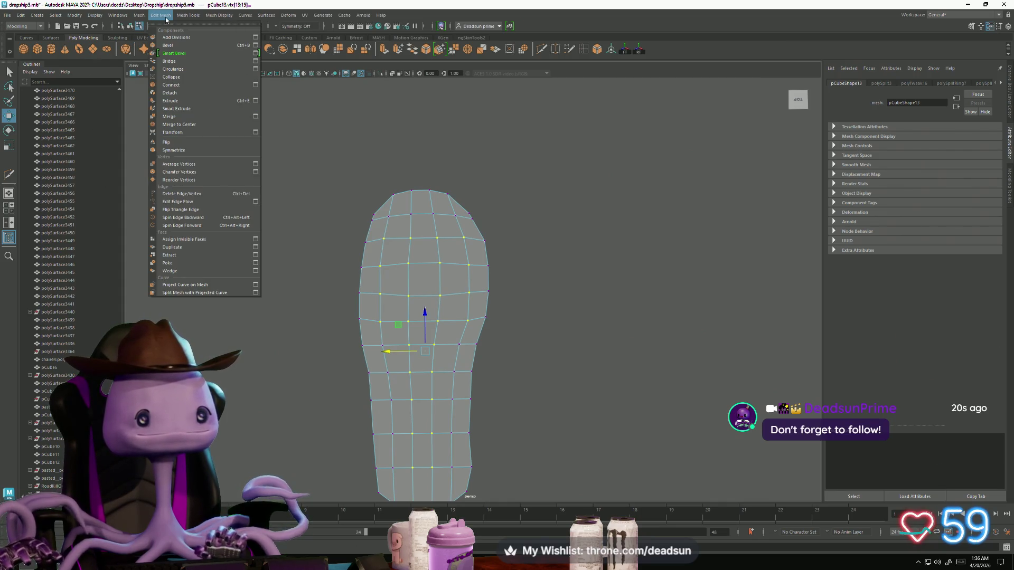
left_click(182, 173)
middle_click_drag(416, 286, 387, 222, "alt")
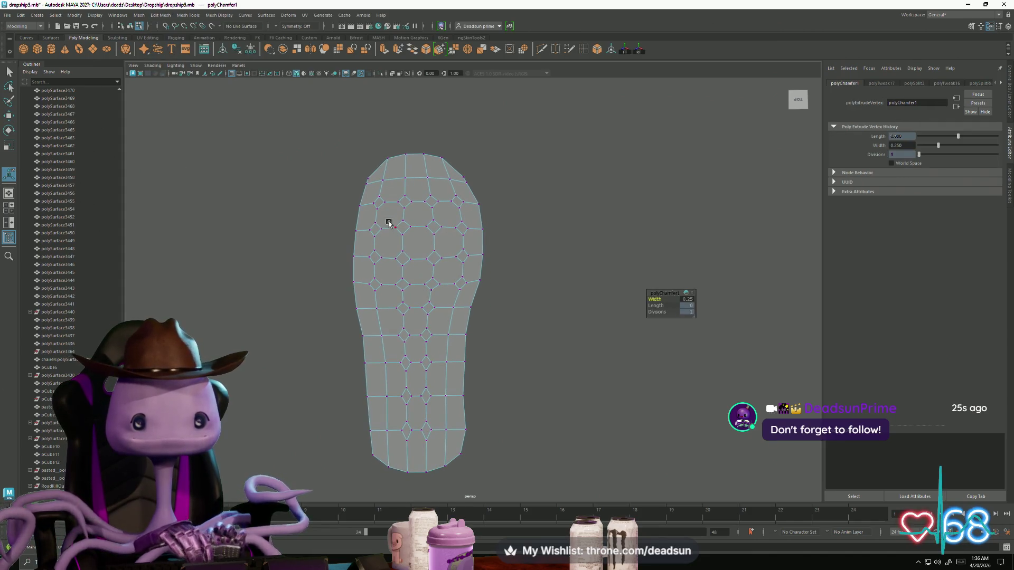
right_click_drag(387, 222, 380, 202)
Select the five upper diamond faces near the toe.
left_click(379, 204)
left_click(404, 203, "shift")
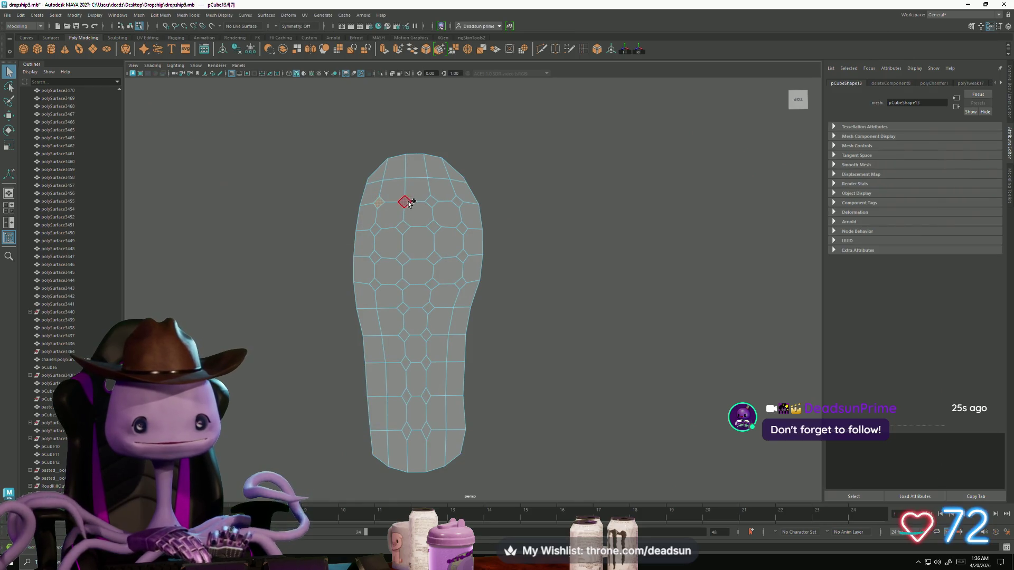
left_click(431, 202, "shift")
left_click(457, 203, "shift")
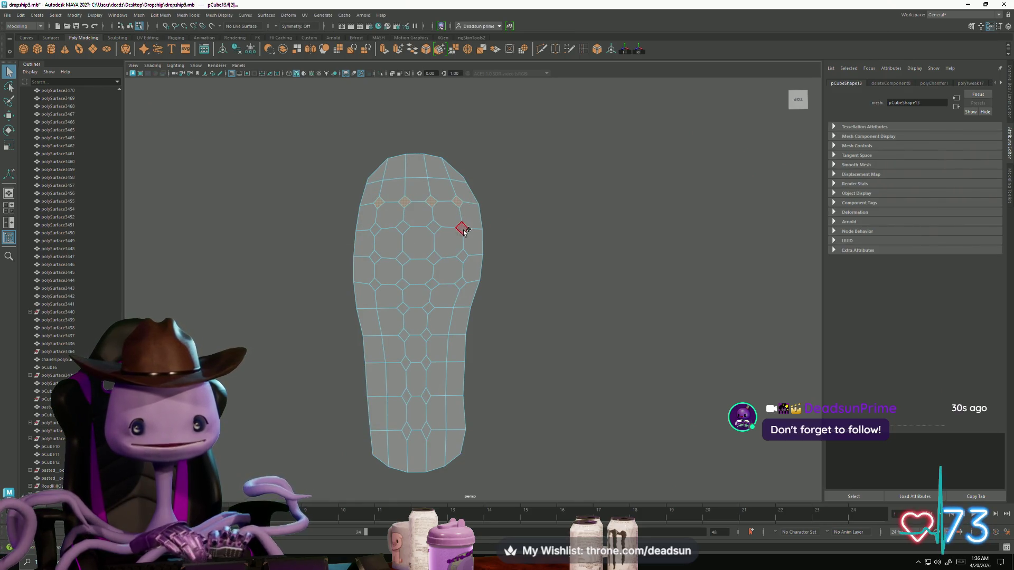
left_click(462, 228, "shift")
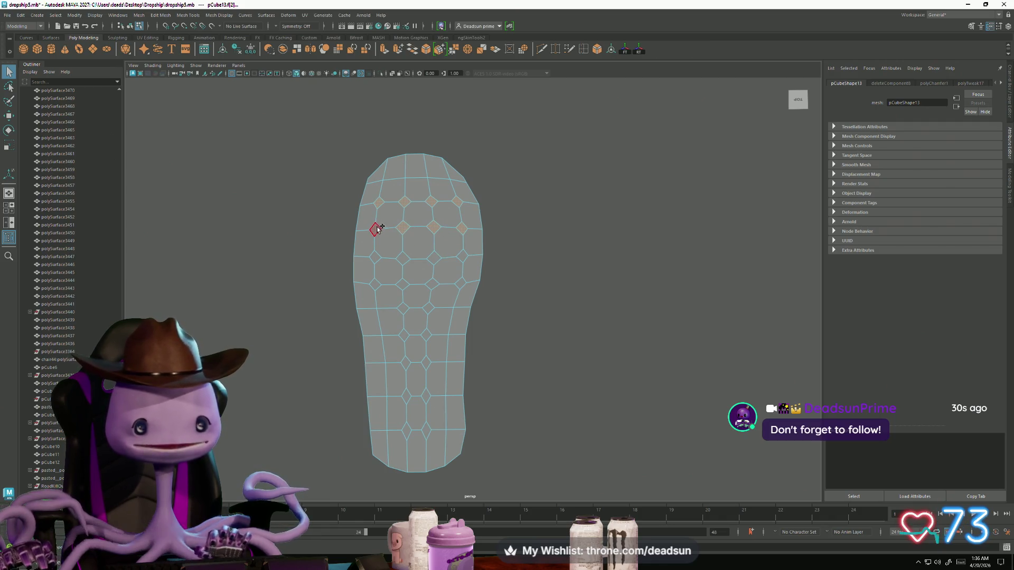
Add the middle-row, lower and heel diamond faces to the selection.
left_click(375, 259, "shift")
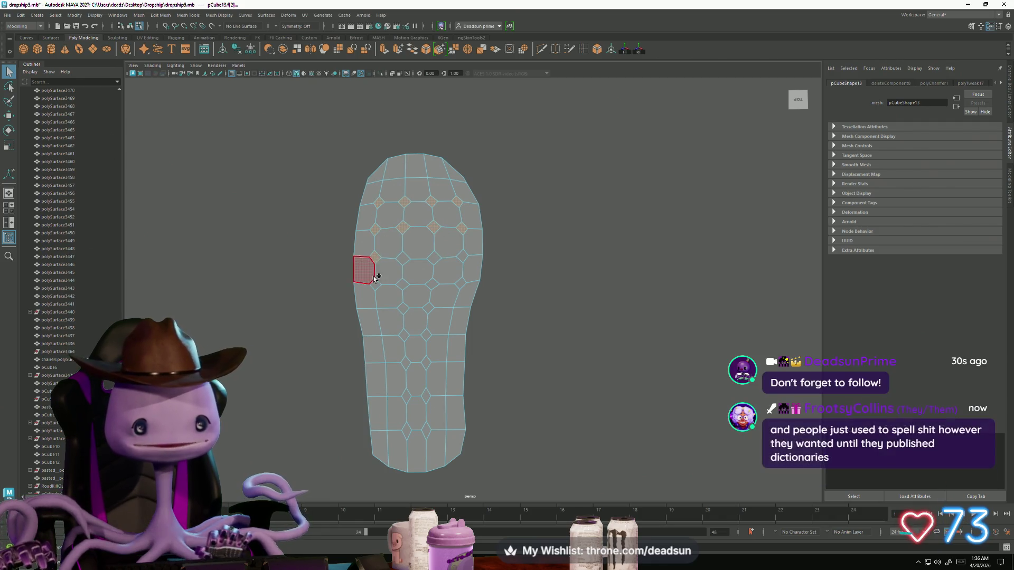
left_click(403, 259, "shift")
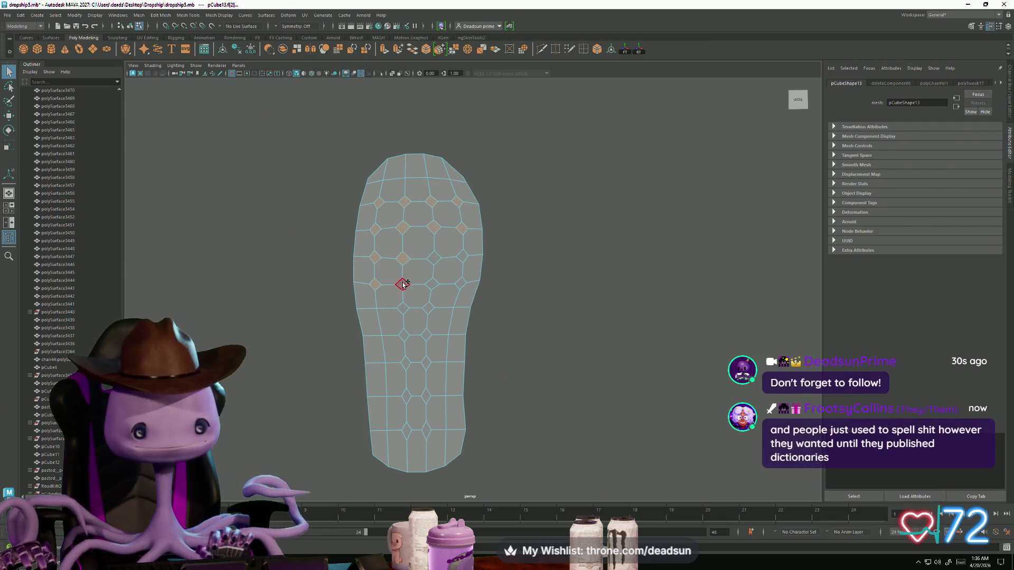
left_click(434, 258, "shift")
left_click(431, 285, "shift")
left_click(460, 285, "shift")
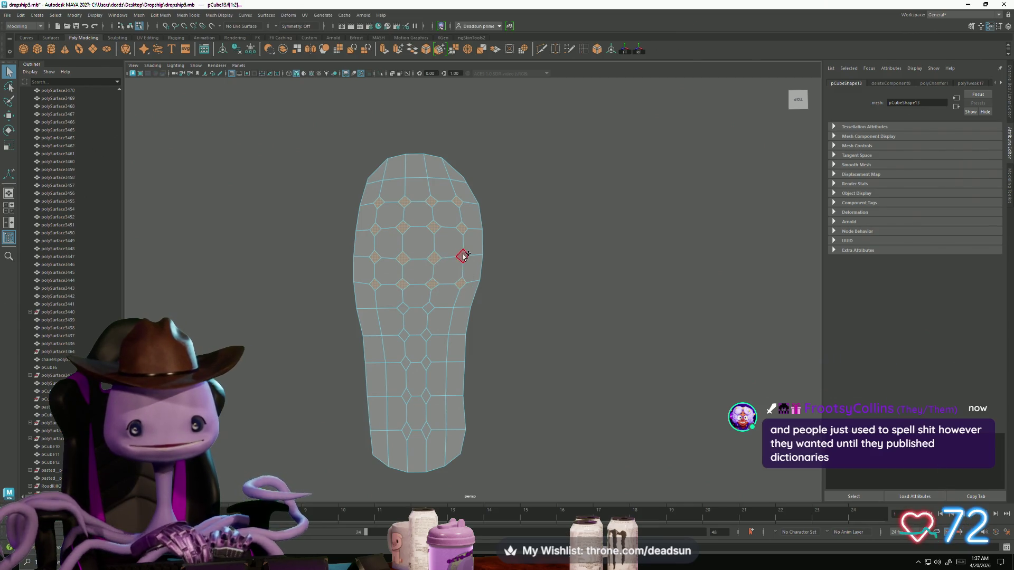
left_click(464, 258, "shift")
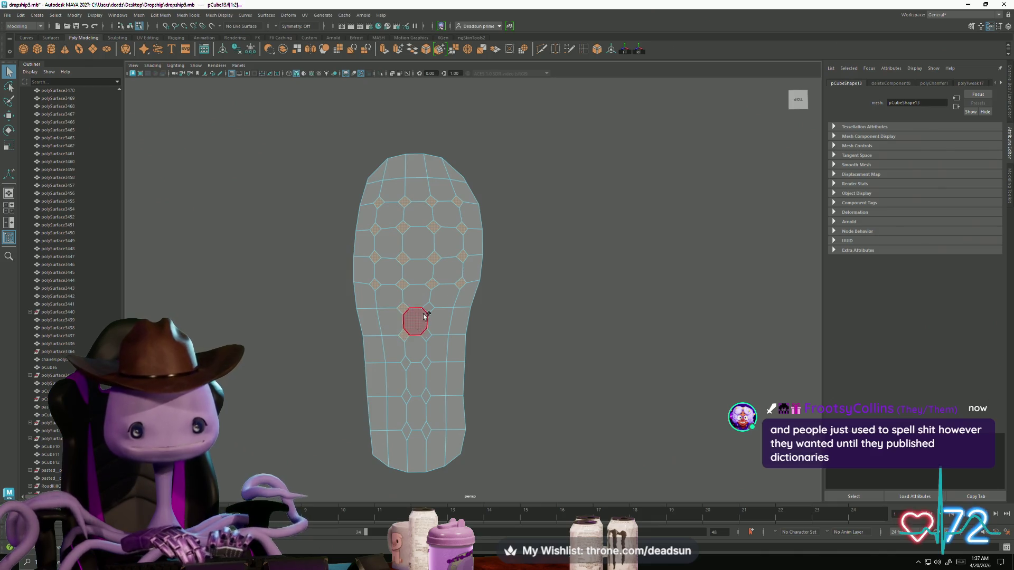
left_click(427, 336, "shift")
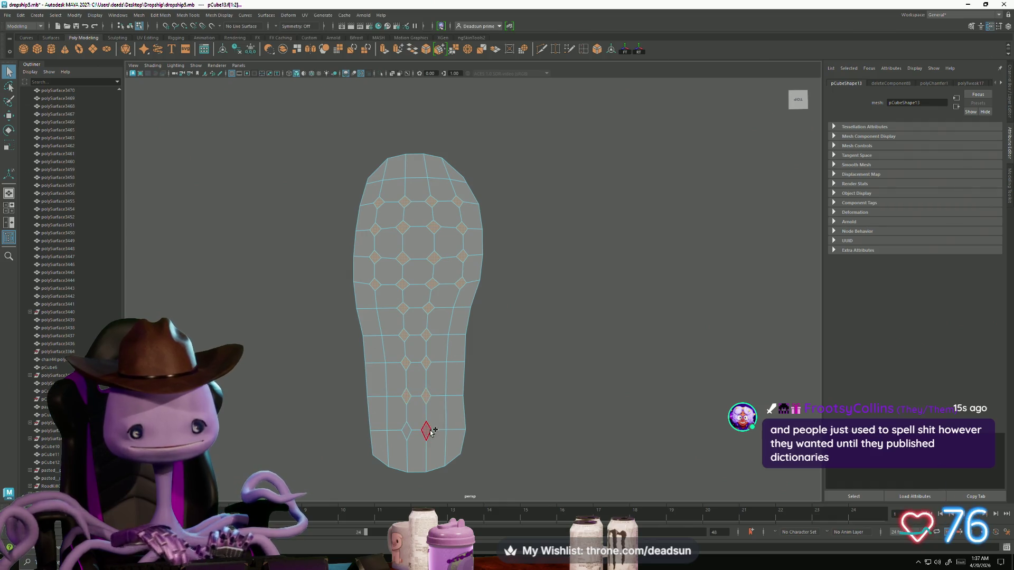
left_click(407, 432, "shift")
mouse_move(431, 449)
left_mouse_down("alt")
mouse_move(423, 431)
mouse_move(441, 410)
mouse_move(425, 370)
mouse_move(397, 337)
mouse_move(326, 357)
mouse_move(347, 342)
left_mouse_up("alt")
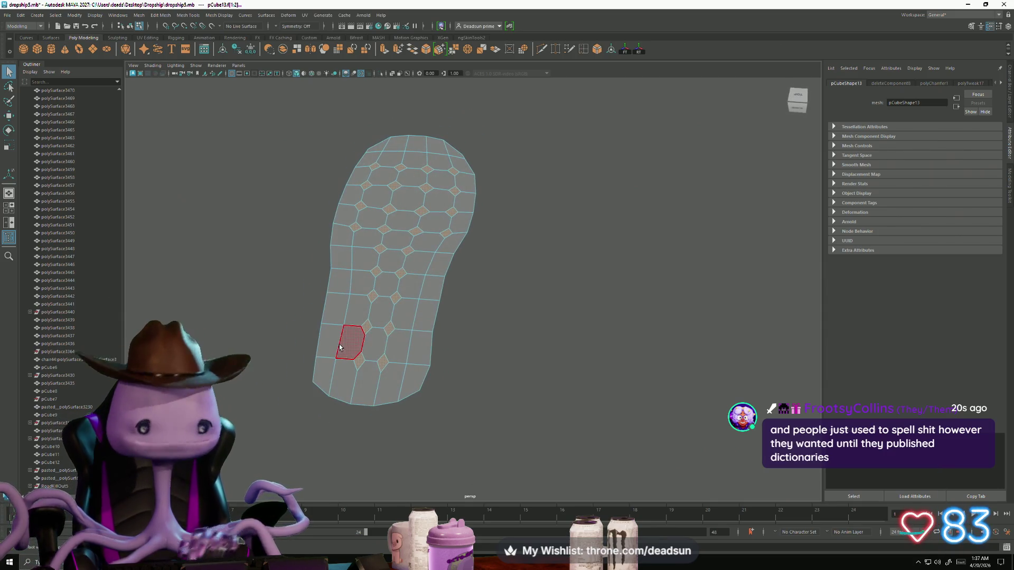
Delete the selected diamond faces to punch rows of holes through the sole, viewed from the top.
key("Delete")
right_click_drag(370, 268, 303, 263)
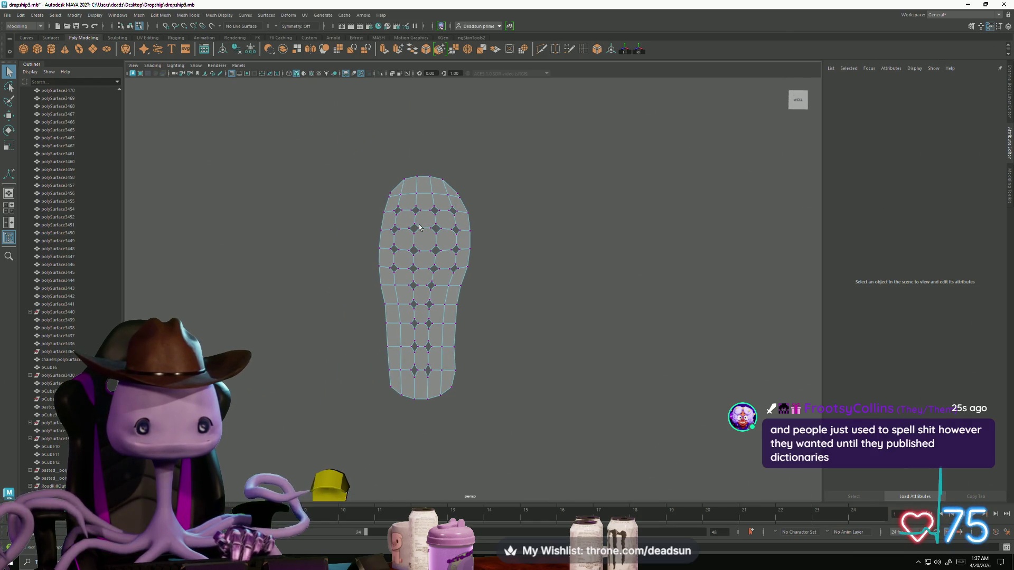
right_click_drag(420, 228, 509, 200)
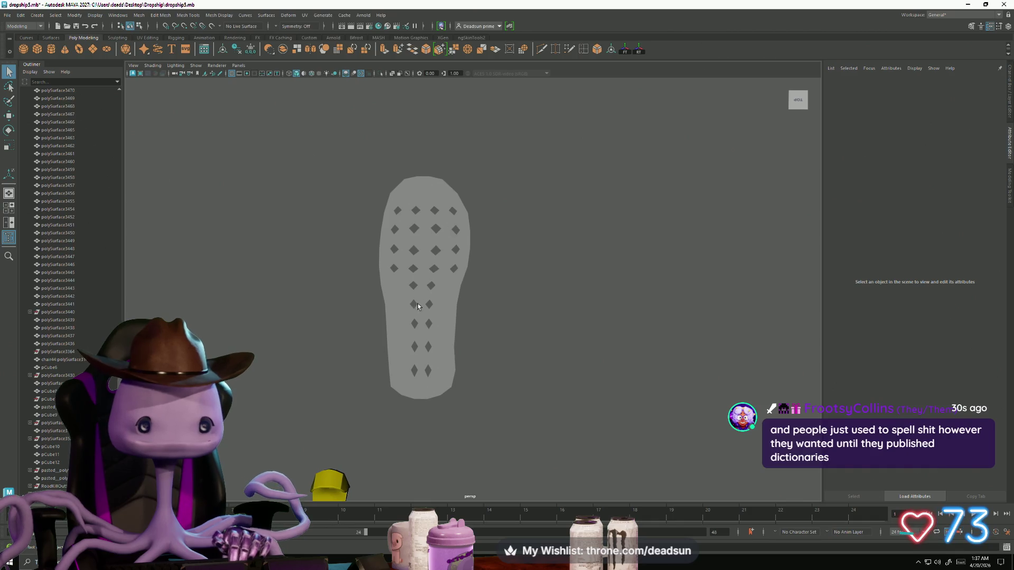
left_click(399, 314)
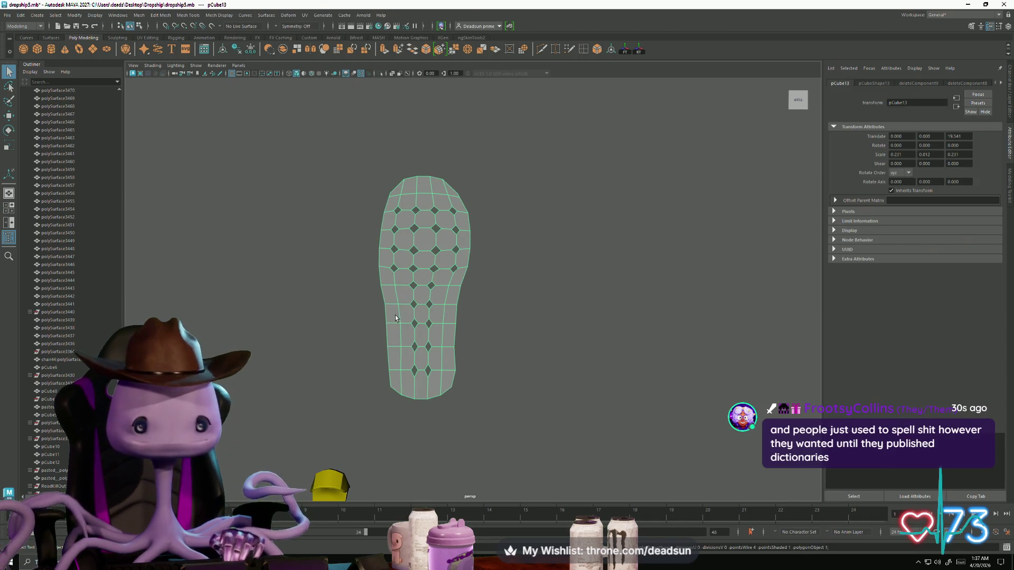
Reselect the sole mesh in vertex mode and pick a vertex near the heel.
left_click(369, 338)
mouse_move(376, 353)
left_mouse_down("alt")
mouse_move(410, 365)
mouse_move(404, 375)
left_mouse_up("alt")
left_click(406, 372)
right_click_drag(404, 375, 372, 376)
left_click_drag(397, 404, 397, 404)
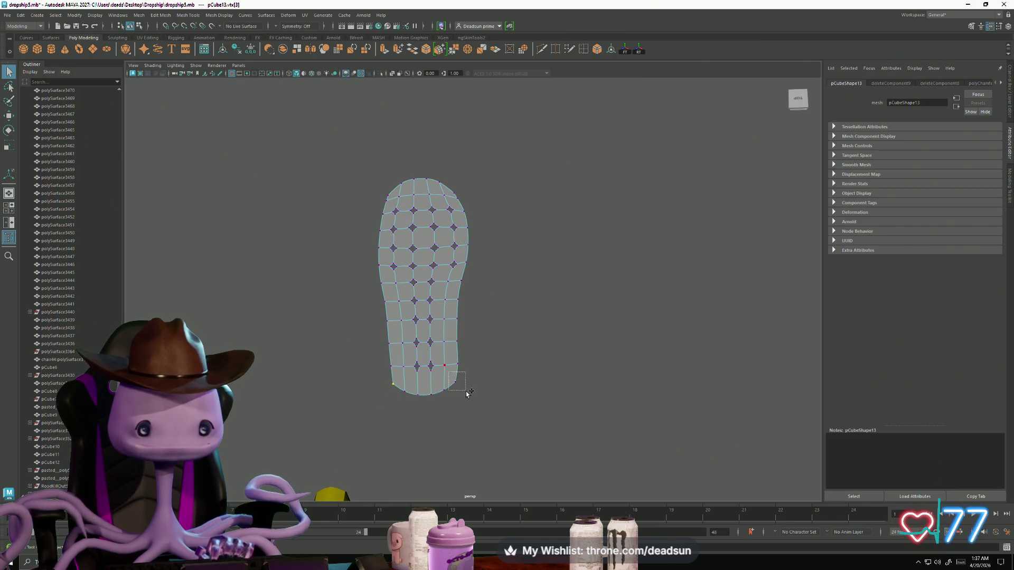
Narrow the toe tip by nudging the two toe vertices upward and scaling them inward.
key("w")
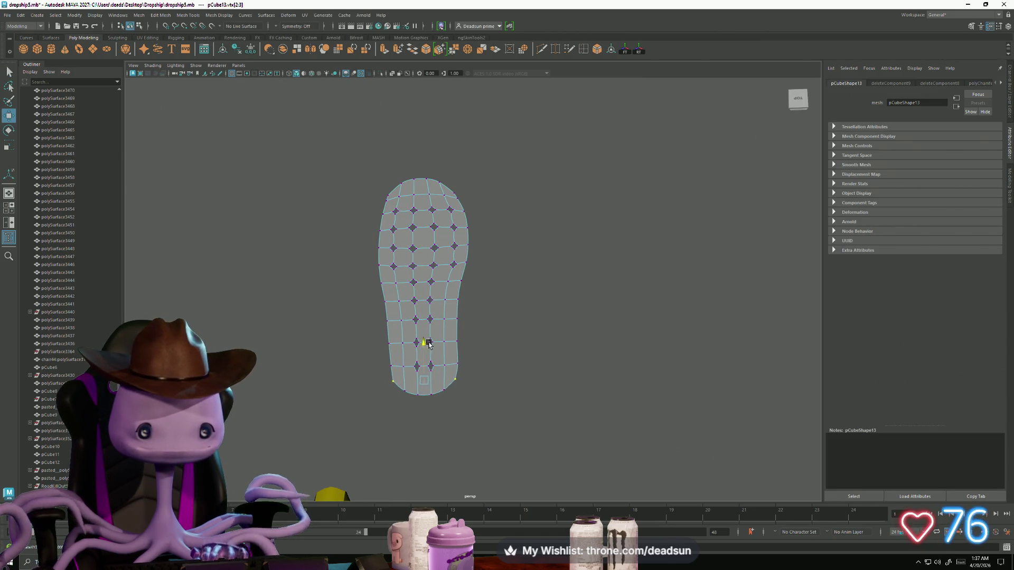
key("r")
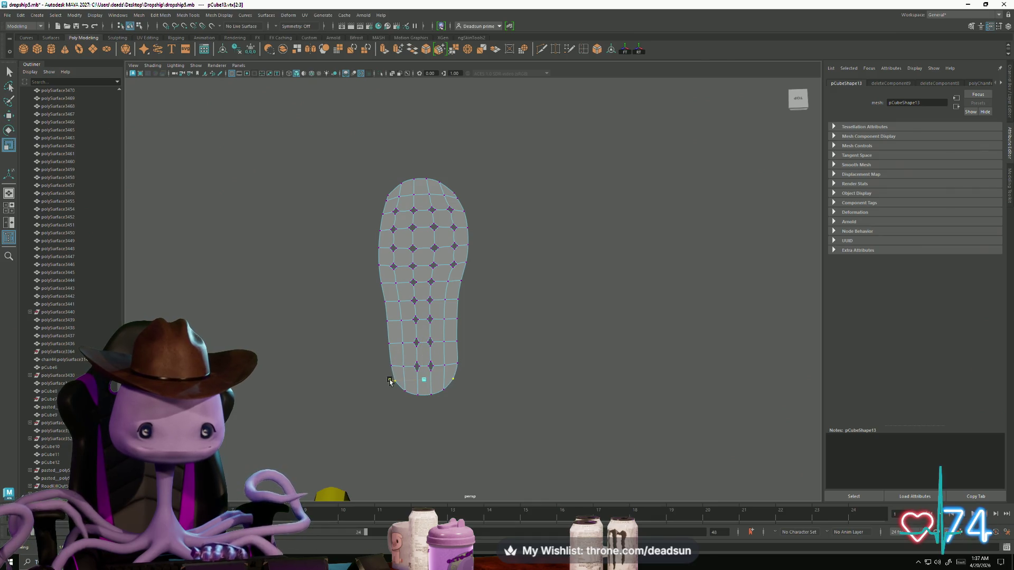
middle_click_drag(441, 324, 441, 309, "alt")
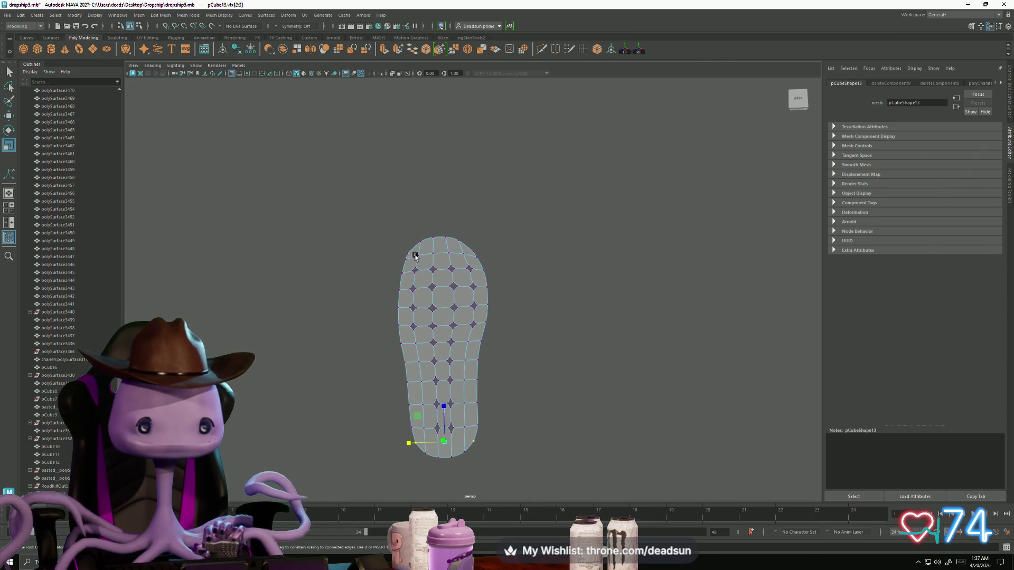
middle_click_drag(415, 257, 487, 341, "alt")
right_click_drag(487, 341, 647, 344, "alt")
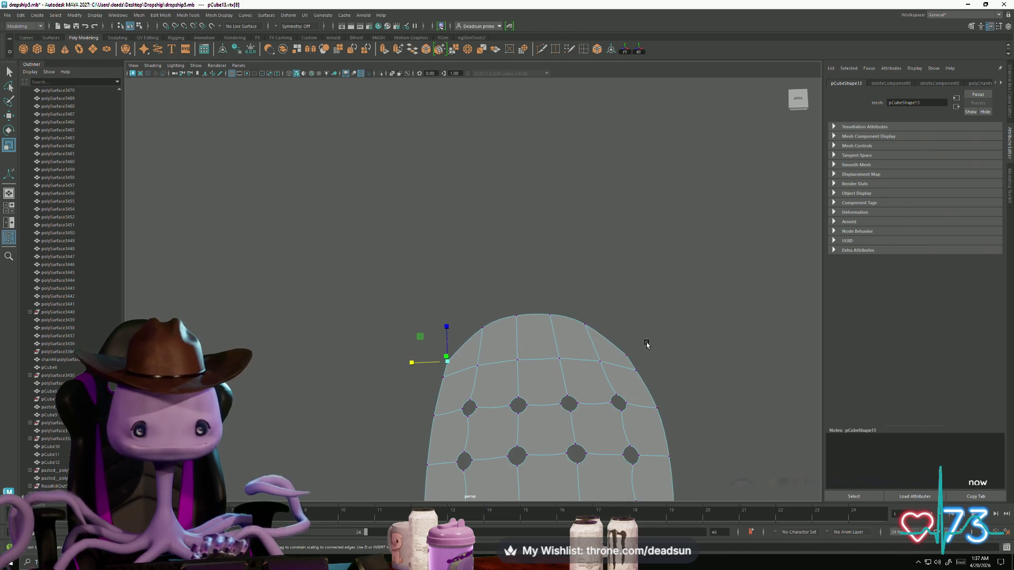
left_click(627, 355, "shift")
key("w")
left_click_drag(535, 321, 535, 315)
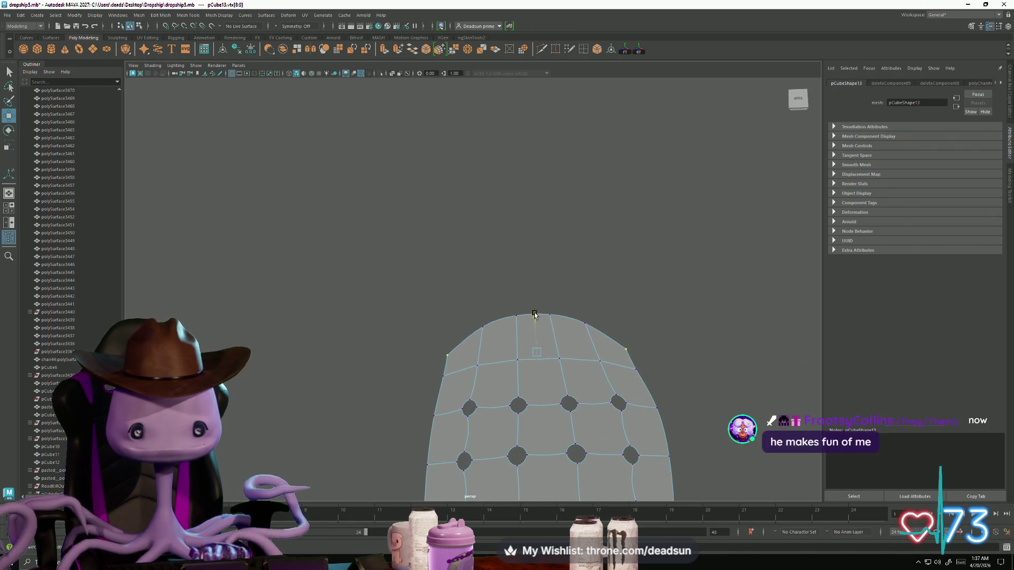
key("r")
left_click_drag(495, 348, 500, 349)
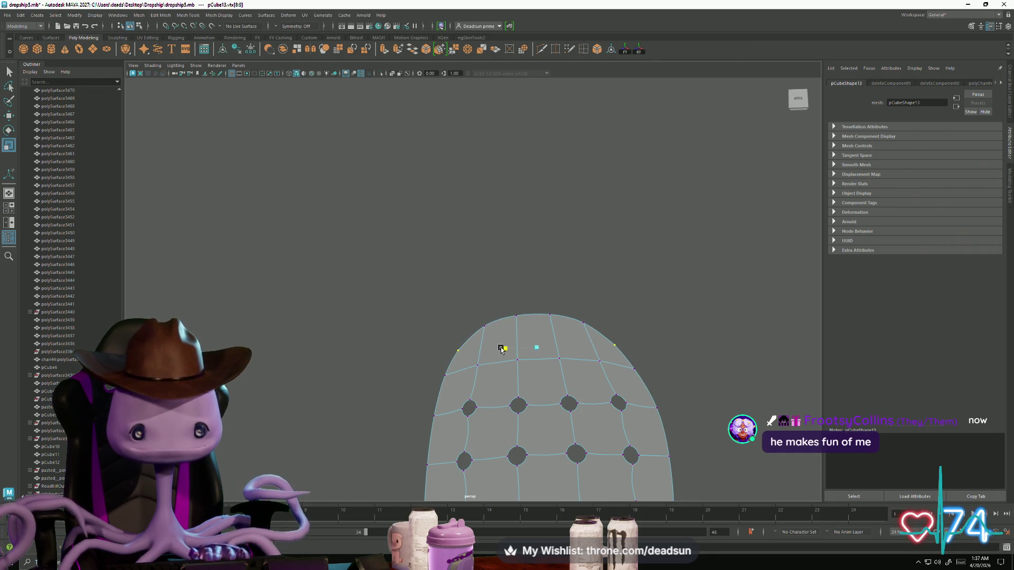
Shift the left-edge vertices slightly outward along X, then select the upper-left edge vertices.
scroll(523, 356, "down", 5)
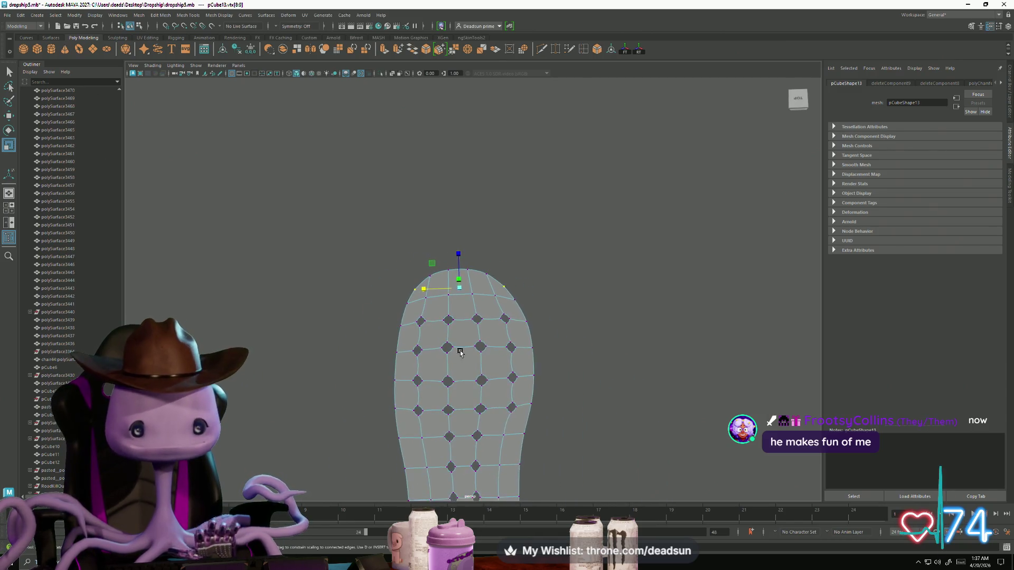
scroll(457, 360, "down", 5)
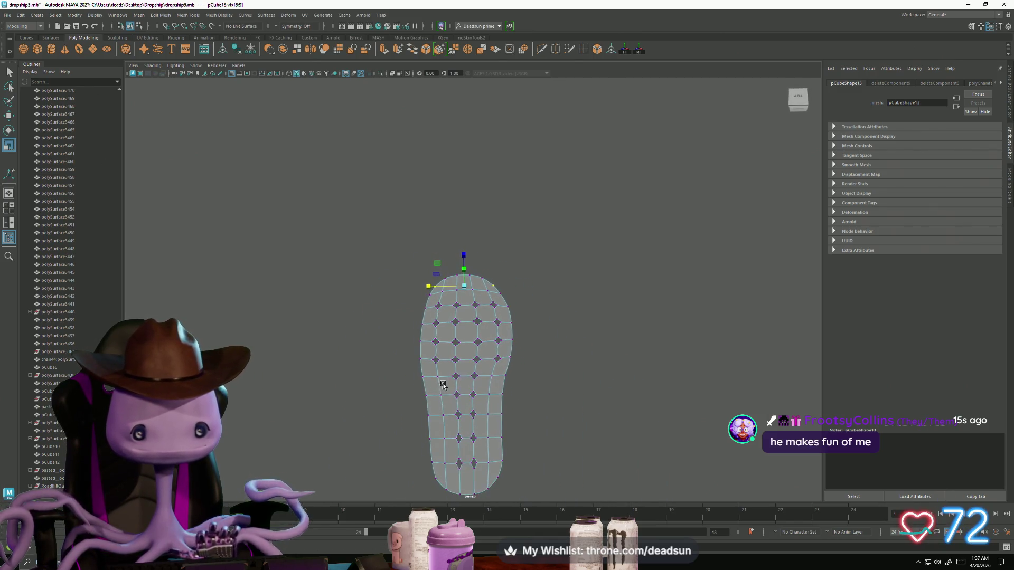
left_click_drag(459, 345, 439, 373, "alt")
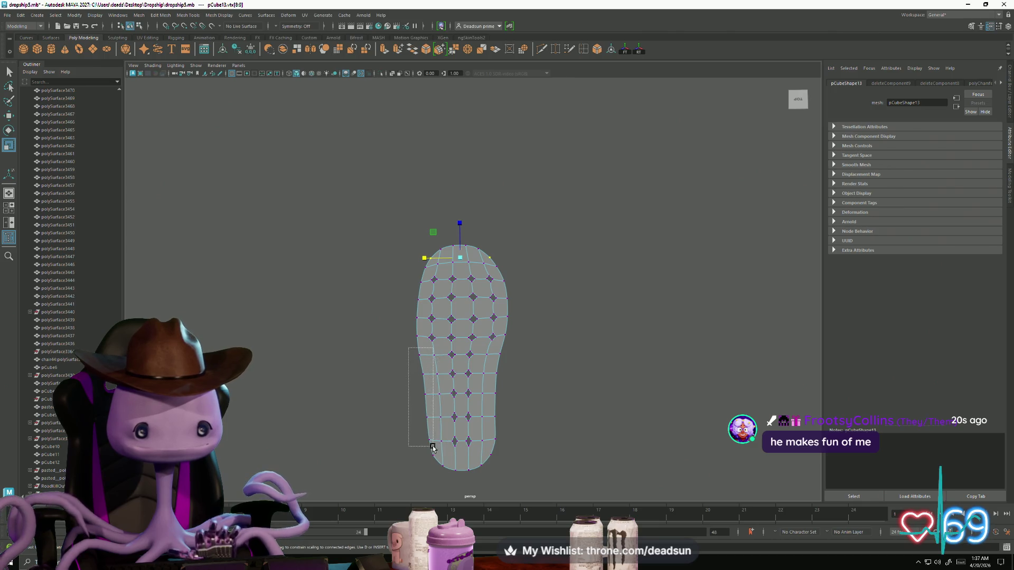
left_click_drag(433, 447, 433, 447)
key("w")
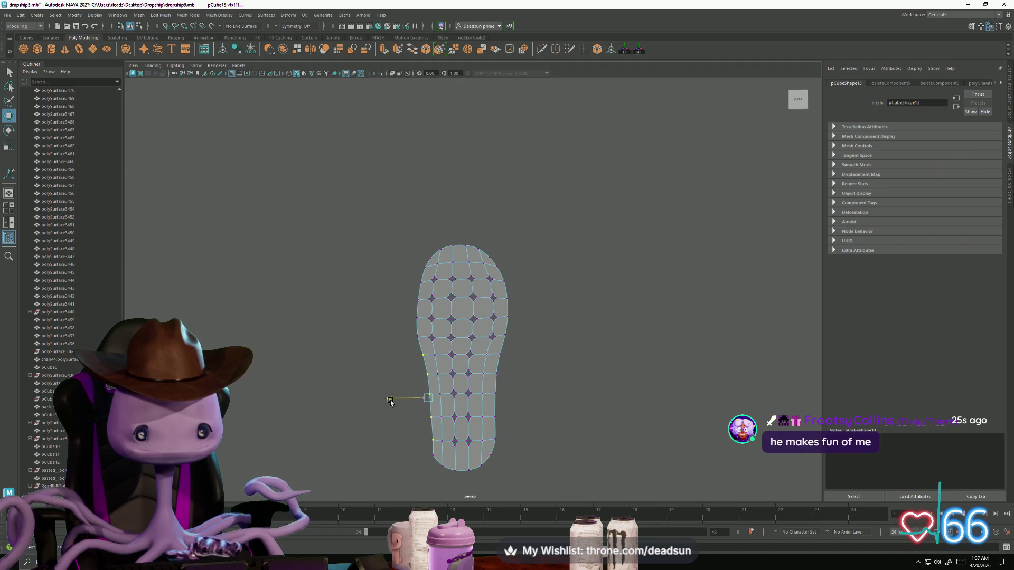
left_click_drag(390, 403, 386, 402)
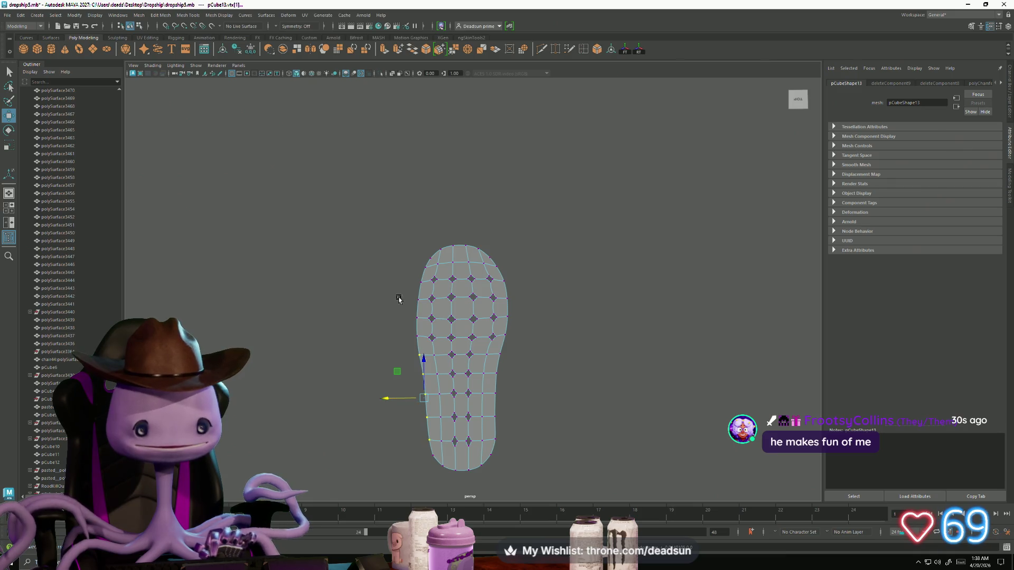
left_click_drag(426, 344, 425, 343)
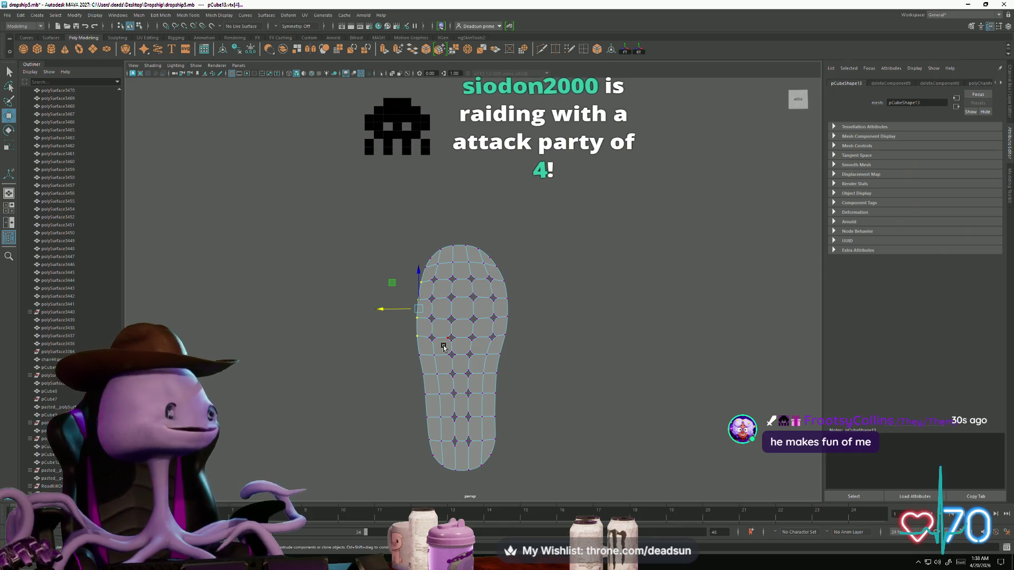
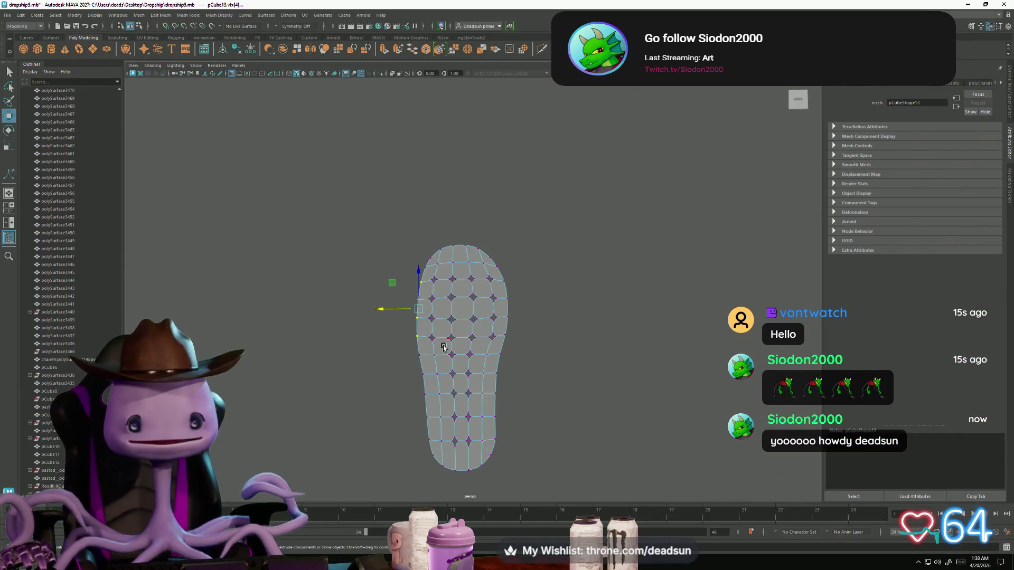
Select the vertices along the sole's left edge and nudge them slightly outward along X.
scroll(357, 297, "up", 4)
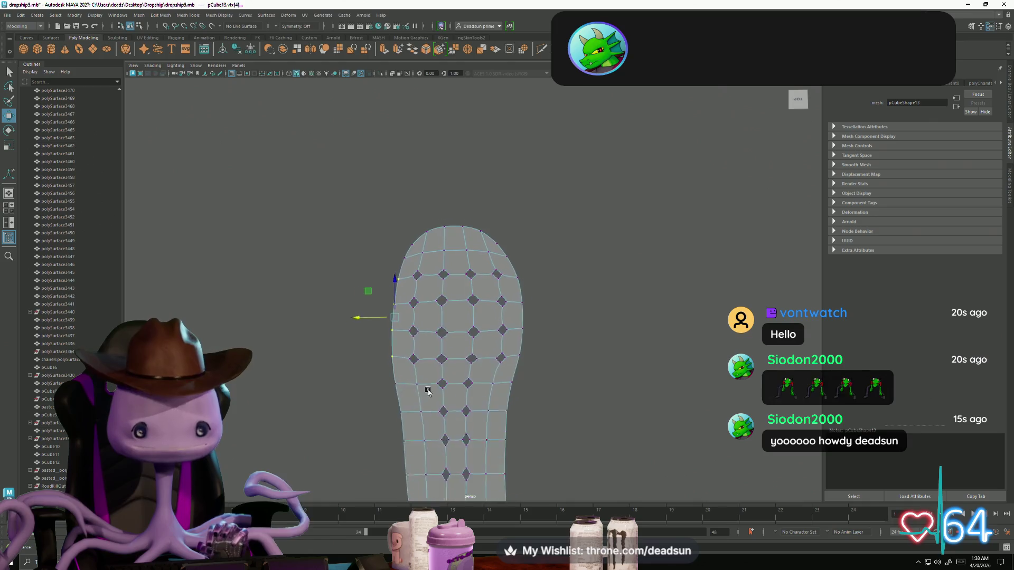
left_click_drag(274, 253, 369, 361)
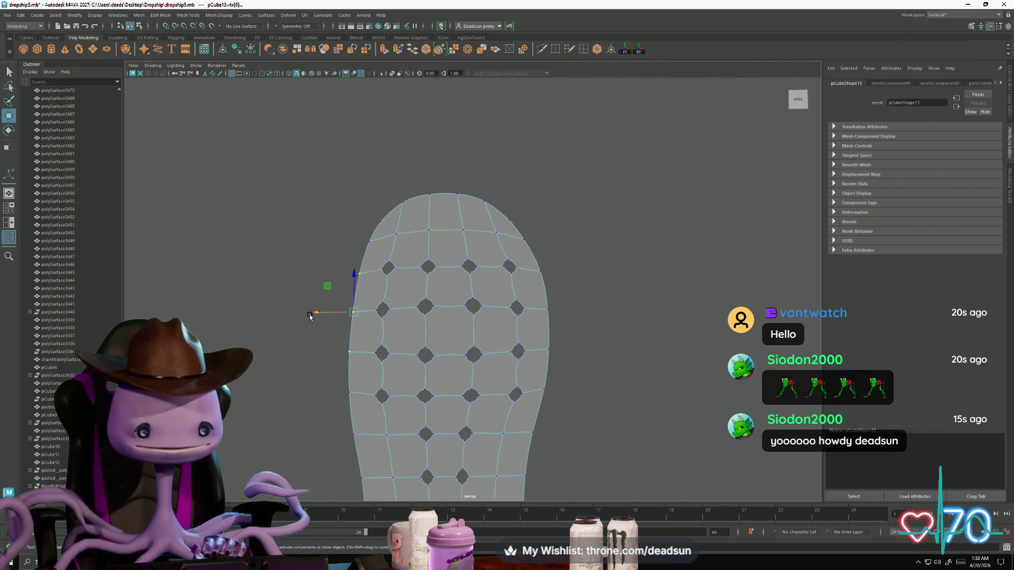
left_click_drag(314, 313, 310, 312)
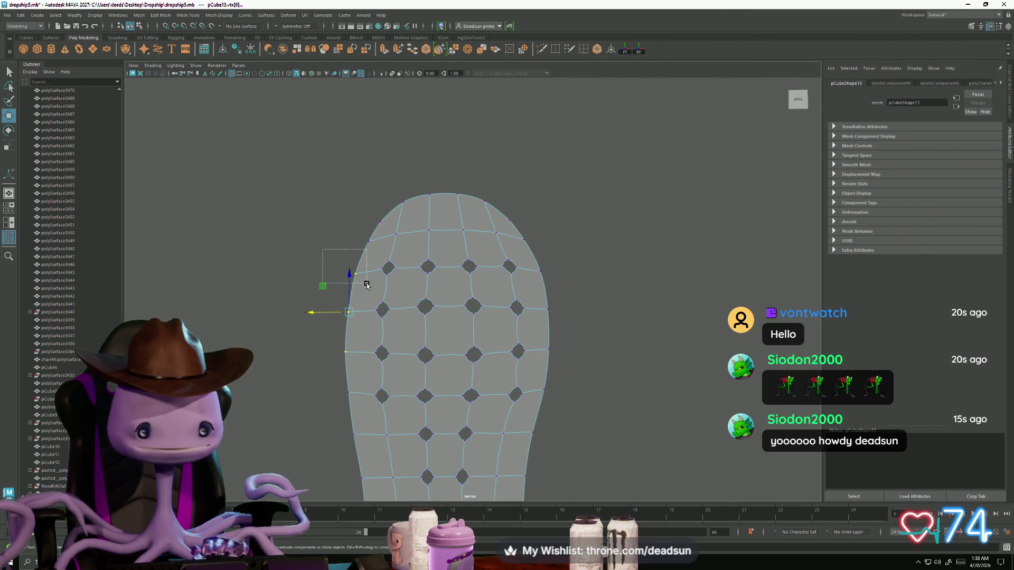
left_click_drag(367, 285, 367, 285)
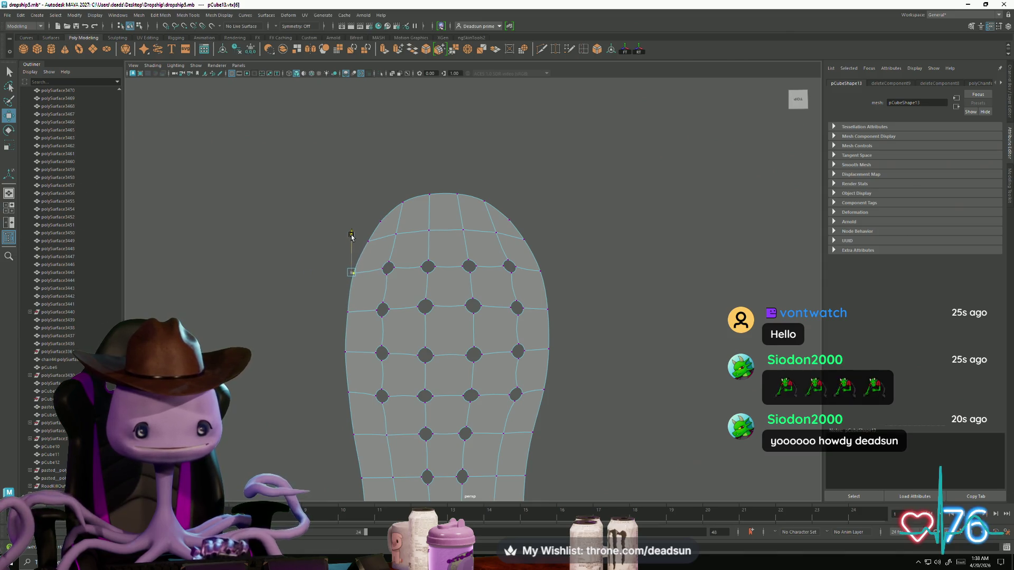
scroll(325, 344, "down", 4)
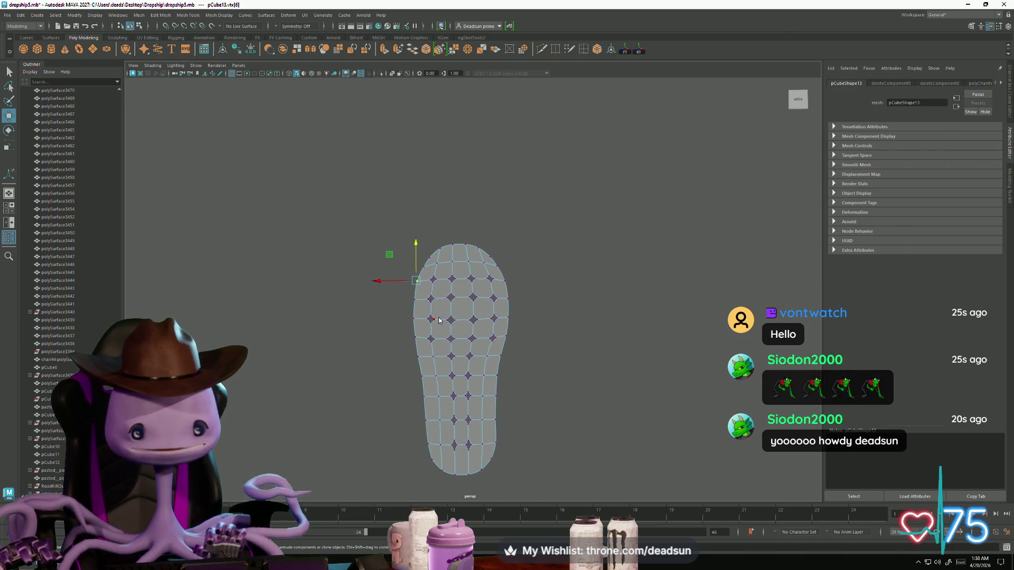
Back in object mode, select and frame the sole mesh, then select its border edges.
key("F8")
mouse_move(399, 405)
left_mouse_down("alt")
mouse_move(425, 334)
mouse_move(481, 389)
mouse_move(405, 395)
mouse_move(397, 411)
mouse_move(271, 379)
left_mouse_up("alt")
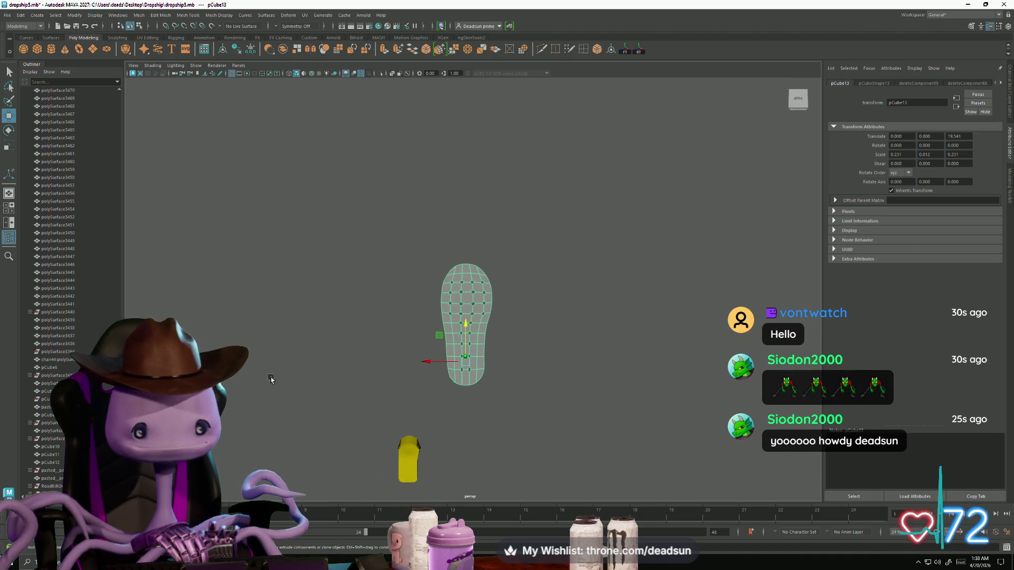
left_click(444, 380)
mouse_move(448, 409)
right_mouse_down("alt")
mouse_move(556, 333)
mouse_move(479, 263)
right_mouse_up("alt")
left_click(480, 262)
key("f")
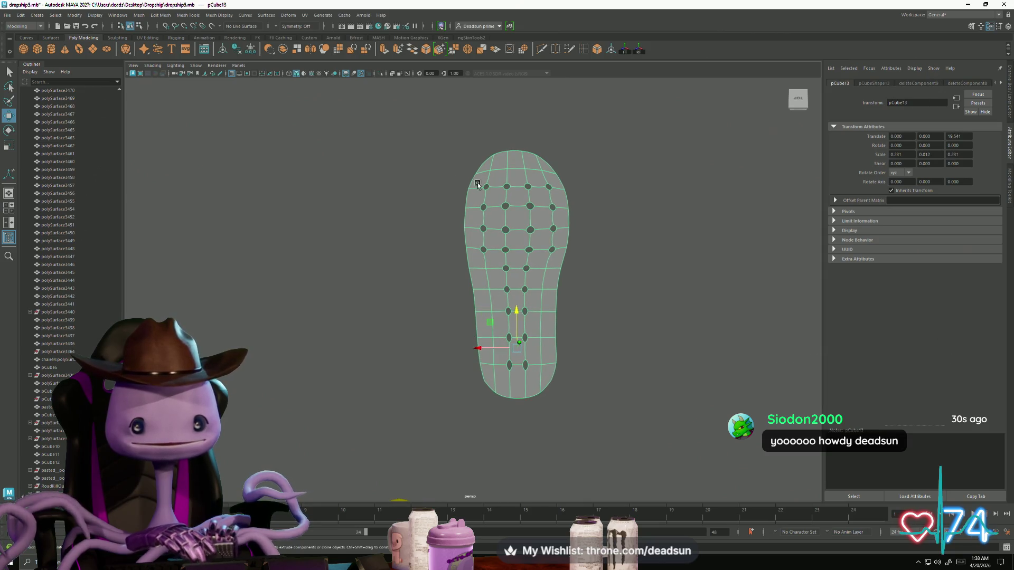
right_click_drag(481, 170, 464, 177)
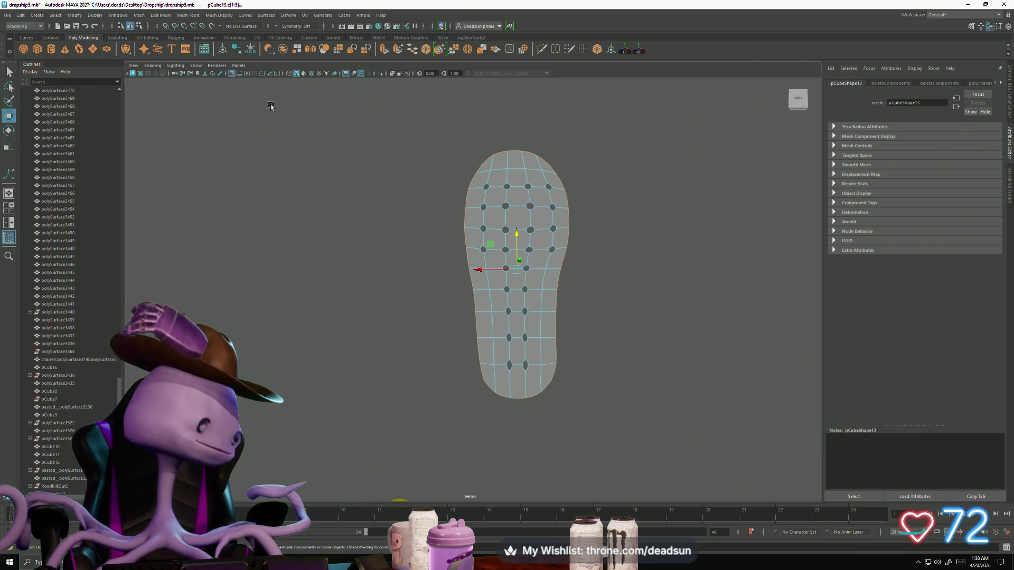
Extrude the sole's border edges and pull them outward to widen the rim.
left_click(383, 52)
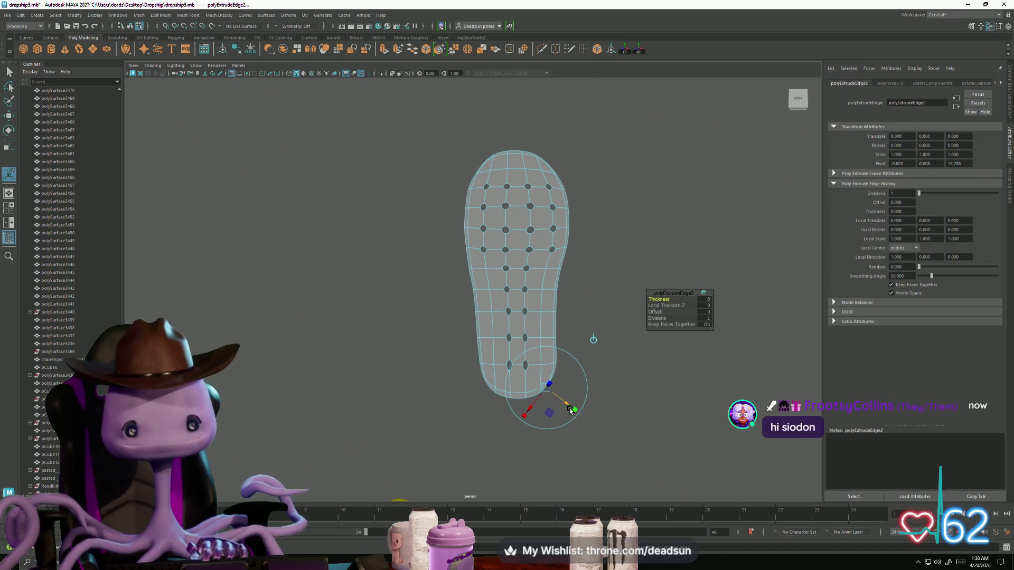
left_click_drag(570, 411, 578, 412)
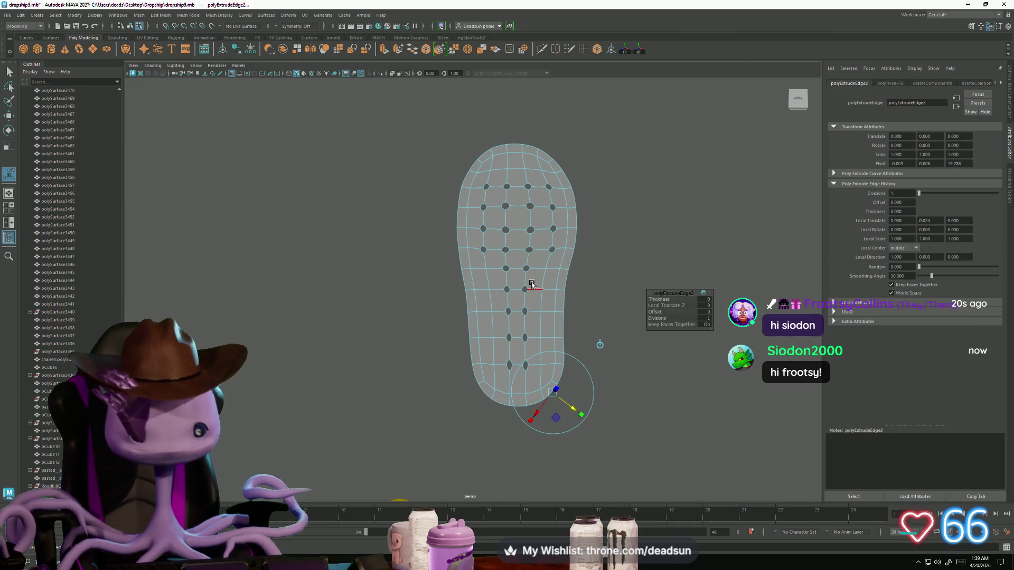
mouse_move(514, 268)
left_mouse_down("alt")
mouse_move(475, 296)
mouse_move(501, 311)
left_mouse_up("alt")
Return to object mode, reselect the whole sole object and bring up the Mesh menu.
key("F8")
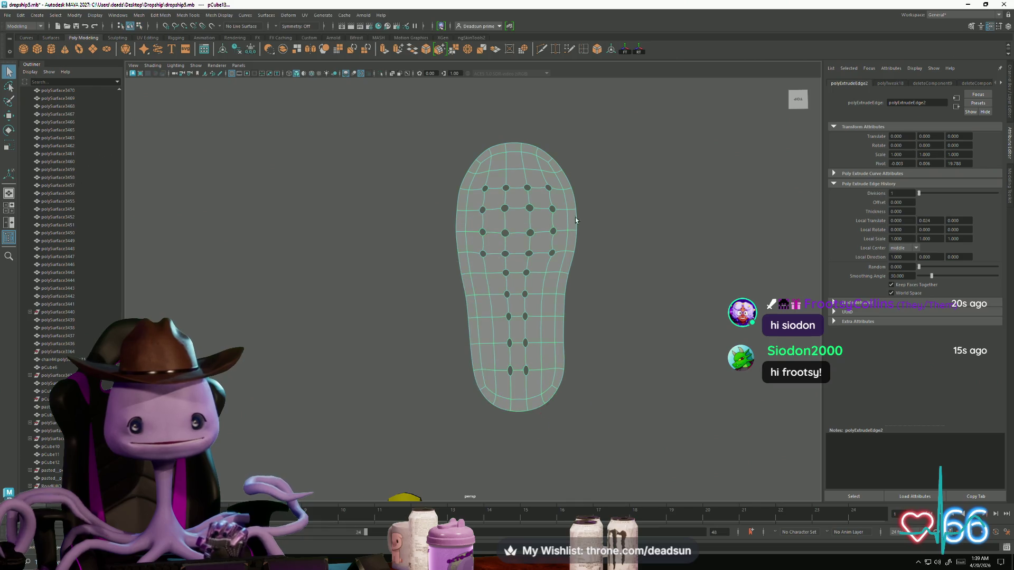
left_click(575, 217)
left_click(516, 227)
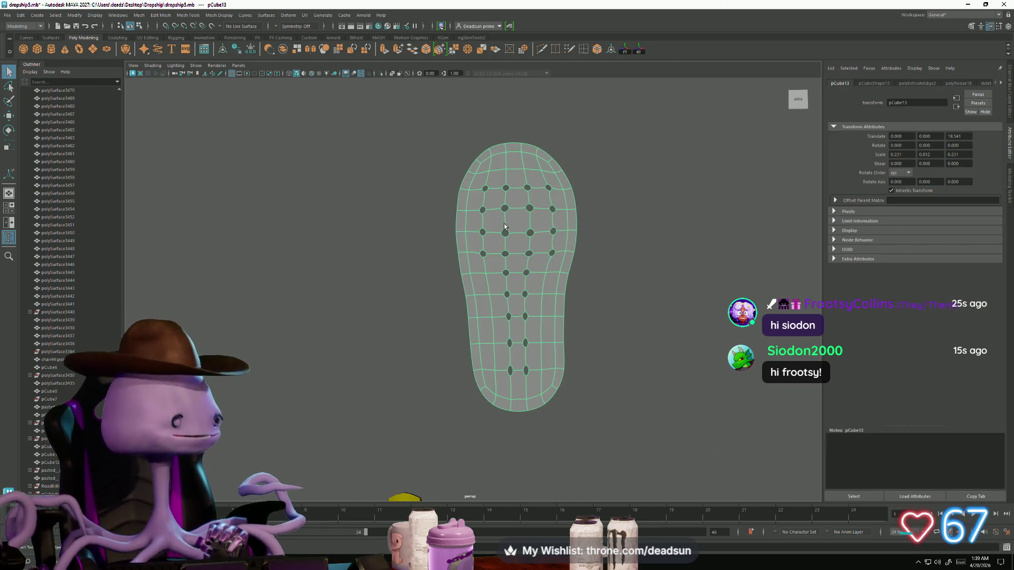
left_click(125, 16)
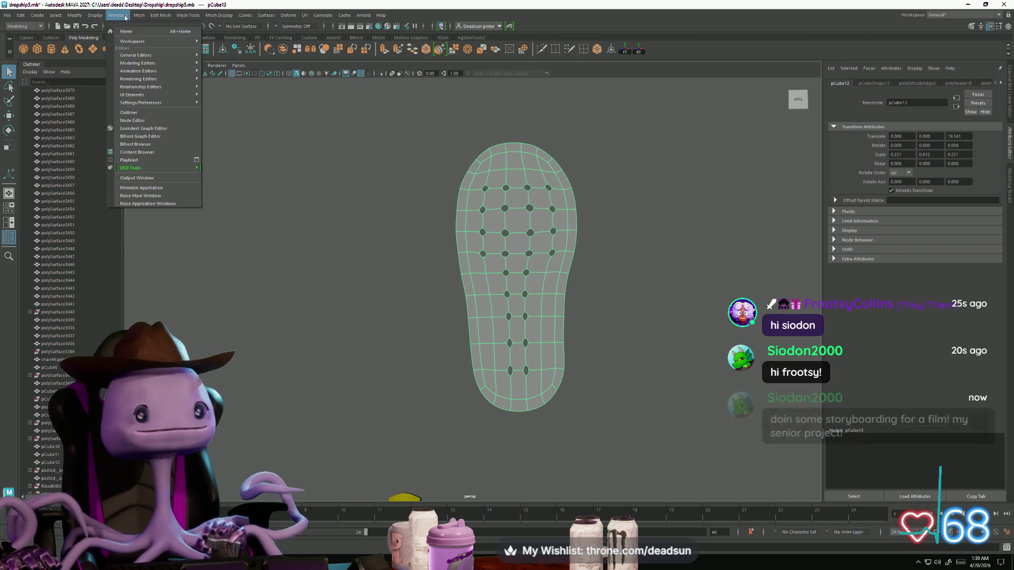
left_click(214, 5)
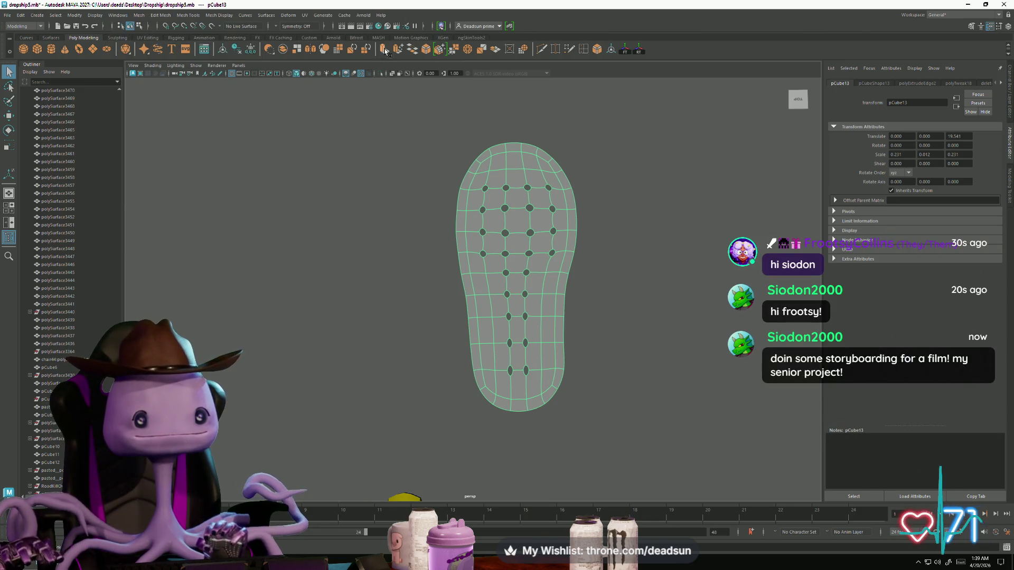
left_click(136, 17)
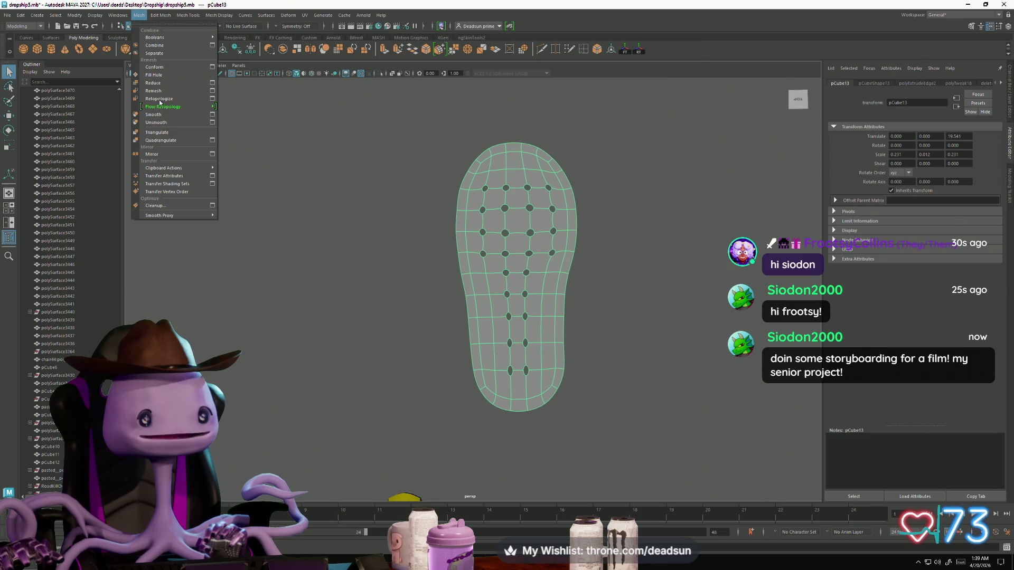
Smooth the sole, then undo the smoothing and delete the sole mesh.
left_click(158, 115)
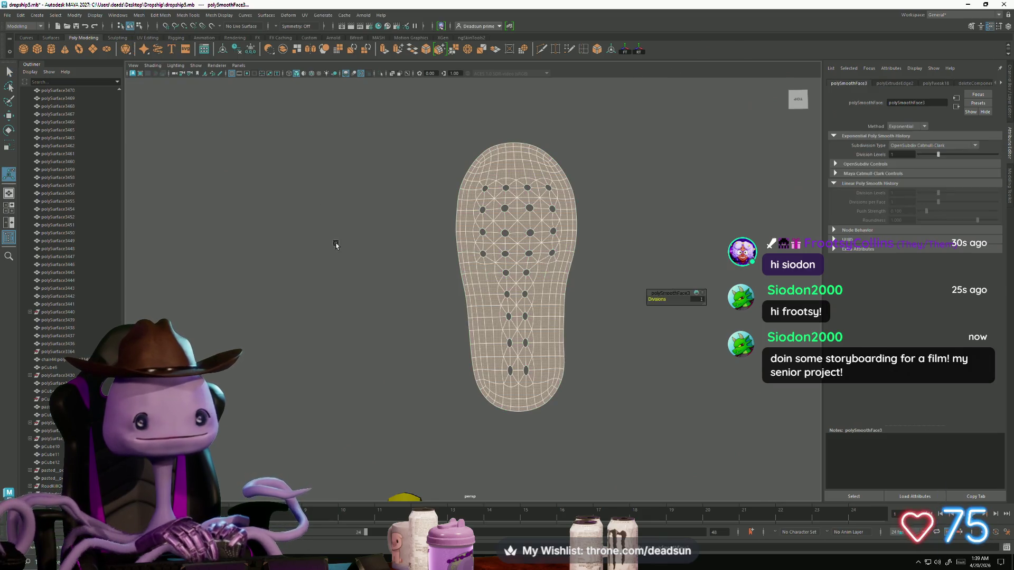
left_click(336, 245)
left_click_drag(432, 220, 438, 227, "alt")
left_click(507, 274)
mouse_move(507, 275)
left_mouse_down("alt")
mouse_move(460, 389)
mouse_move(437, 299)
mouse_move(442, 314)
mouse_move(402, 315)
mouse_move(457, 317)
left_mouse_up("alt")
key("ctrl+z")
key("ctrl+z")
key("ctrl+z")
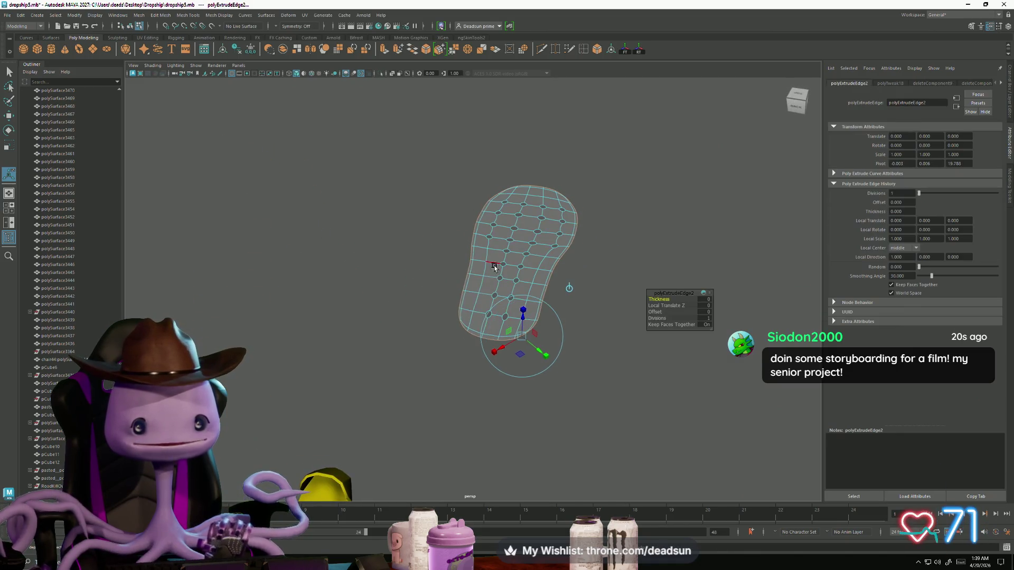
right_click_drag(494, 268, 536, 271)
key("Delete")
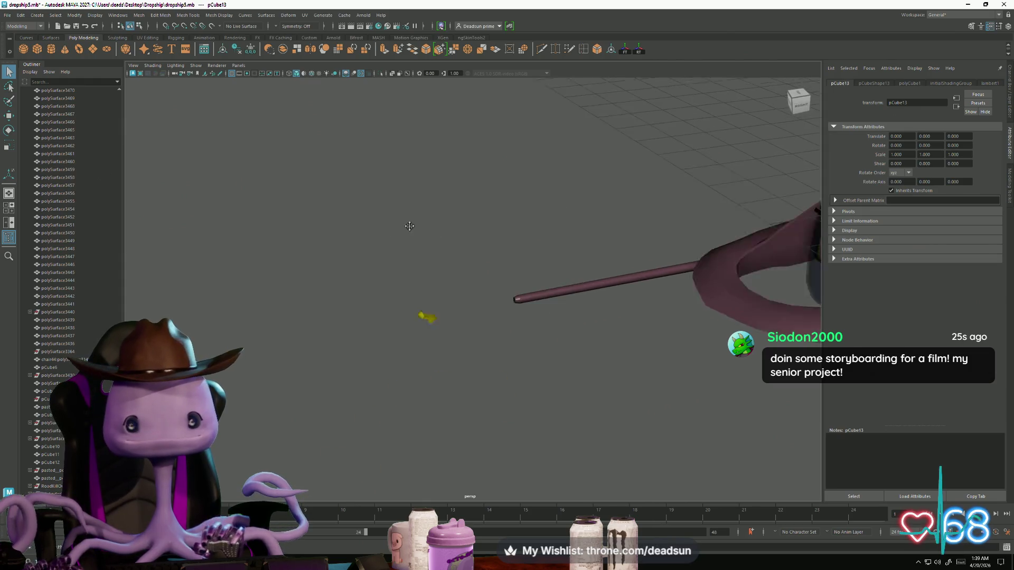
Reselect cube pCube13 and move it left of the ship to Translate Z 18.970, then frame it.
left_click_drag(318, 218, 486, 283, "alt")
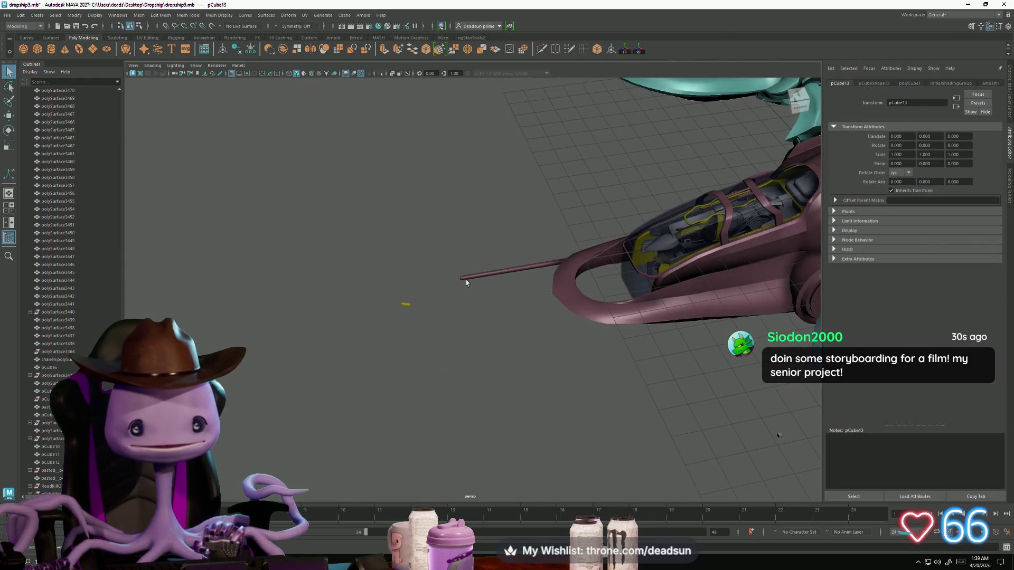
left_click(469, 276)
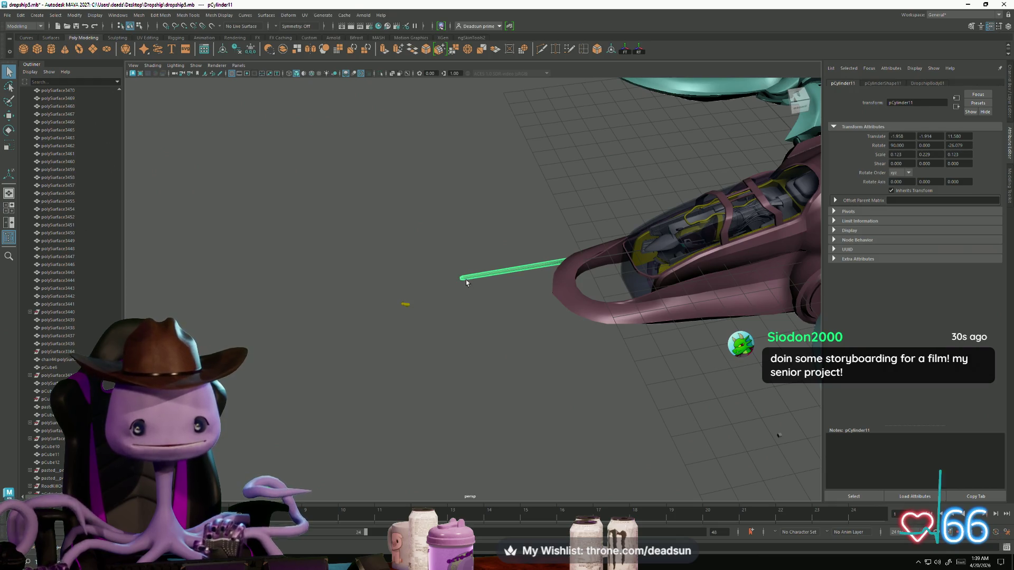
mouse_move(465, 281)
left_mouse_down("alt")
mouse_move(455, 306)
mouse_move(471, 319)
left_mouse_up("alt")
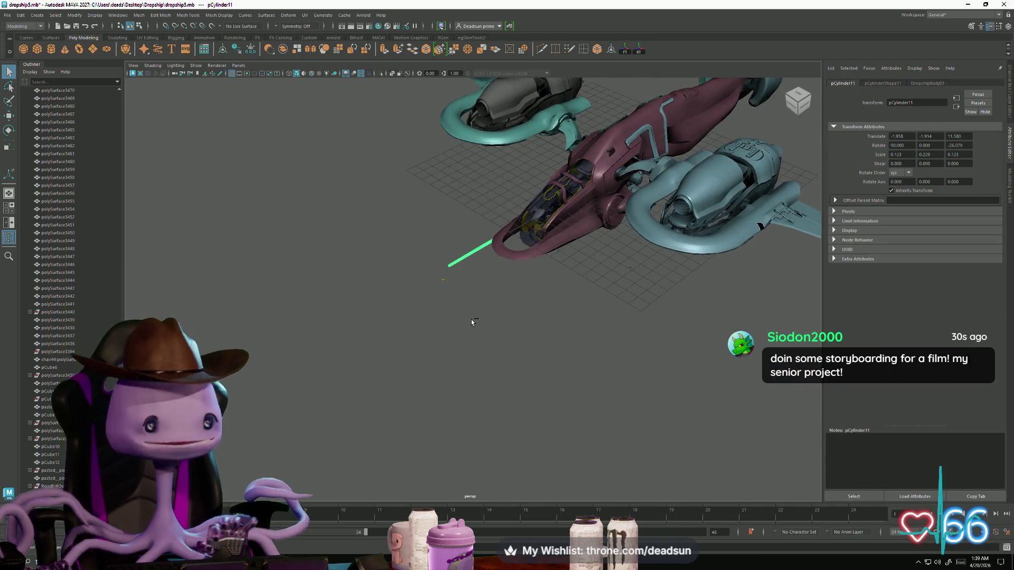
key("ctrl+z")
key("w")
mouse_move(589, 189)
left_mouse_down()
mouse_move(388, 282)
mouse_move(465, 304)
left_mouse_up()
key("f")
scroll(358, 274, "down", 2)
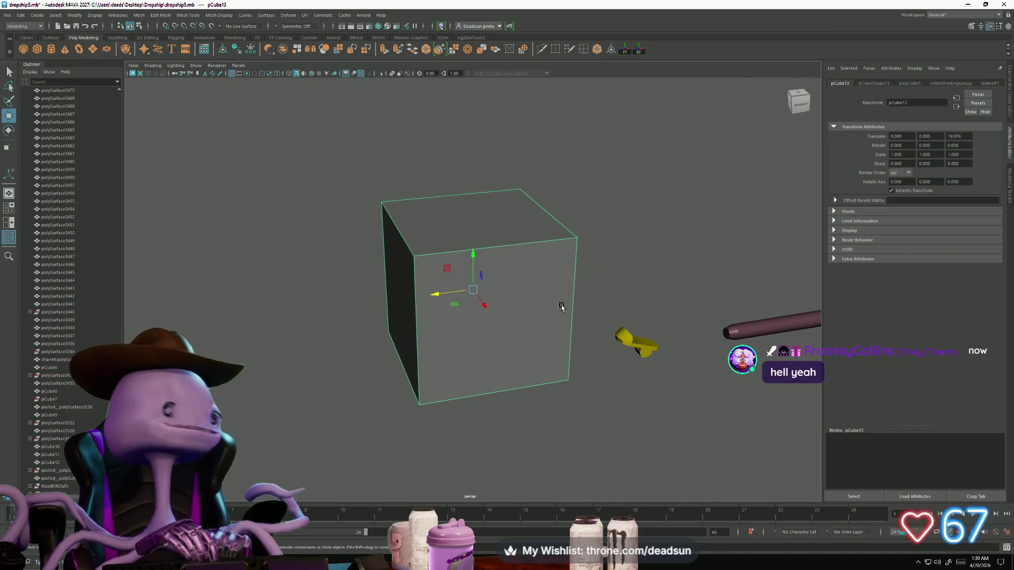
Scale the cube down, stretch it lengthwise and flatten it into a thin slab (0.176, 0.021, 0.231).
key("r")
middle_click_drag(518, 298, 354, 310)
left_click_drag(434, 296, 353, 295)
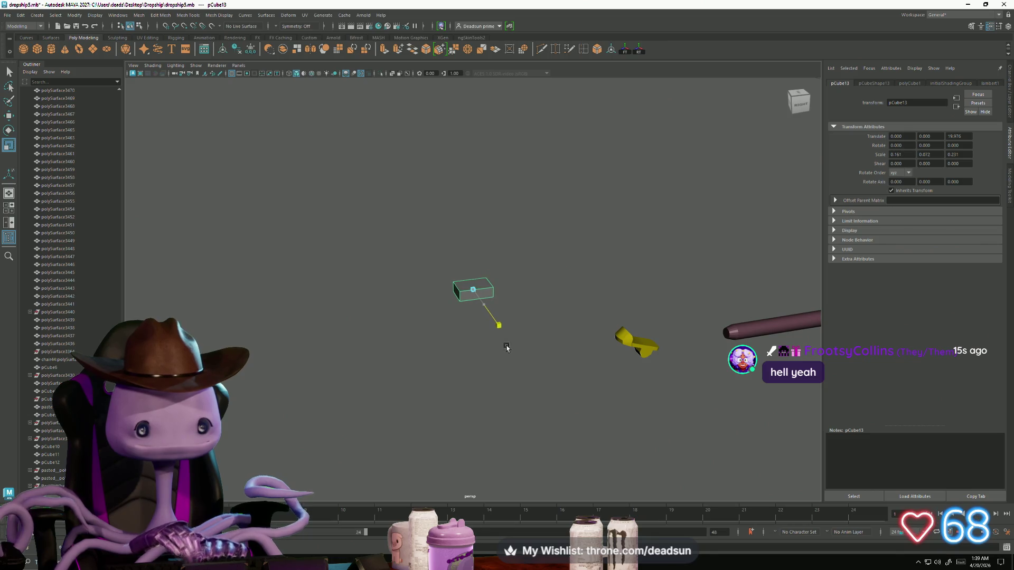
left_click_drag(473, 257, 473, 258)
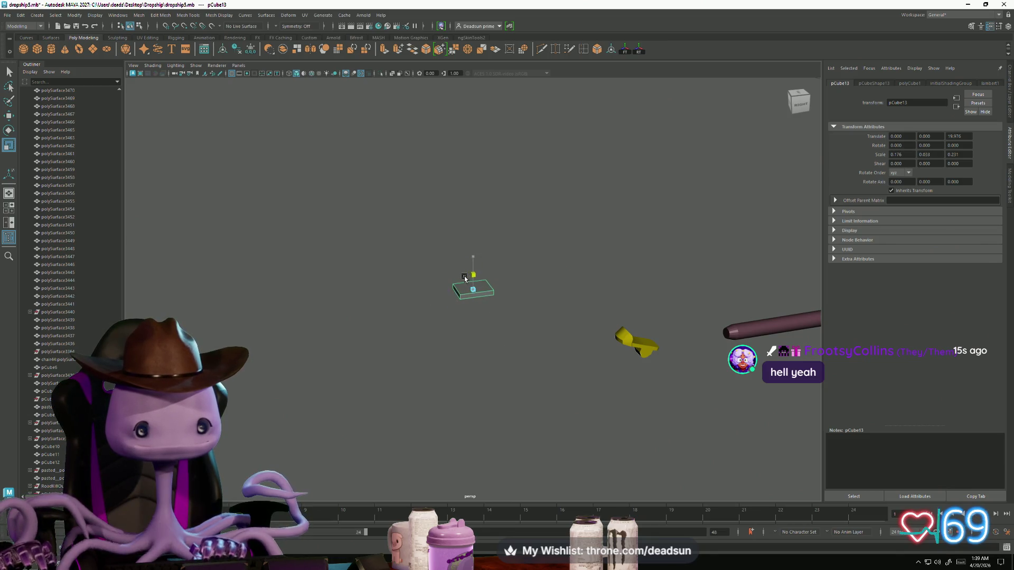
Shift the slab along its length to Translate 0, -0.202, 18.117, undoing an unwanted X move.
key("w")
mouse_move(487, 309)
left_mouse_down()
mouse_move(525, 351)
mouse_move(592, 363)
mouse_move(598, 389)
mouse_move(536, 391)
mouse_move(628, 378)
left_mouse_up()
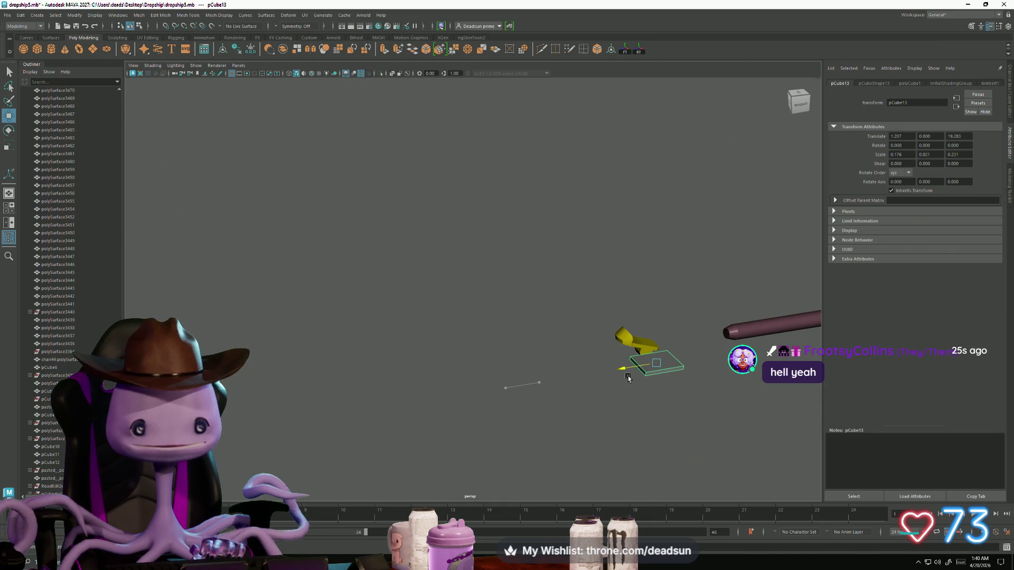
key("f")
right_click_drag(612, 380, 371, 300, "alt")
mouse_move(372, 300)
left_mouse_down("alt")
mouse_move(464, 312)
mouse_move(362, 286)
mouse_move(321, 254)
mouse_move(92, 181)
left_mouse_up("alt")
key("ctrl+z")
key("ctrl+z")
key("ctrl+z")
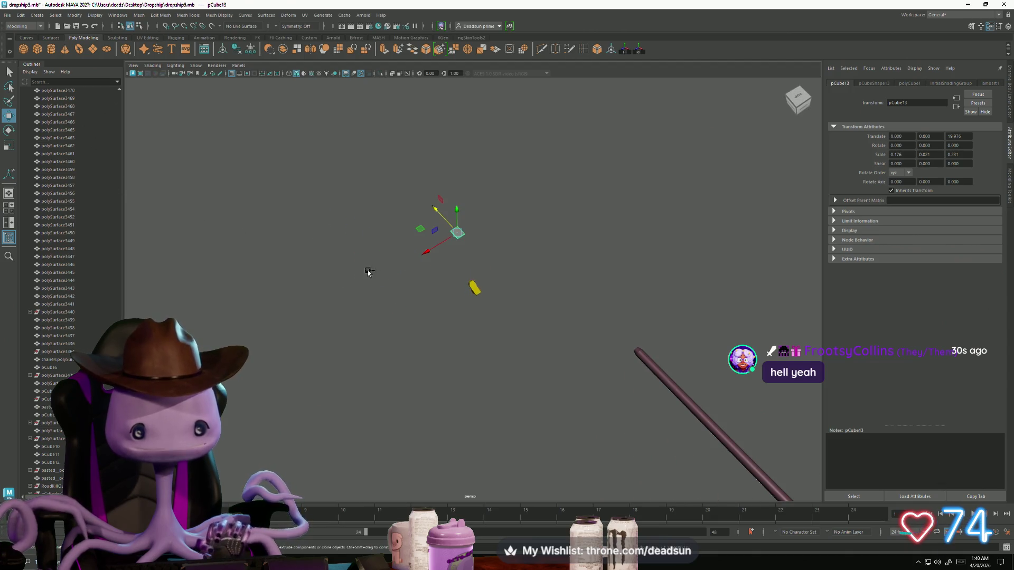
left_click_drag(432, 204, 441, 215)
key("f")
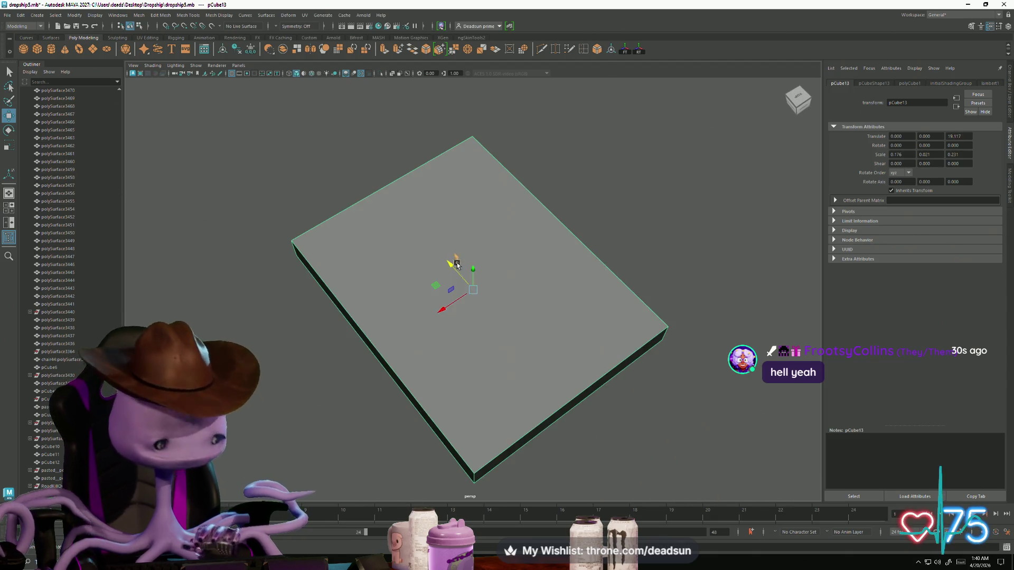
right_click_drag(442, 216, 287, 277, "alt")
mouse_move(287, 277)
left_mouse_down("alt")
mouse_move(372, 281)
mouse_move(447, 249)
mouse_move(473, 254)
mouse_move(473, 301)
mouse_move(605, 444)
mouse_move(480, 317)
mouse_move(494, 336)
left_mouse_up("alt")
mouse_move(494, 335)
right_mouse_down()
mouse_move(487, 324)
mouse_move(514, 342)
right_mouse_up()
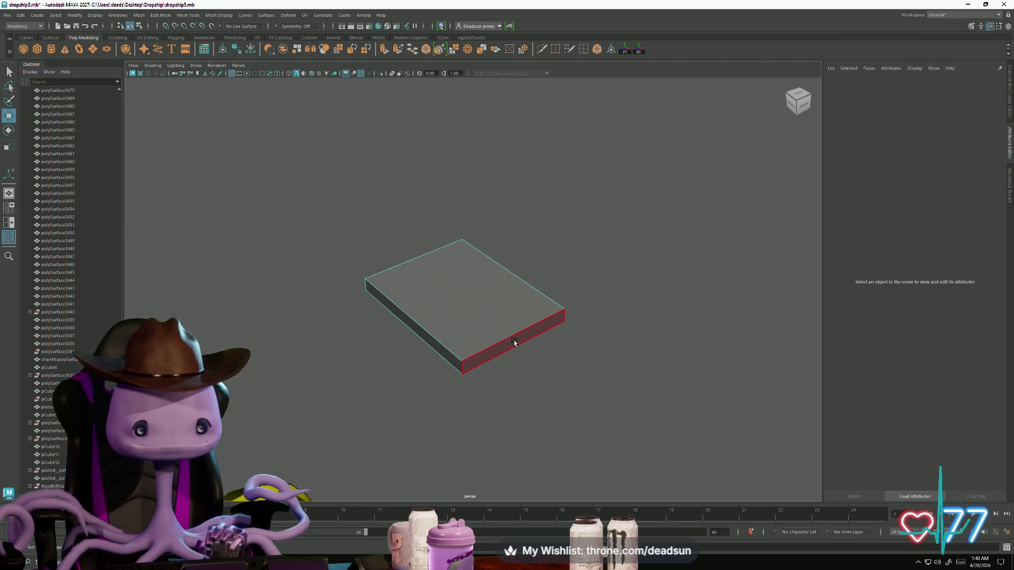
Extrude the slab's front side face outward to lengthen the plate.
left_click(513, 342)
scroll(461, 343, "down", 3)
left_click_drag(462, 344, 453, 224, "alt")
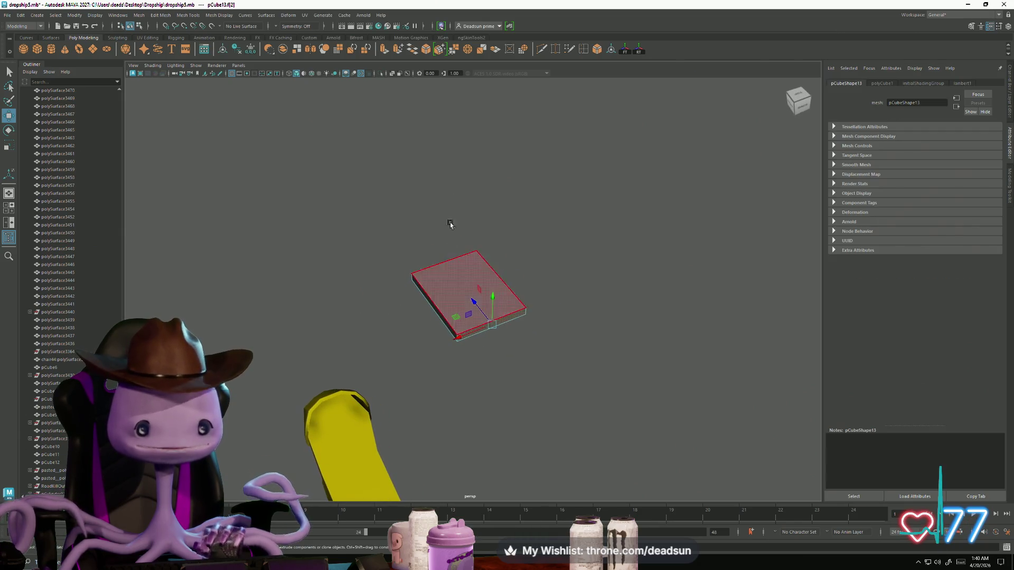
left_click(386, 51)
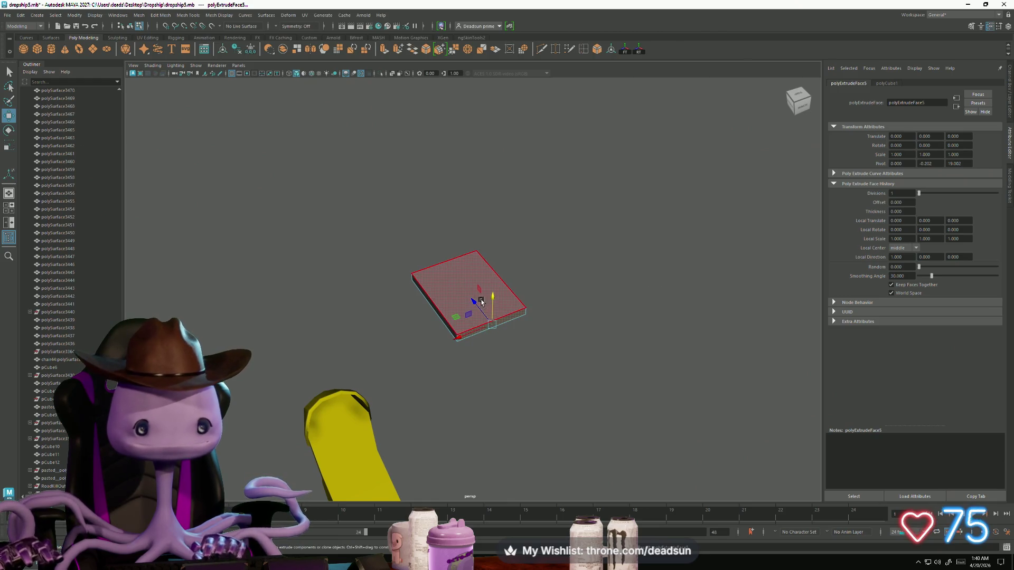
mouse_move(480, 302)
left_mouse_down()
mouse_move(489, 319)
mouse_move(482, 308)
mouse_move(475, 348)
mouse_move(491, 341)
left_mouse_up()
key("r")
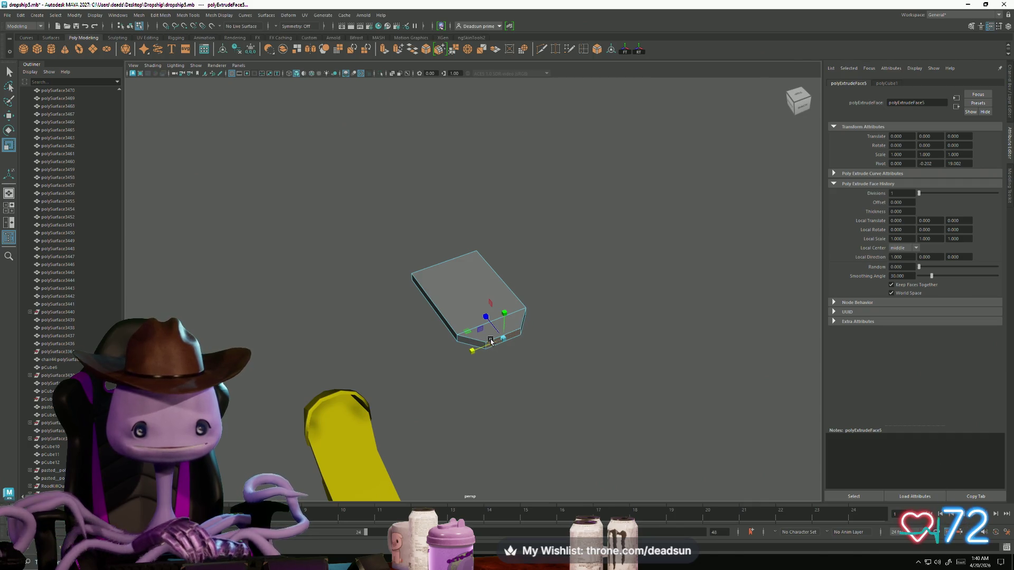
Extrude the end face again and pull it out into a narrower neck.
key("ctrl+e")
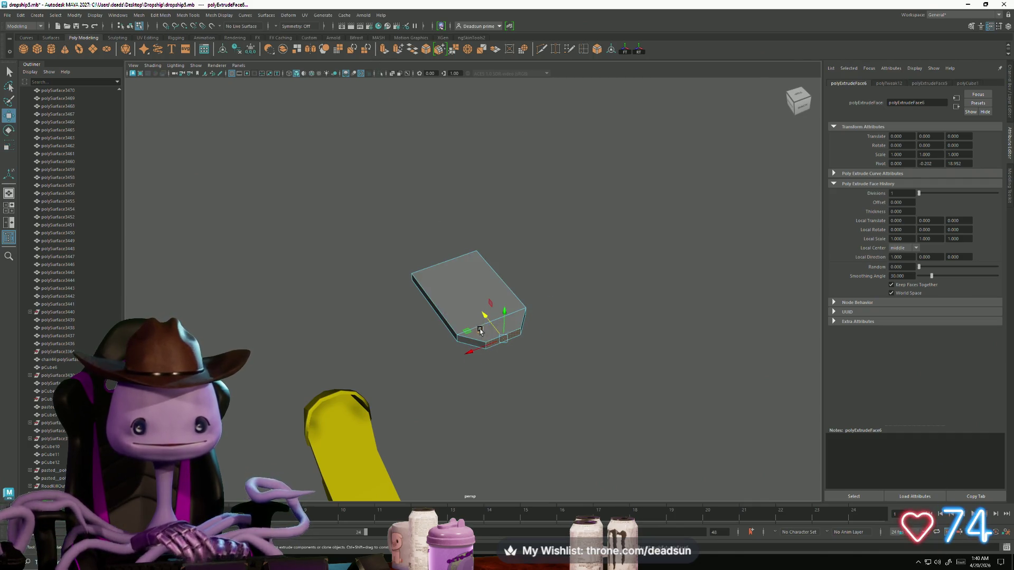
mouse_move(485, 318)
left_mouse_down()
mouse_move(507, 364)
mouse_move(453, 279)
mouse_move(469, 310)
mouse_move(459, 335)
mouse_move(518, 301)
left_mouse_up()
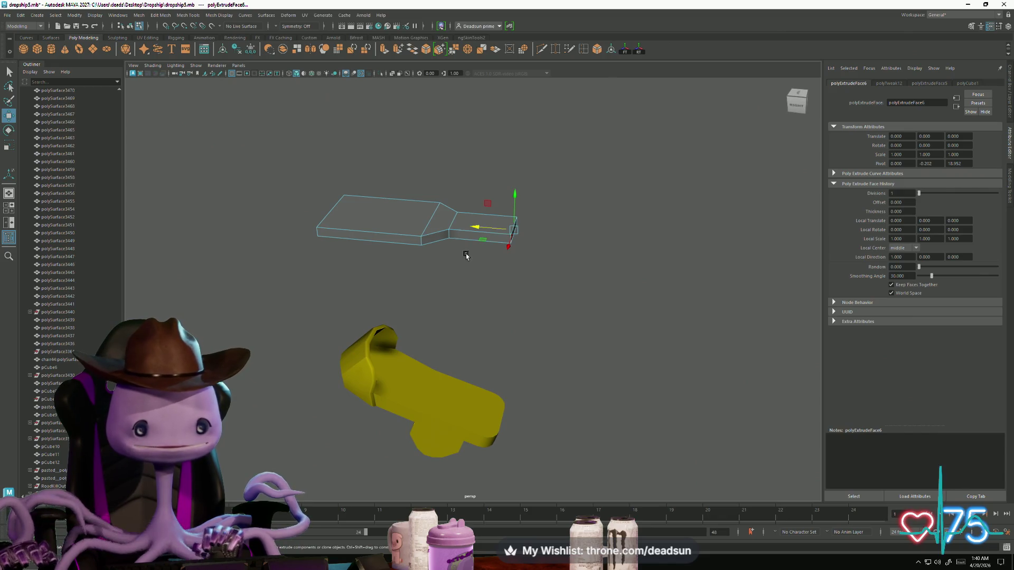
mouse_move(466, 256)
left_mouse_down("alt")
mouse_move(482, 275)
mouse_move(453, 236)
mouse_move(477, 247)
mouse_move(487, 288)
left_mouse_up("alt")
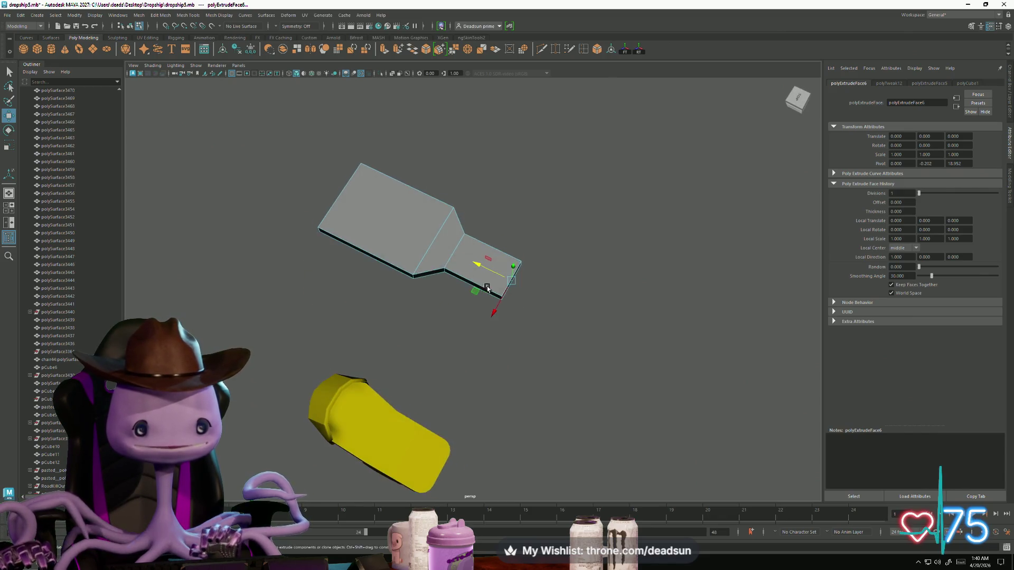
middle_click_drag(487, 288, 459, 285, "alt")
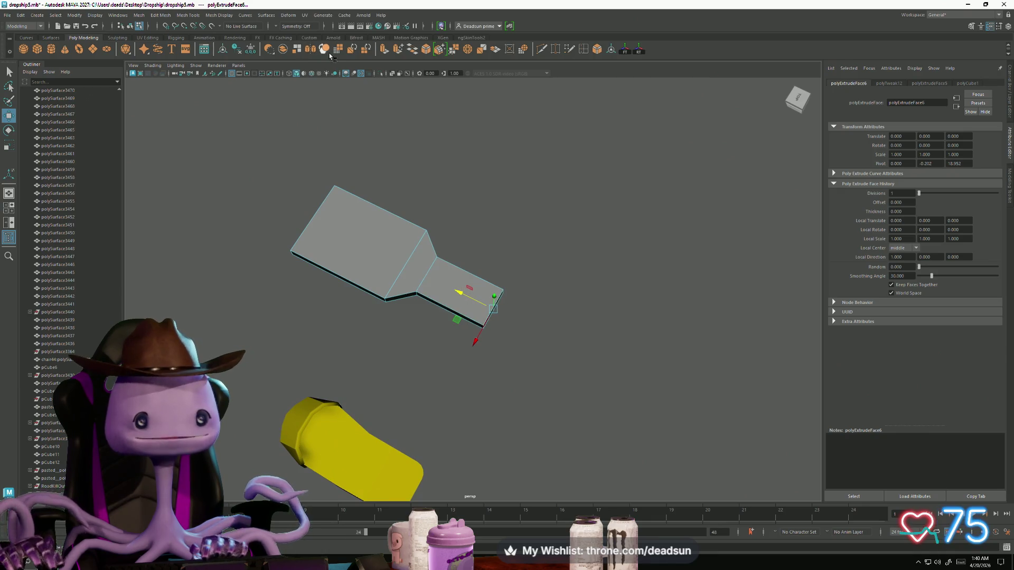
Extrude the end face twice more and pull it out into the wider end section.
key("ctrl+e")
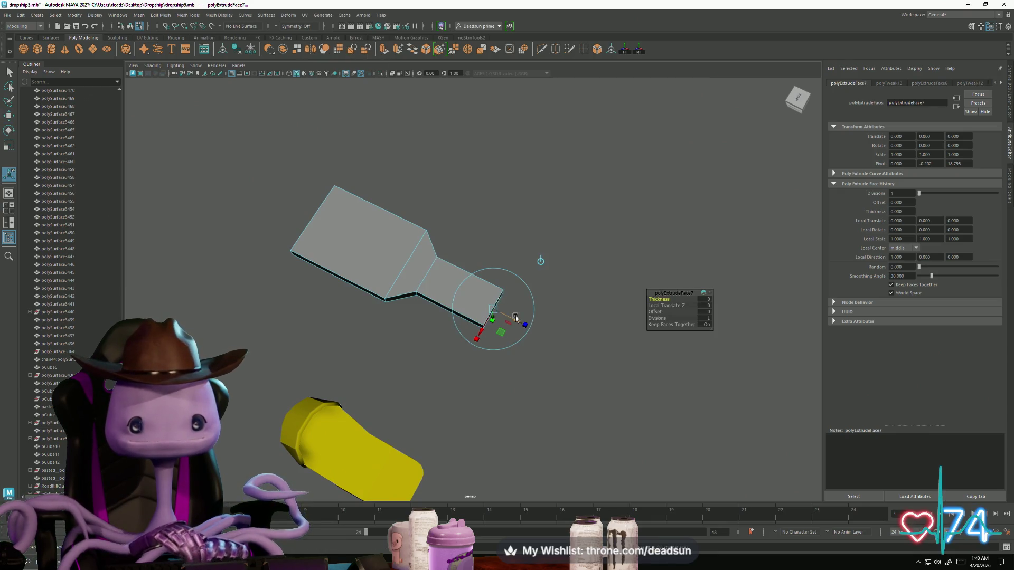
left_click_drag(516, 317, 525, 325)
key("r")
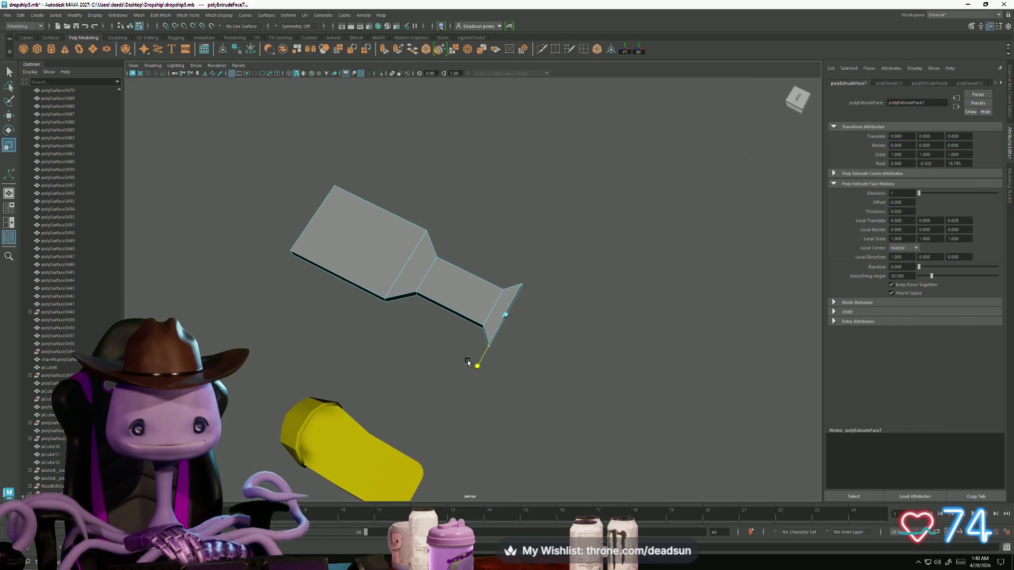
left_click(384, 50)
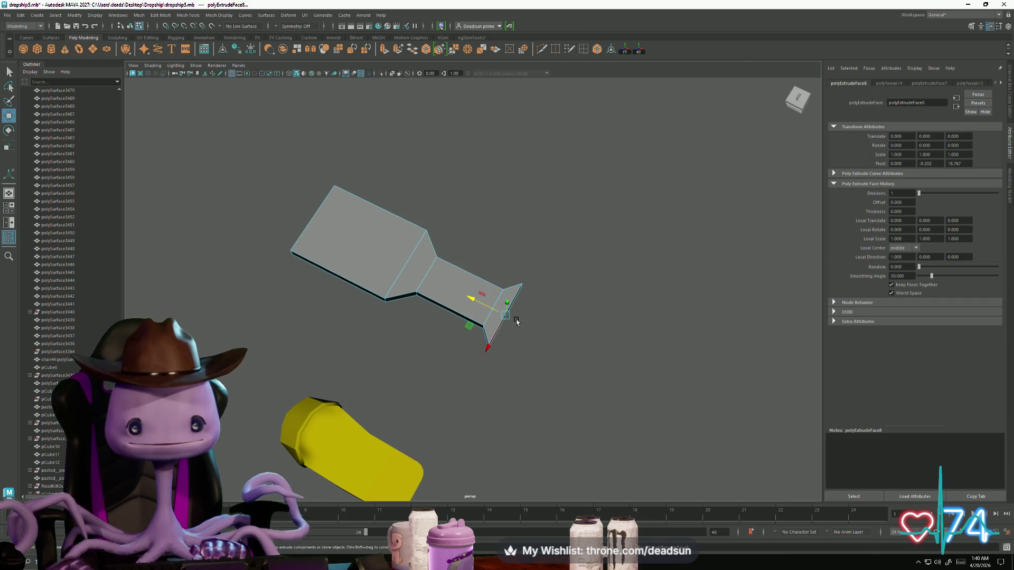
left_click_drag(468, 298, 511, 320)
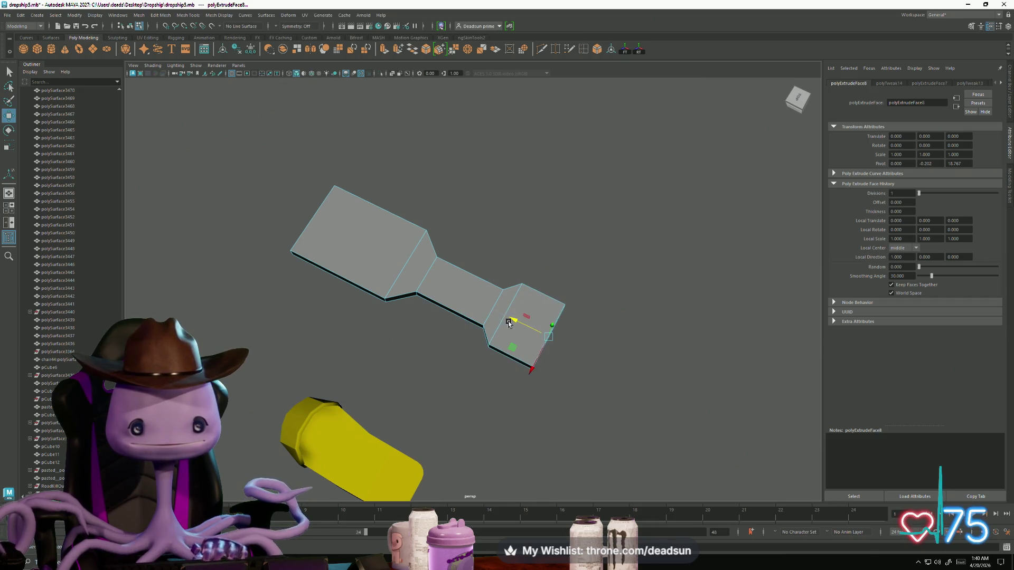
middle_click_drag(371, 331, 433, 384, "alt")
mouse_move(433, 384)
left_mouse_down("alt")
mouse_move(419, 355)
mouse_move(433, 321)
mouse_move(391, 340)
mouse_move(439, 324)
mouse_move(438, 296)
mouse_move(330, 142)
left_mouse_up("alt")
left_click(432, 321)
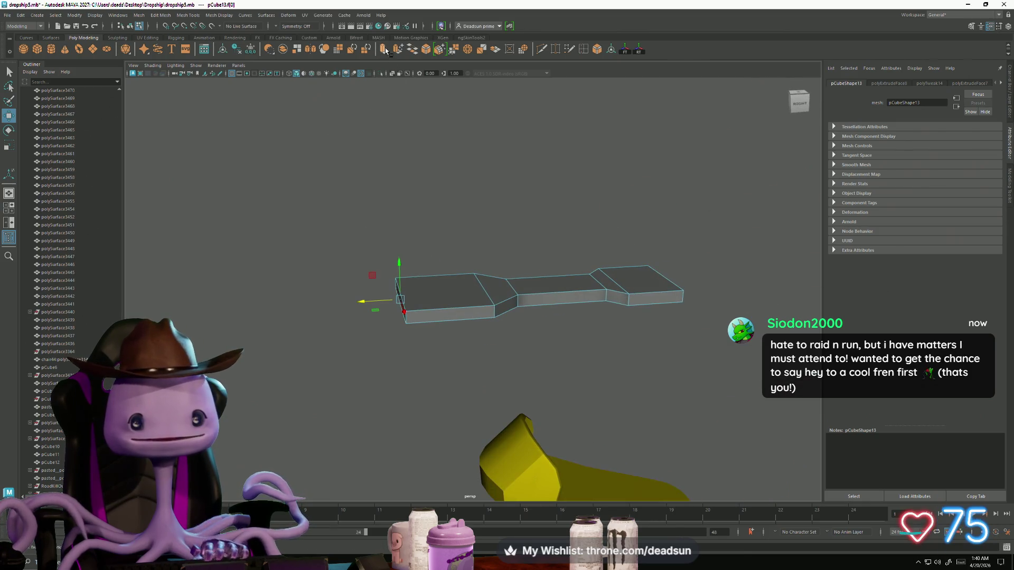
Extrude one end face and scale it down to taper that tip.
key("ctrl+e")
left_click_drag(366, 301, 354, 302)
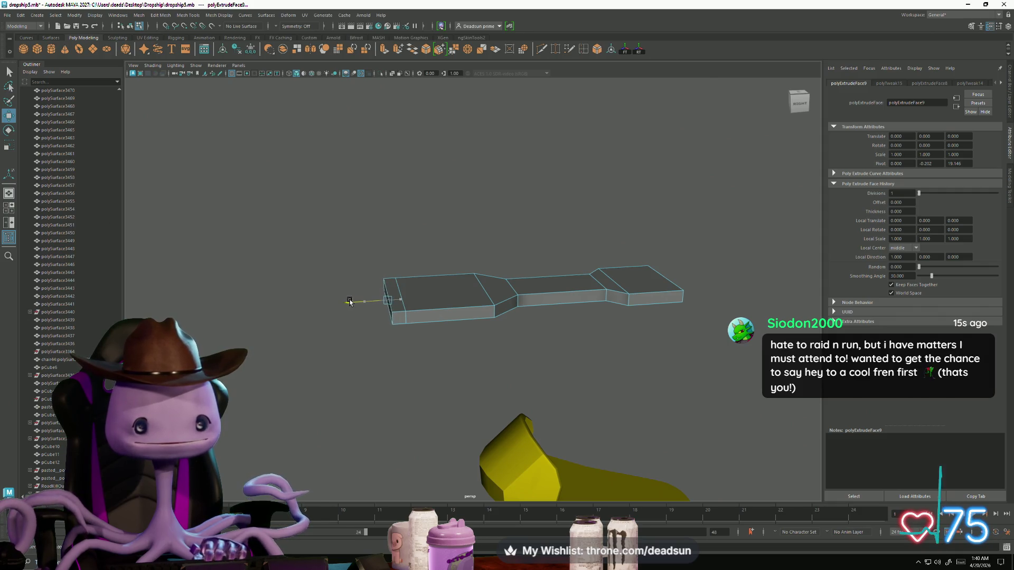
left_click_drag(345, 315, 489, 428, "alt")
key("r")
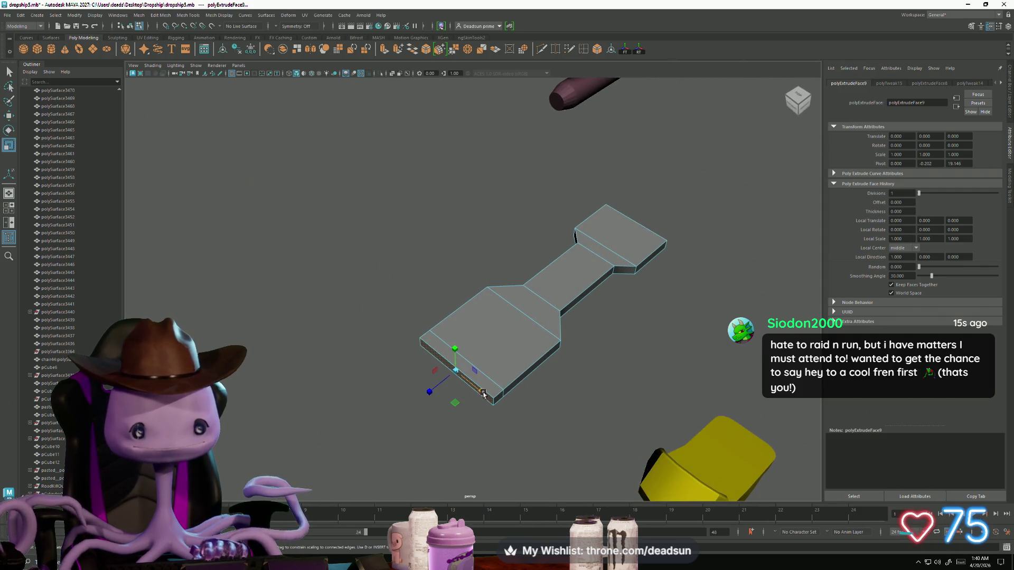
mouse_move(483, 394)
left_mouse_down()
mouse_move(532, 379)
mouse_move(566, 334)
left_mouse_up()
Extrude the opposite right end face, lengthen it and scale it down to narrow the tip.
left_click(566, 333)
key("w")
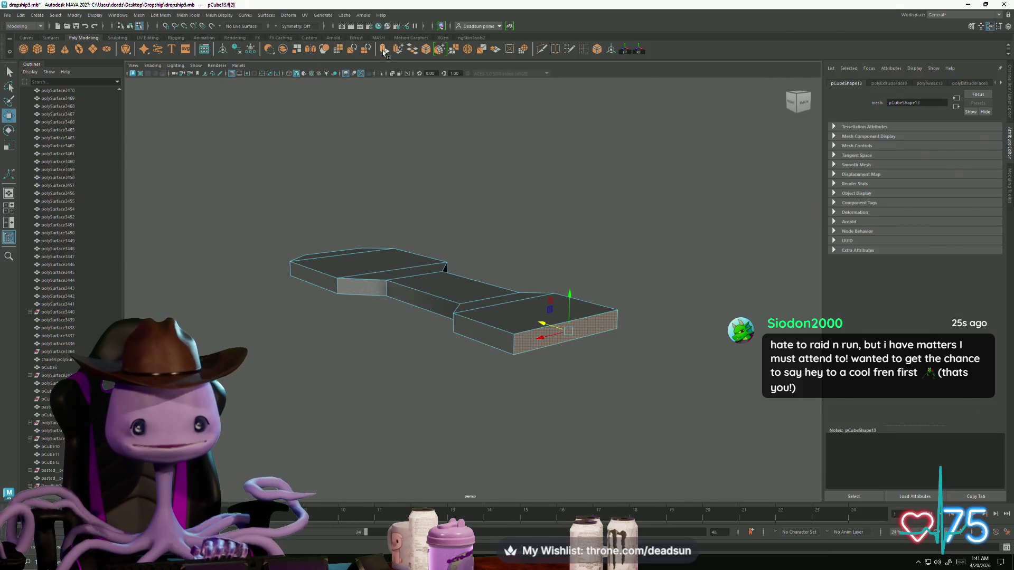
key("ctrl+e")
mouse_move(546, 325)
left_mouse_down()
mouse_move(577, 345)
mouse_move(544, 403)
mouse_move(562, 414)
mouse_move(464, 381)
mouse_move(495, 366)
left_mouse_up()
key("r")
Extrude the plate's top face and offset it inward to form a rim border.
scroll(495, 366, "up", 5)
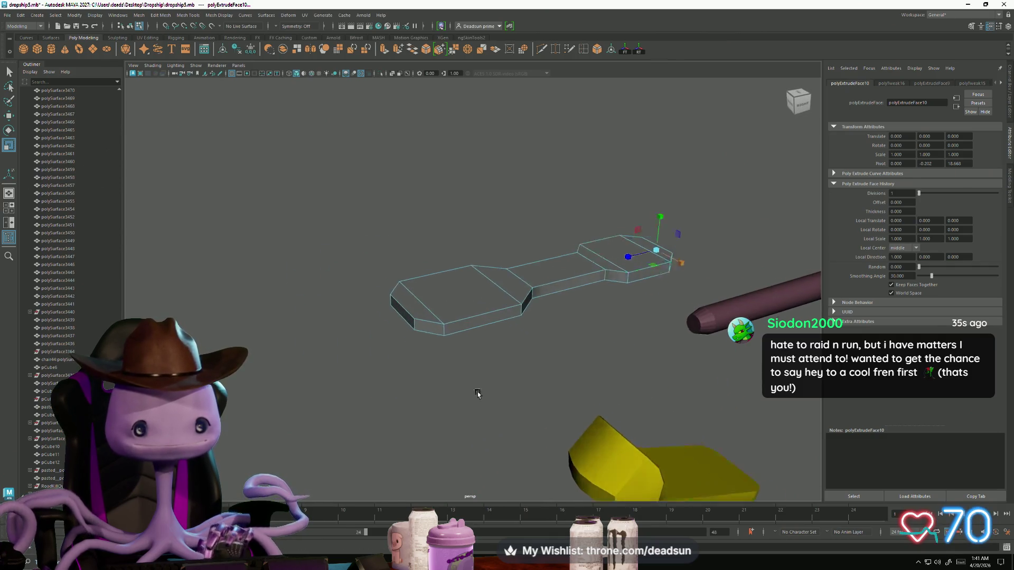
right_click_drag(458, 332, 444, 346)
left_click(444, 346)
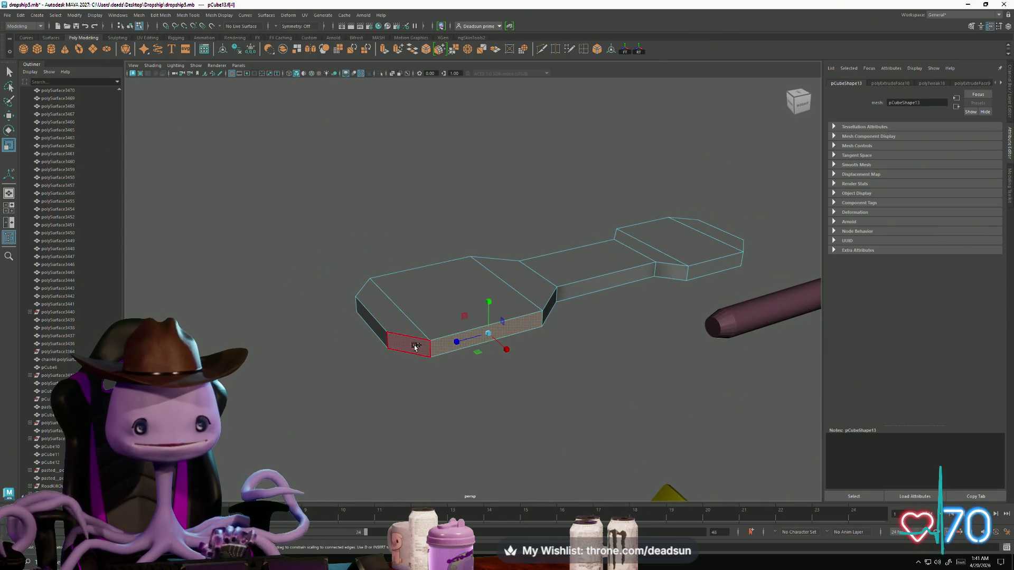
left_click(410, 355)
mouse_move(410, 355)
left_mouse_down("alt")
mouse_move(446, 381)
mouse_move(524, 369)
mouse_move(518, 358)
mouse_move(453, 353)
mouse_move(415, 365)
mouse_move(394, 389)
mouse_move(365, 341)
left_mouse_up("alt")
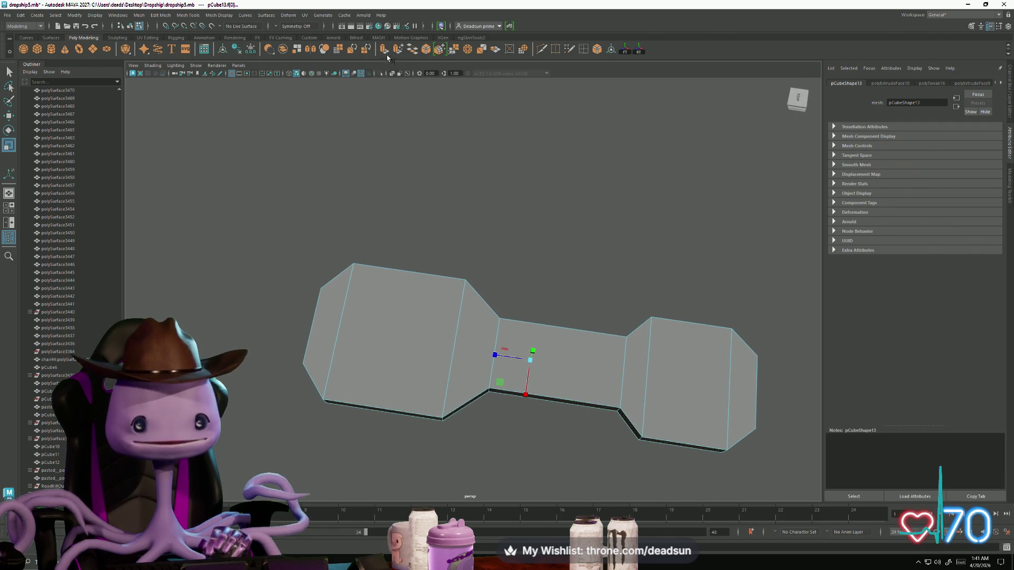
left_click(317, 338)
key("ctrl+e")
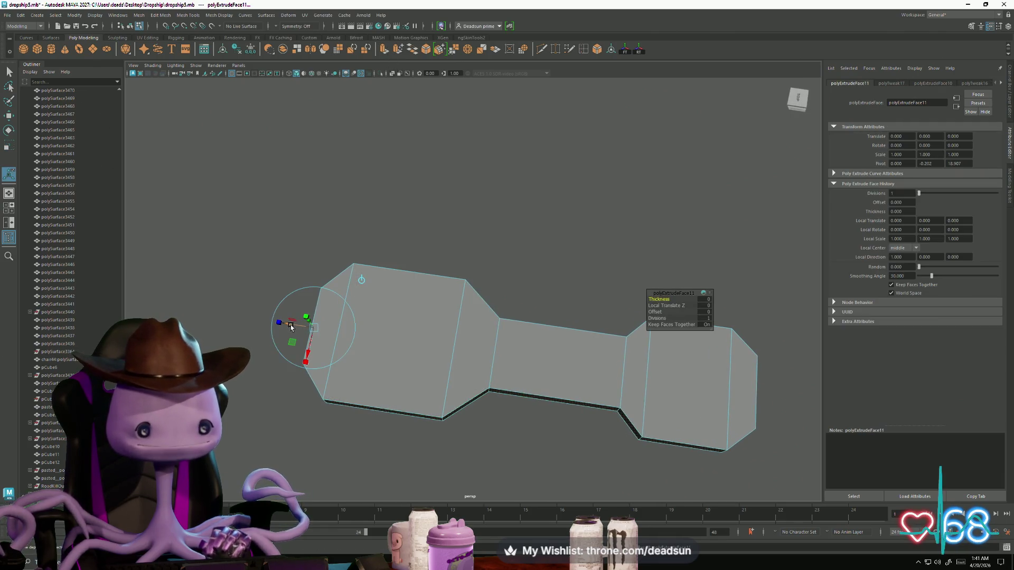
left_click_drag(291, 327, 280, 324)
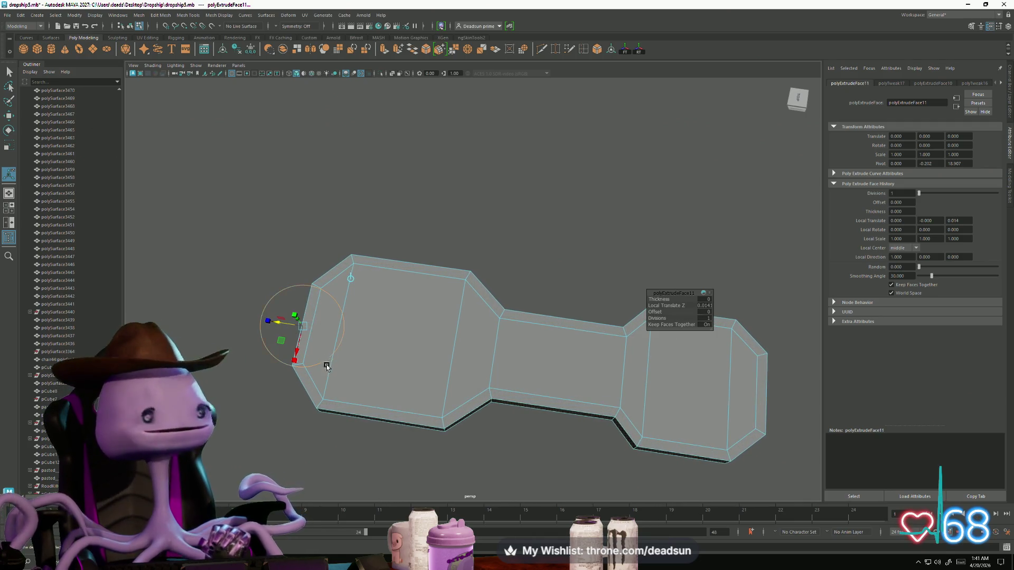
Inspect the plate from side and underside angles, then switch to edge selection with the Scale tool.
mouse_move(324, 362)
left_mouse_down("alt")
mouse_move(319, 337)
mouse_move(332, 365)
mouse_move(324, 369)
mouse_move(307, 345)
left_mouse_up("alt")
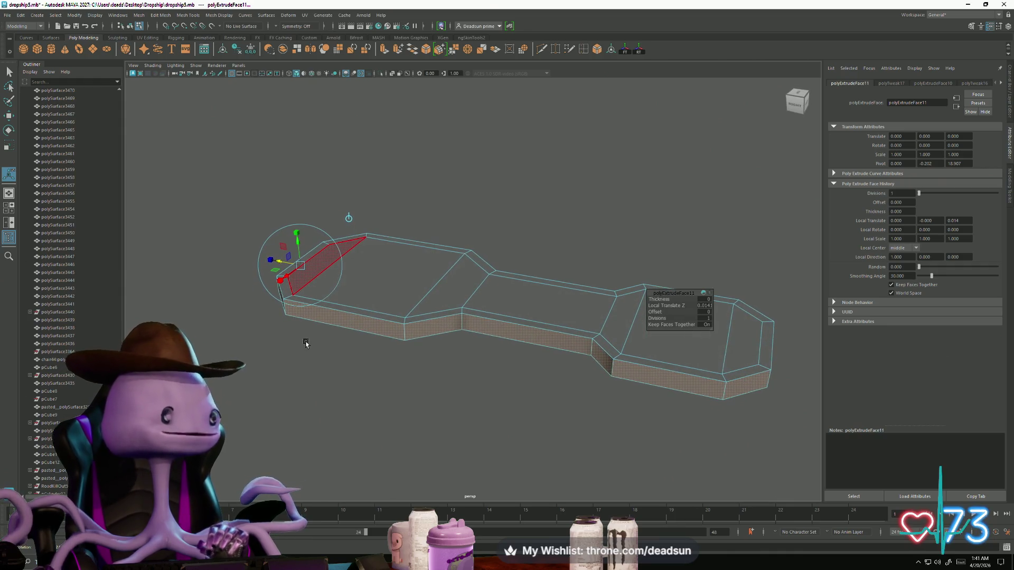
right_click_drag(303, 339, 573, 357, "alt")
key("f")
left_click_drag(572, 358, 406, 342, "alt")
middle_click_drag(406, 342, 389, 397, "alt")
scroll(491, 414, "up", 5)
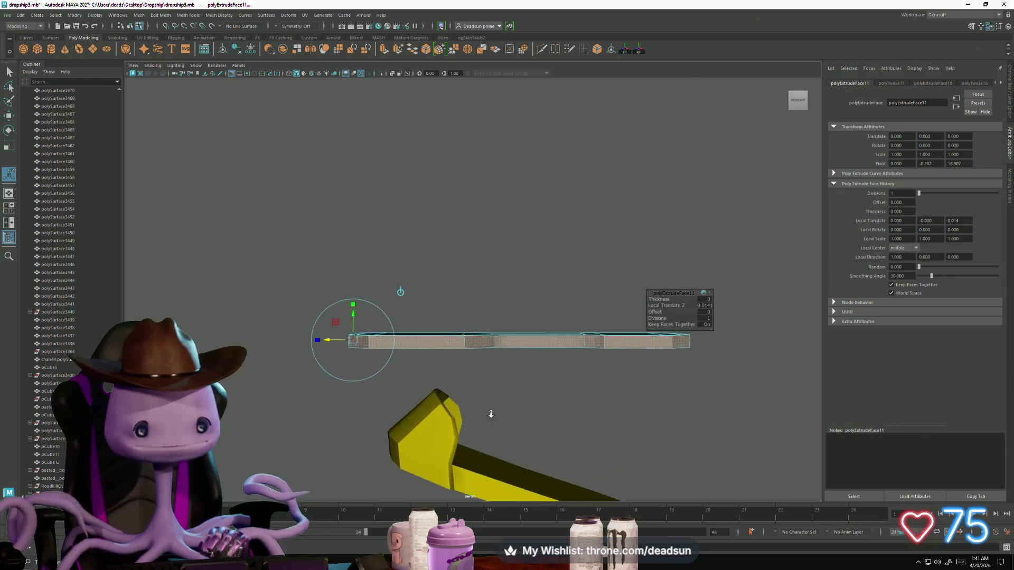
middle_click_drag(490, 429, 481, 370, "alt")
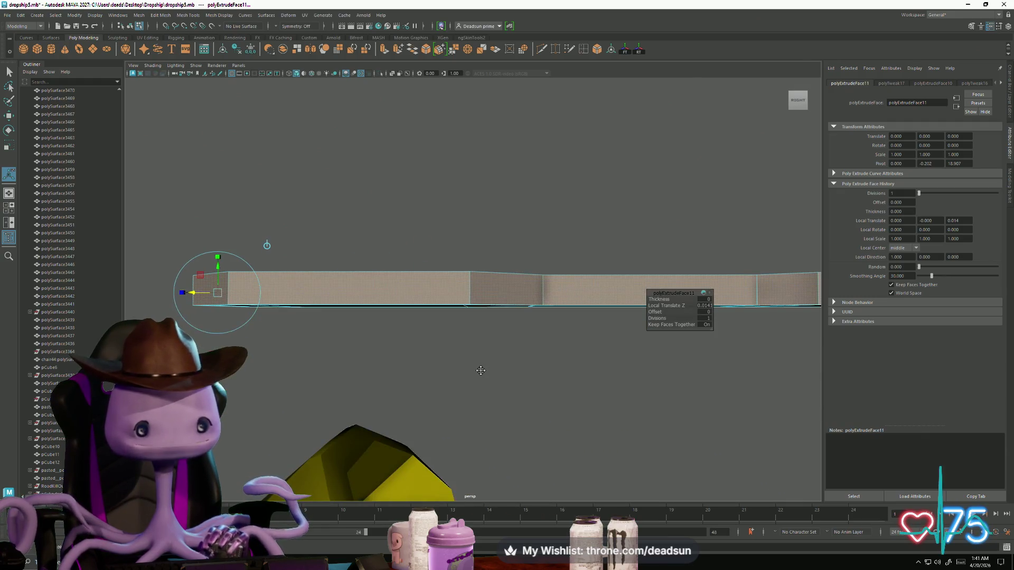
left_click_drag(480, 370, 483, 341, "alt")
right_click_drag(470, 261, 472, 238)
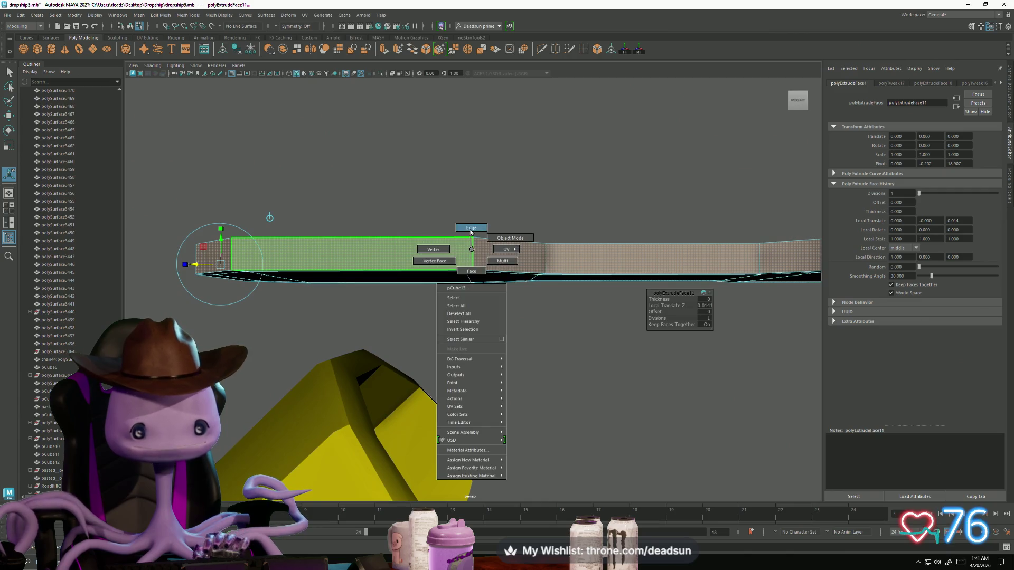
left_click(471, 256)
key("r")
mouse_move(470, 337)
left_mouse_down("alt")
mouse_move(443, 385)
mouse_move(544, 368)
left_mouse_up("alt")
left_click(295, 351)
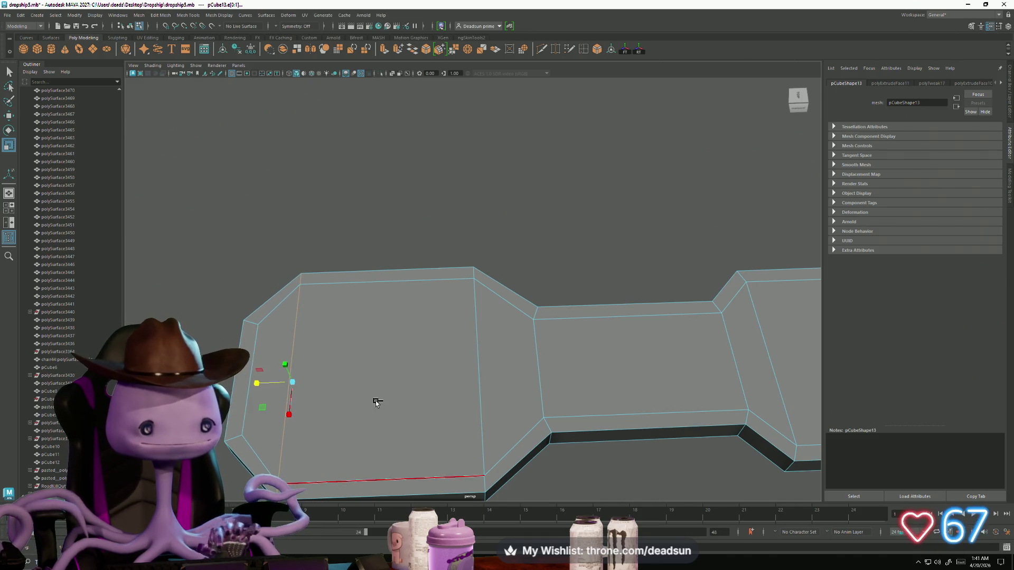
scroll(485, 408, "down", 5)
mouse_move(486, 408)
left_mouse_down("alt")
mouse_move(494, 419)
mouse_move(429, 419)
mouse_move(525, 380)
mouse_move(558, 343)
mouse_move(544, 340)
left_mouse_up("alt")
left_click(559, 344)
left_click(625, 332)
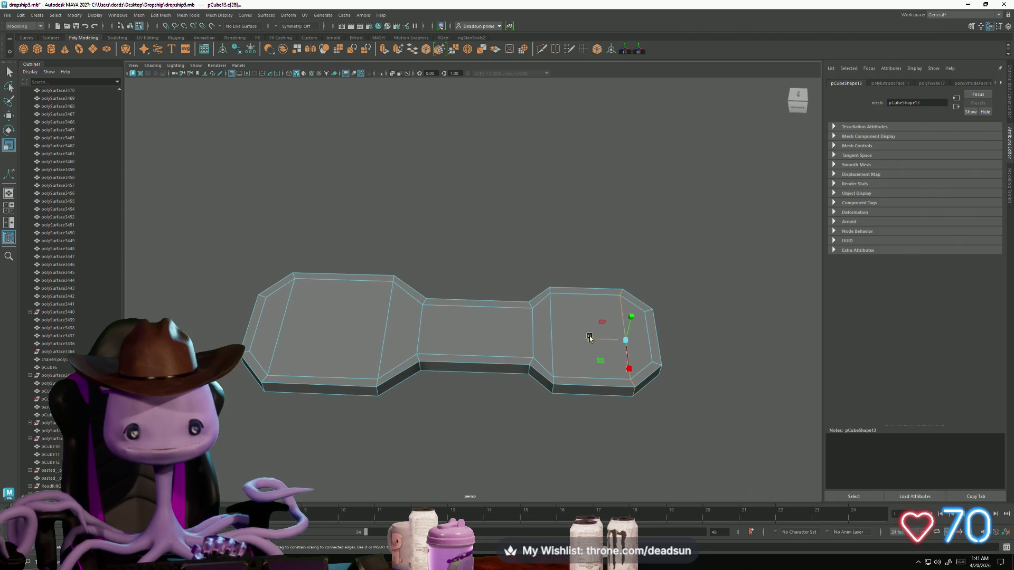
mouse_move(535, 403)
left_mouse_down("alt")
mouse_move(550, 369)
mouse_move(558, 293)
mouse_move(548, 389)
mouse_move(504, 379)
mouse_move(482, 305)
mouse_move(426, 349)
left_mouse_up("alt")
mouse_move(511, 296)
left_mouse_down("alt")
mouse_move(448, 283)
mouse_move(453, 293)
mouse_move(402, 310)
mouse_move(433, 296)
mouse_move(483, 344)
mouse_move(518, 460)
left_mouse_up("alt")
scroll(518, 459, "up", 5)
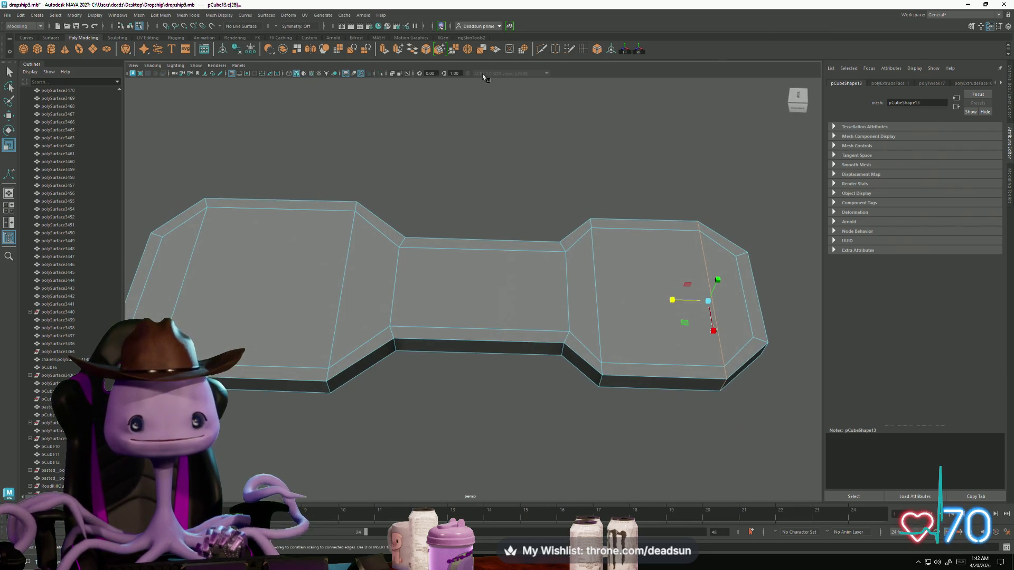
Try an edge loop across the middle section, then select and scale a middle edge.
double_click(583, 50)
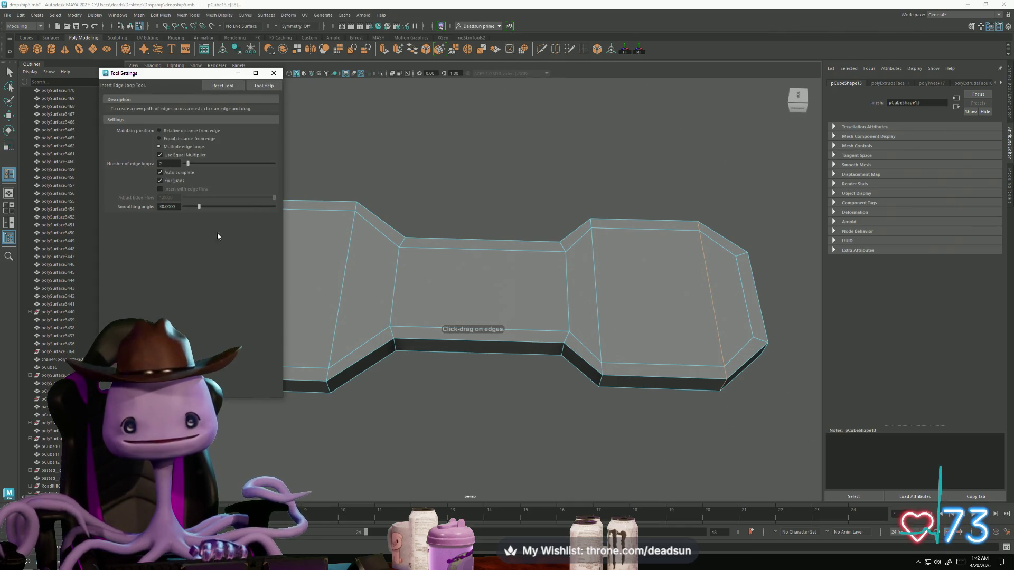
left_click(462, 252)
left_click(274, 73)
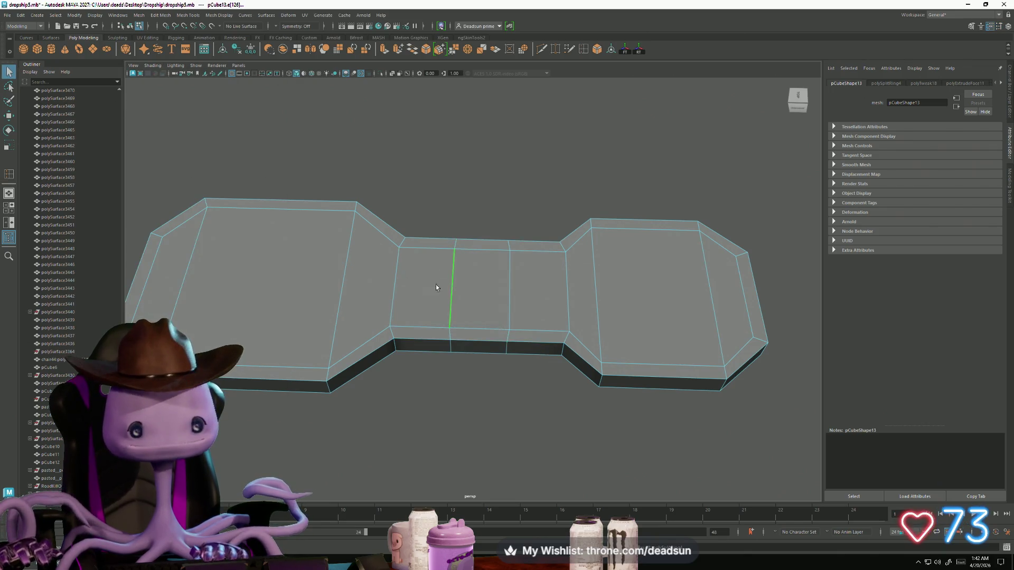
left_click(452, 288)
key("r")
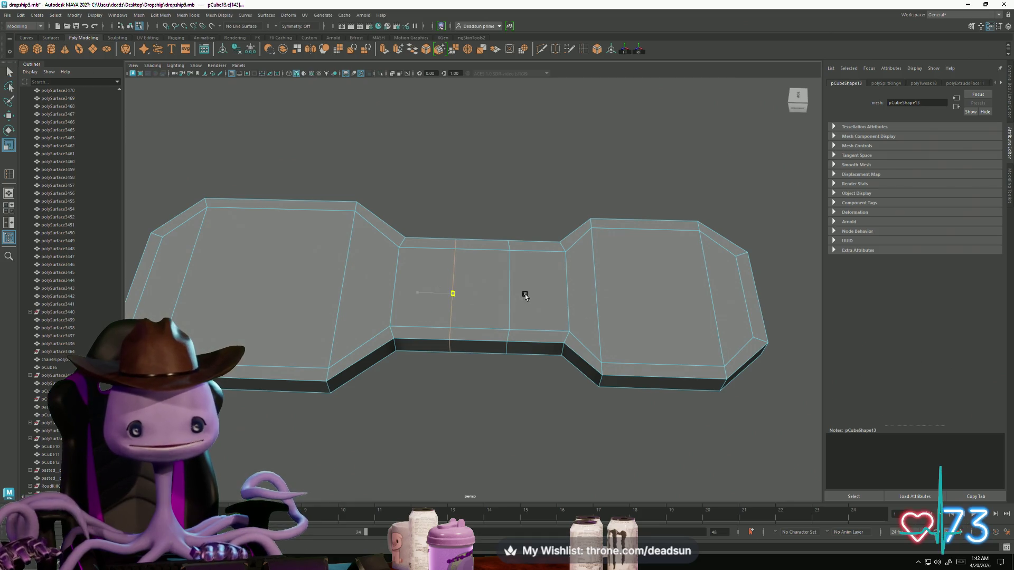
left_click(509, 283)
mouse_move(468, 294)
left_mouse_down()
mouse_move(581, 295)
mouse_move(423, 267)
mouse_move(464, 233)
mouse_move(498, 324)
mouse_move(412, 287)
mouse_move(397, 312)
left_mouse_up()
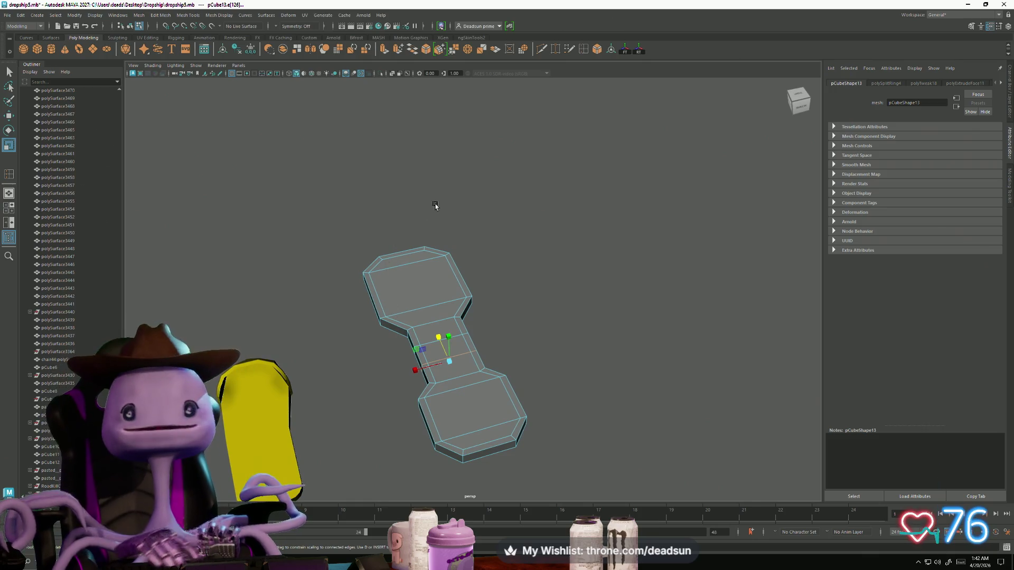
mouse_move(435, 206)
left_mouse_down("alt")
mouse_move(448, 194)
mouse_move(438, 234)
left_mouse_up("alt")
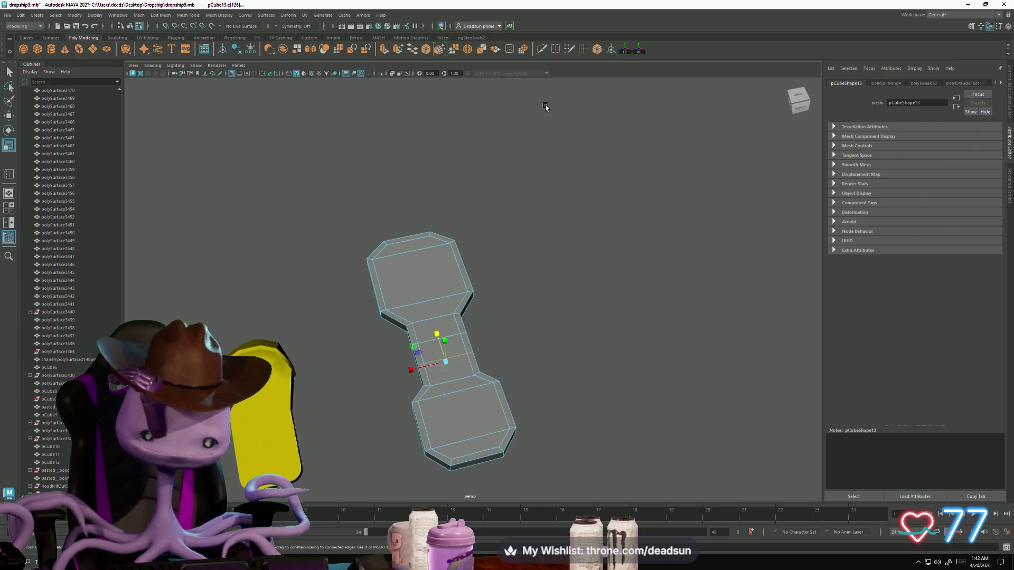
Insert multiple evenly spaced edge loops along the plate using the Insert Edge Loop Tool settings.
double_click(584, 50)
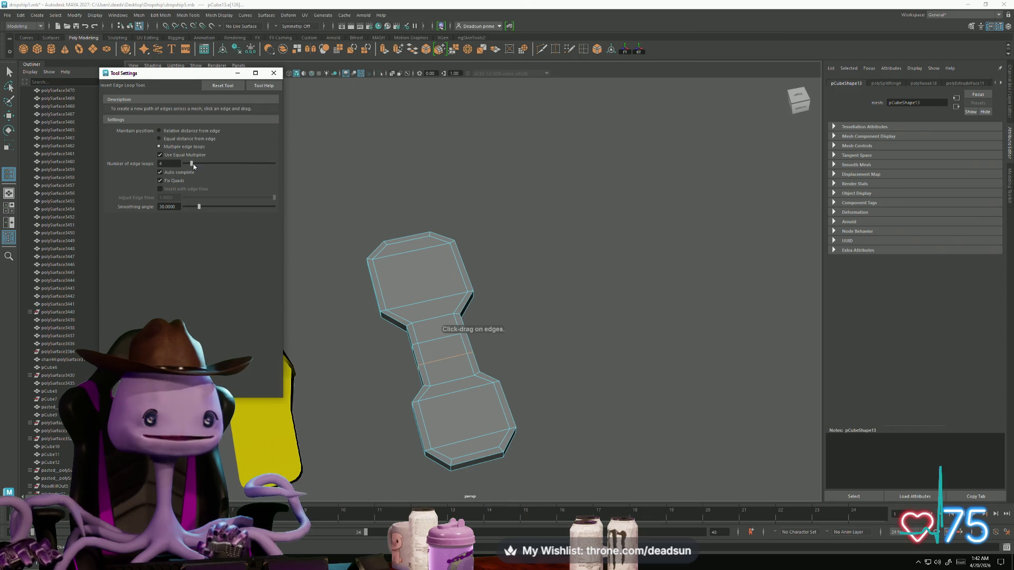
left_click_drag(426, 304, 427, 304)
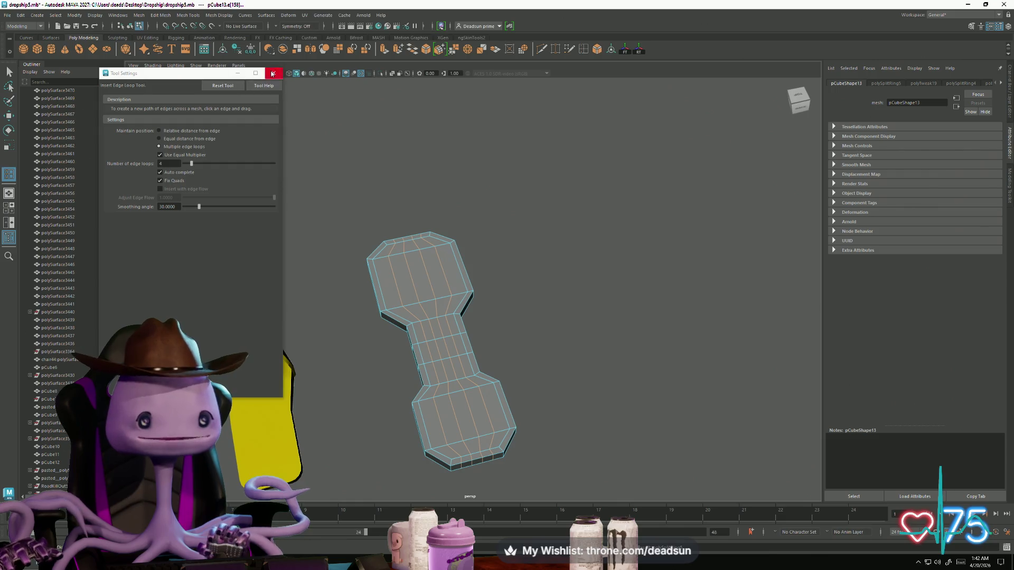
left_click(272, 73)
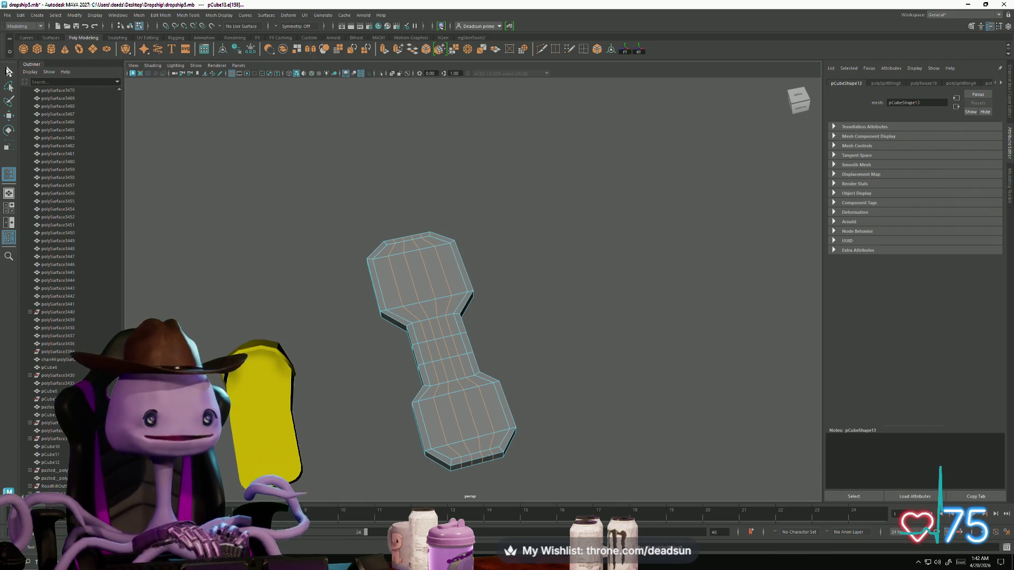
Flatten three wavy edge loops across the neck and top end by scaling each straight.
key("e")
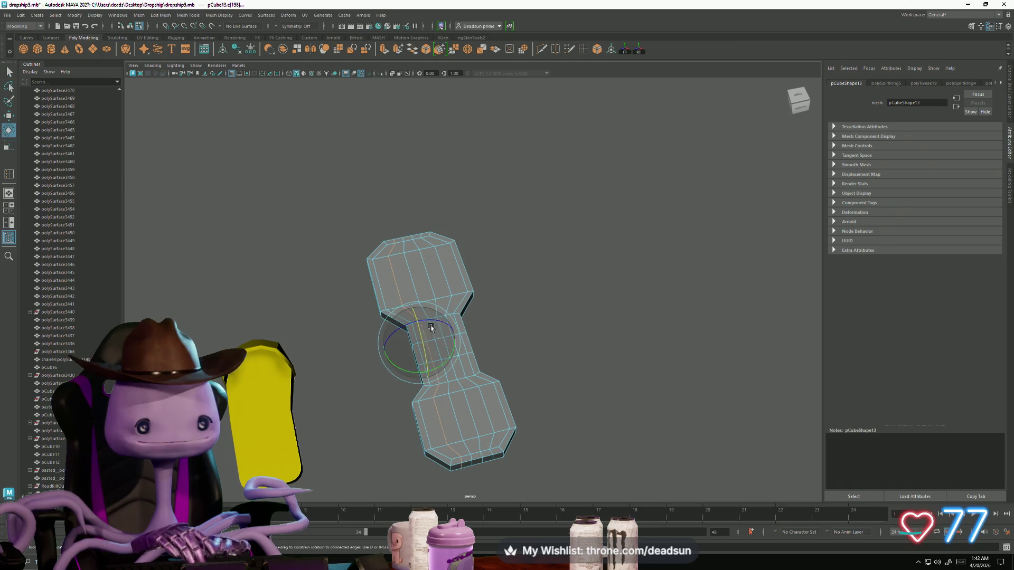
key("r")
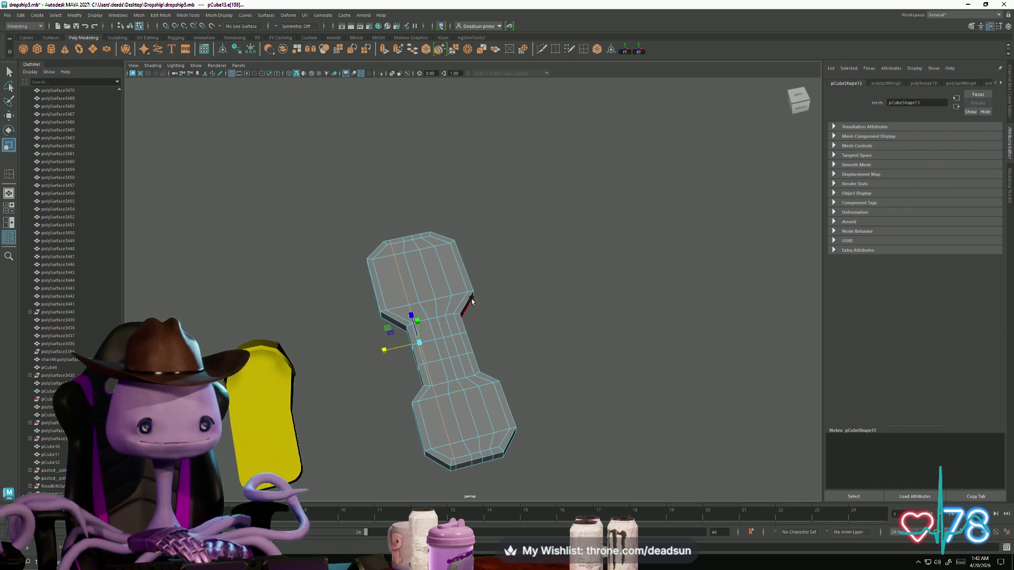
double_click(451, 287)
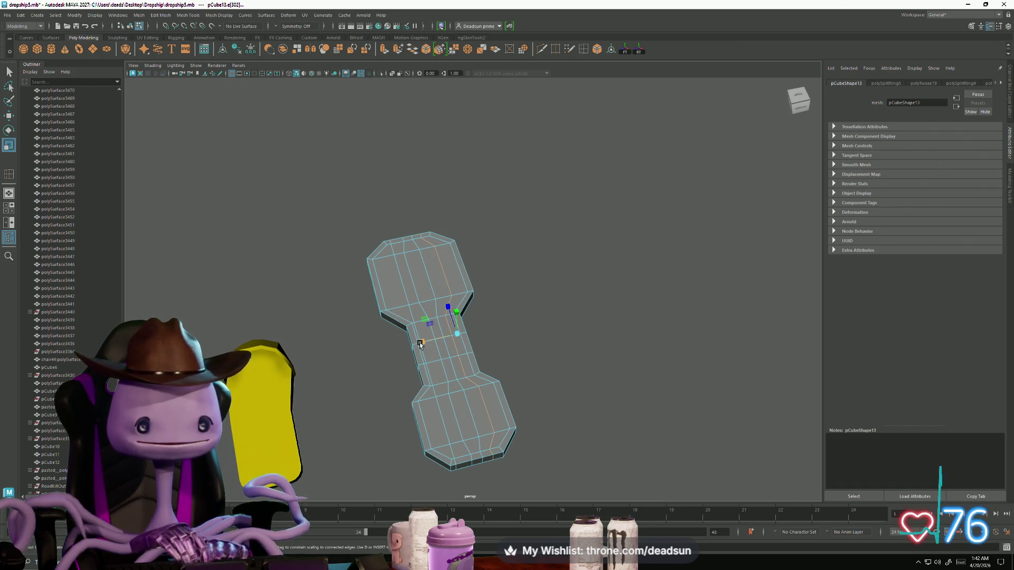
left_click_drag(420, 343, 476, 330)
double_click(428, 273)
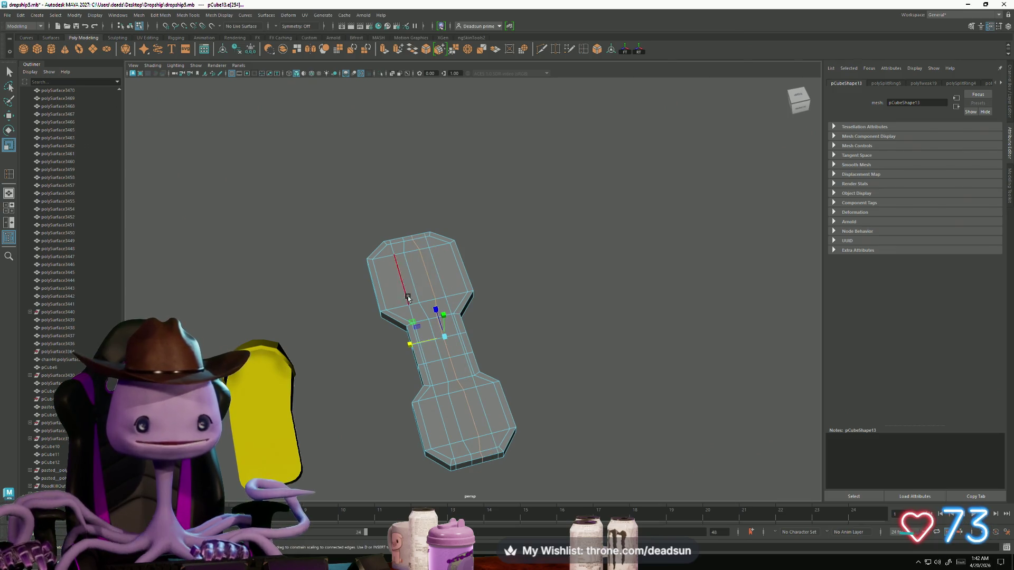
left_click_drag(409, 350, 487, 334)
double_click(416, 283)
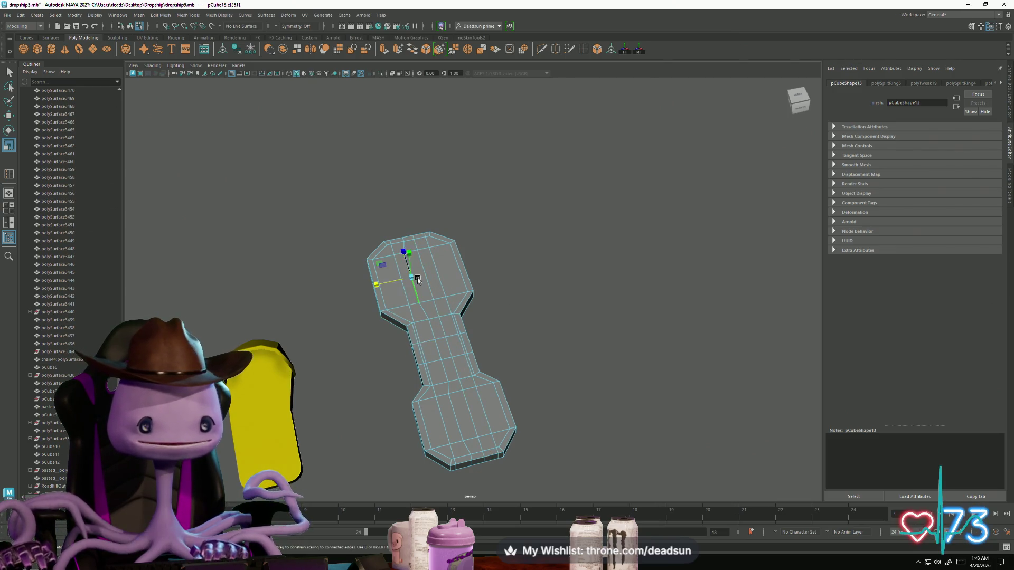
left_click_drag(398, 348, 530, 325)
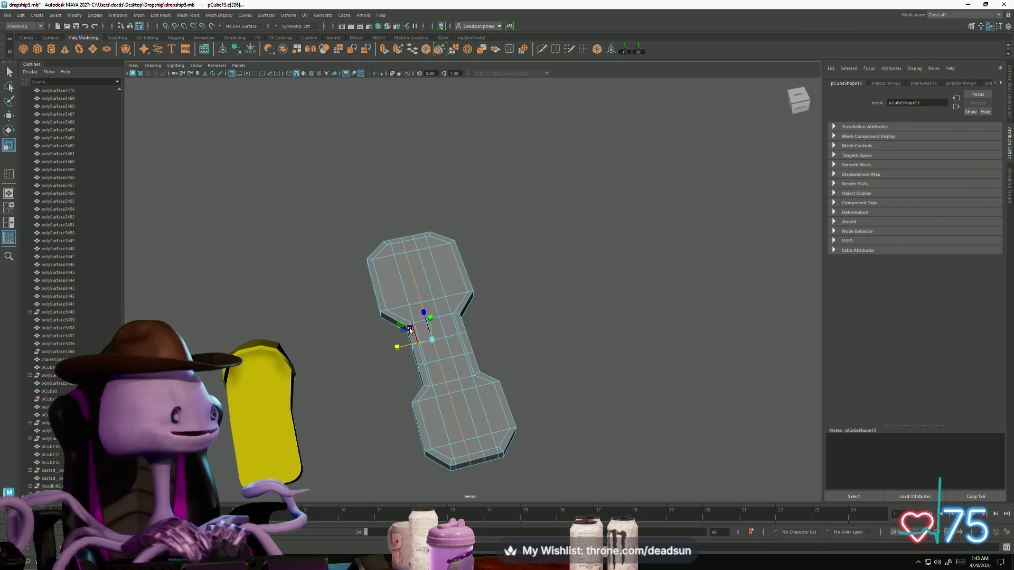
mouse_move(410, 328)
left_mouse_down("alt")
mouse_move(554, 369)
mouse_move(419, 317)
mouse_move(391, 318)
mouse_move(409, 332)
left_mouse_up("alt")
mouse_move(404, 330)
left_mouse_down("alt")
mouse_move(397, 318)
mouse_move(407, 332)
mouse_move(412, 319)
left_mouse_up("alt")
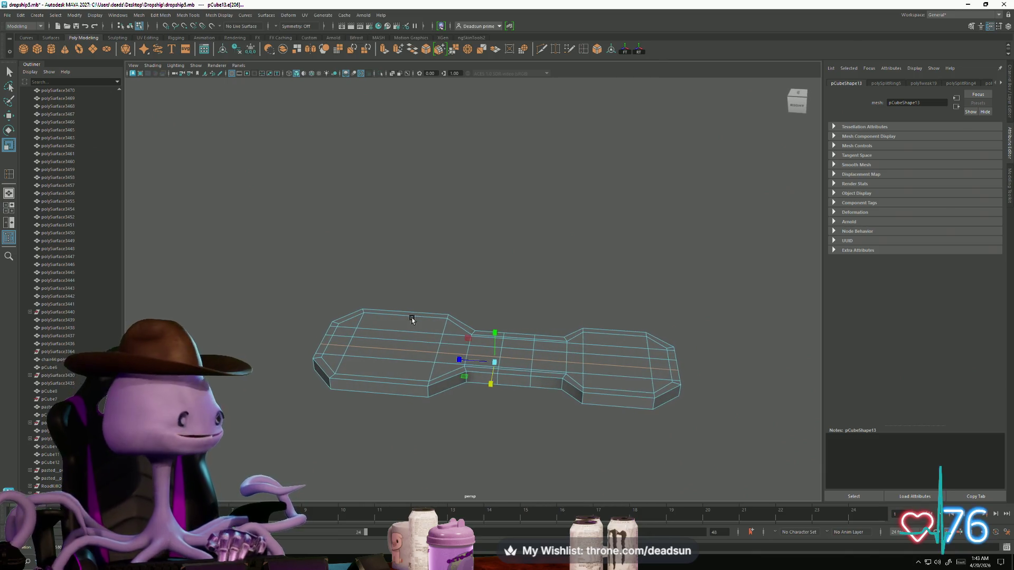
Insert four edge loops at once across the plate's left wide end.
double_click(586, 48)
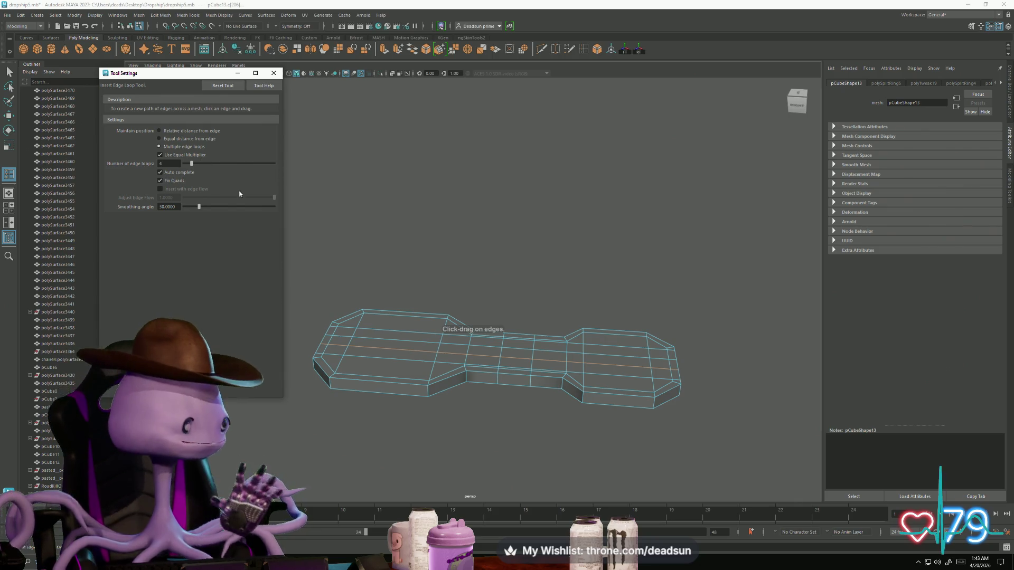
left_click_drag(390, 349, 390, 352)
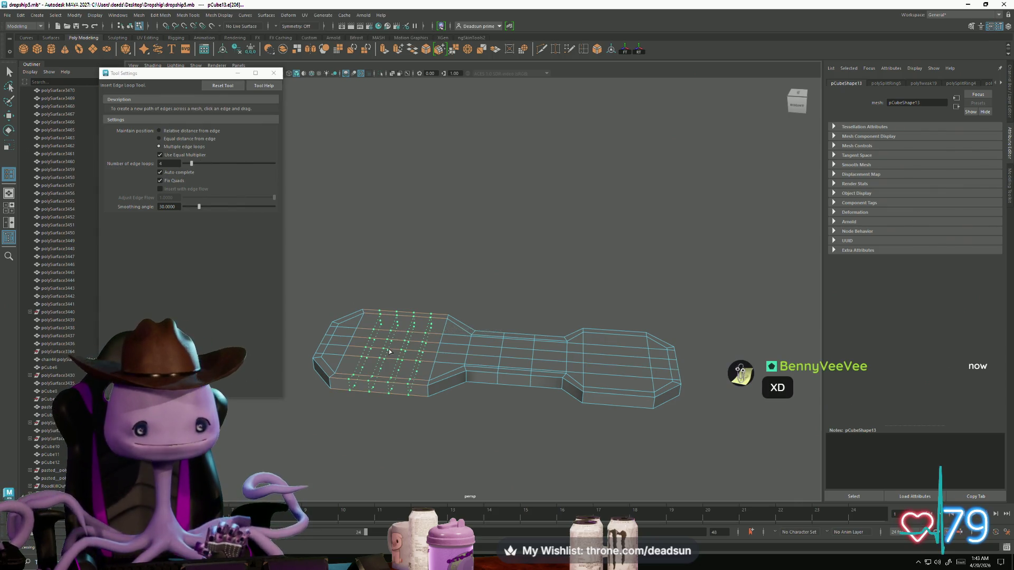
left_click_drag(613, 359, 613, 360)
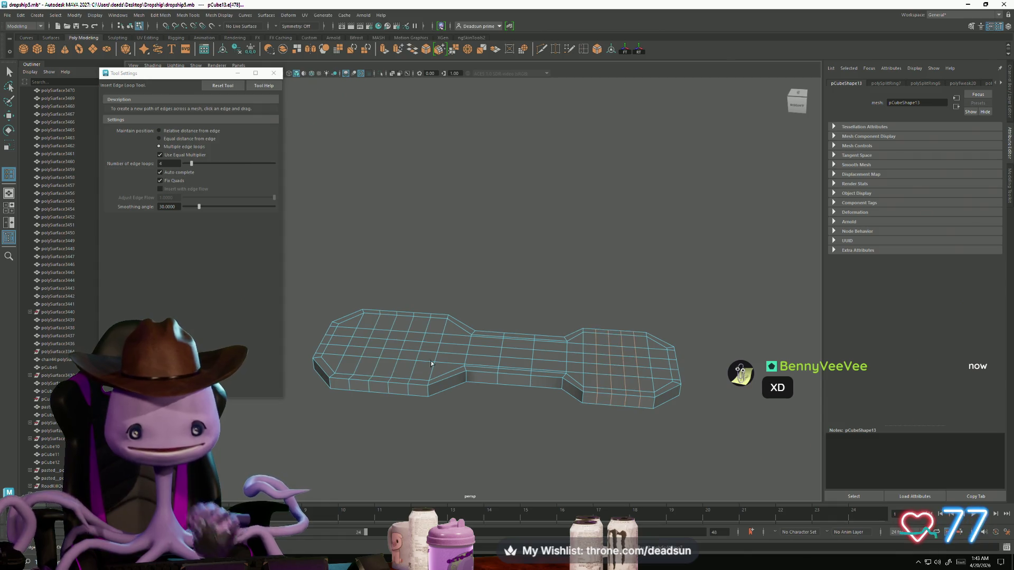
left_click(274, 74)
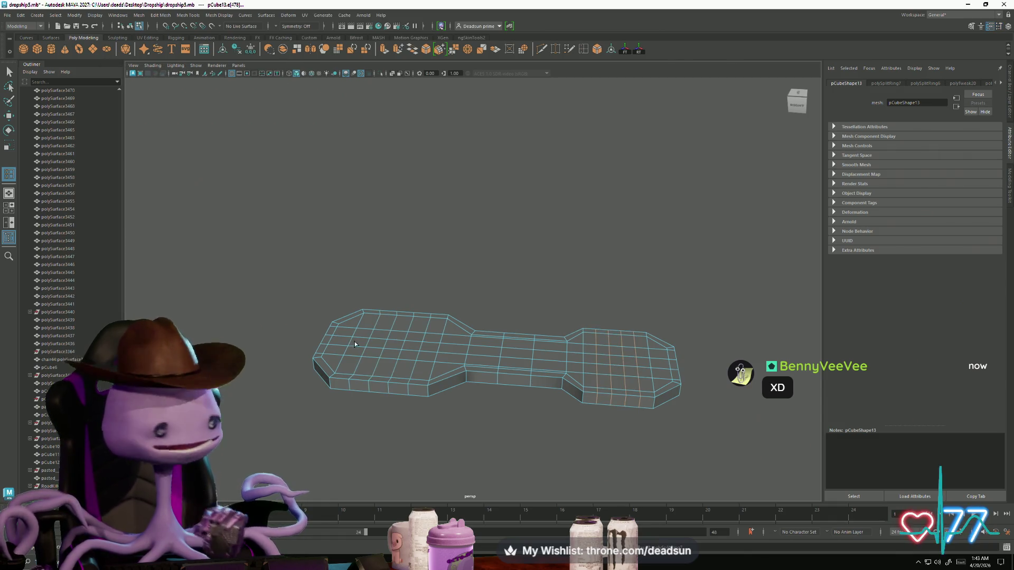
Scale the new left-end edge loops flat so they sit evenly.
mouse_move(404, 356)
left_mouse_down("alt")
mouse_move(436, 331)
mouse_move(438, 369)
left_mouse_up("alt")
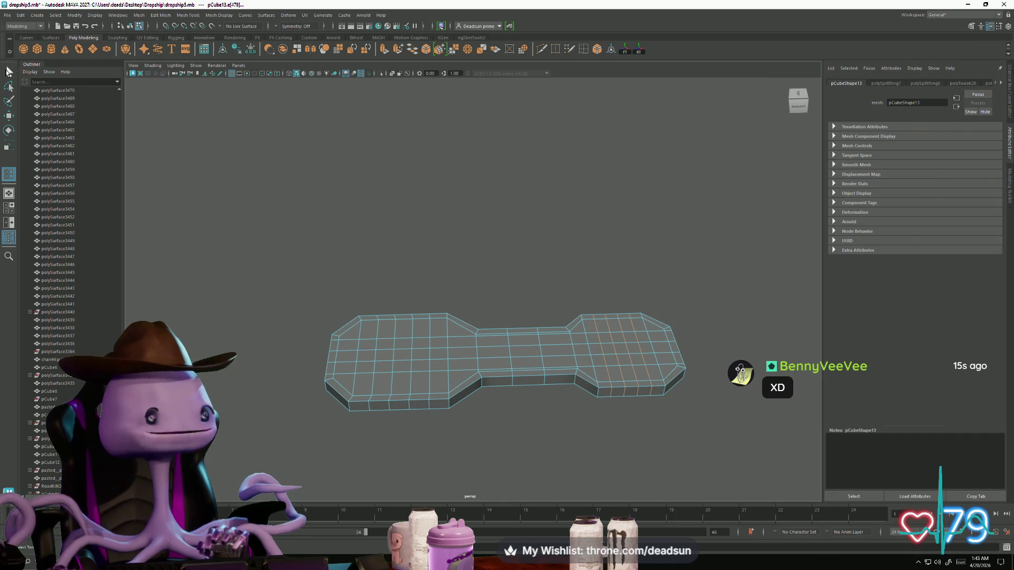
right_click_drag(327, 361, 394, 410, "alt")
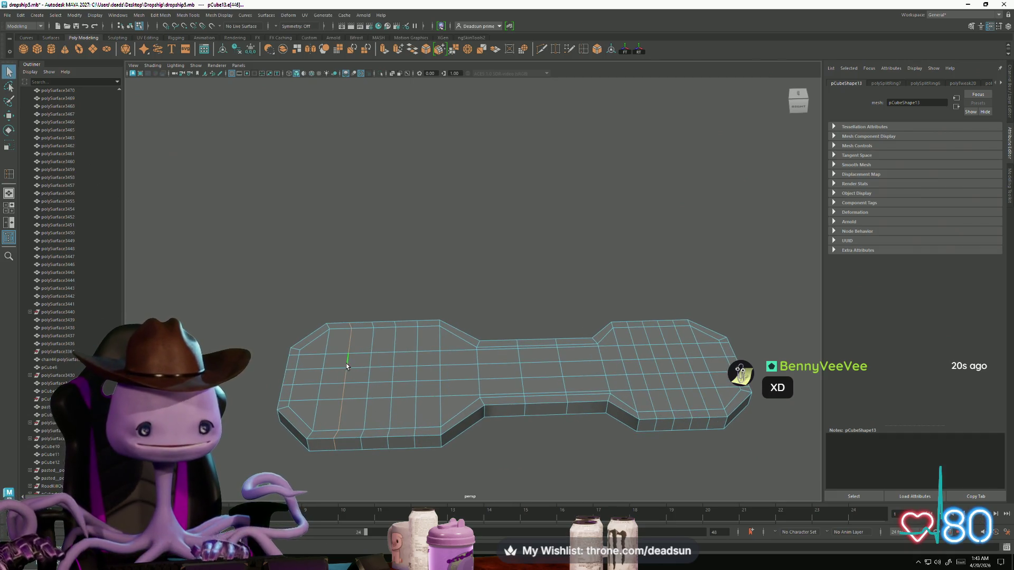
key("r")
left_click_drag(310, 387, 421, 378)
double_click(377, 341)
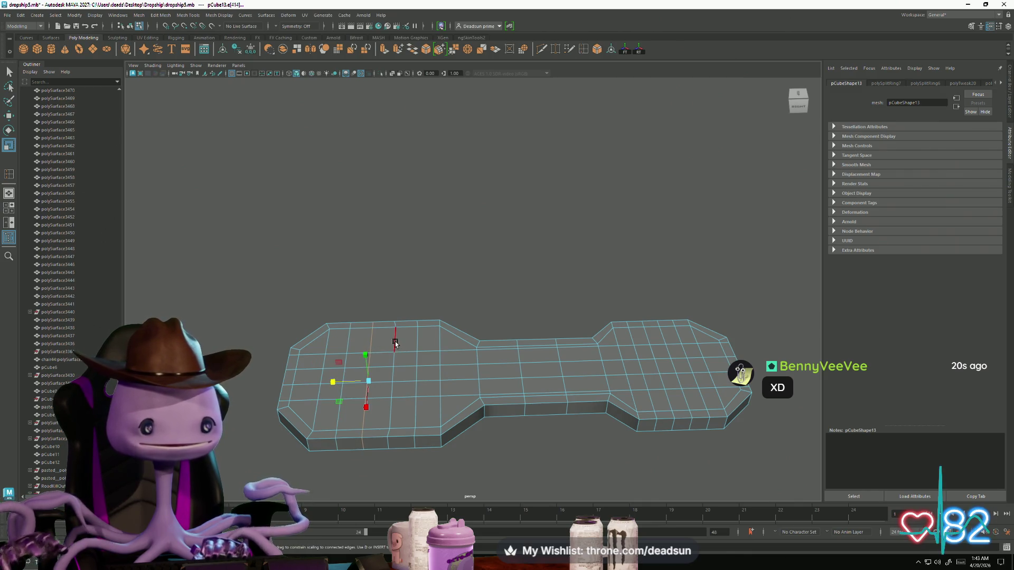
double_click(390, 381)
double_click(417, 346)
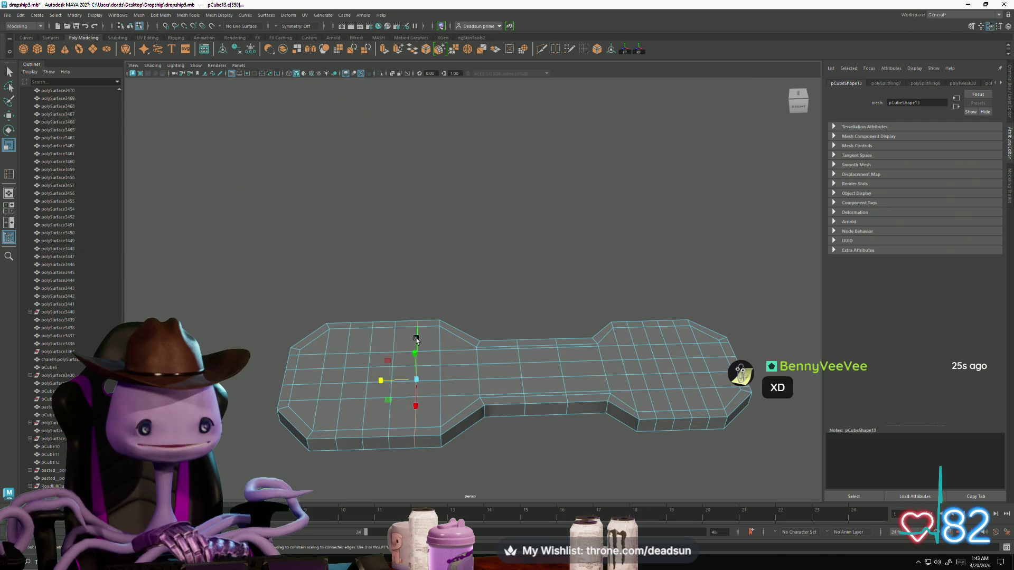
left_click_drag(381, 379, 414, 377)
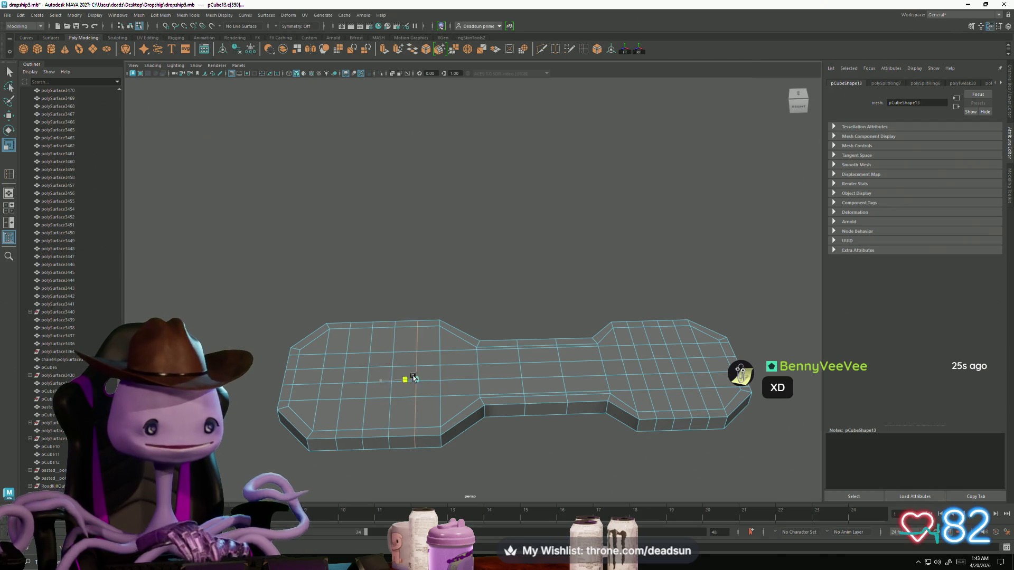
Select the successive edge loops across the right wide end toward its tip.
double_click(634, 349)
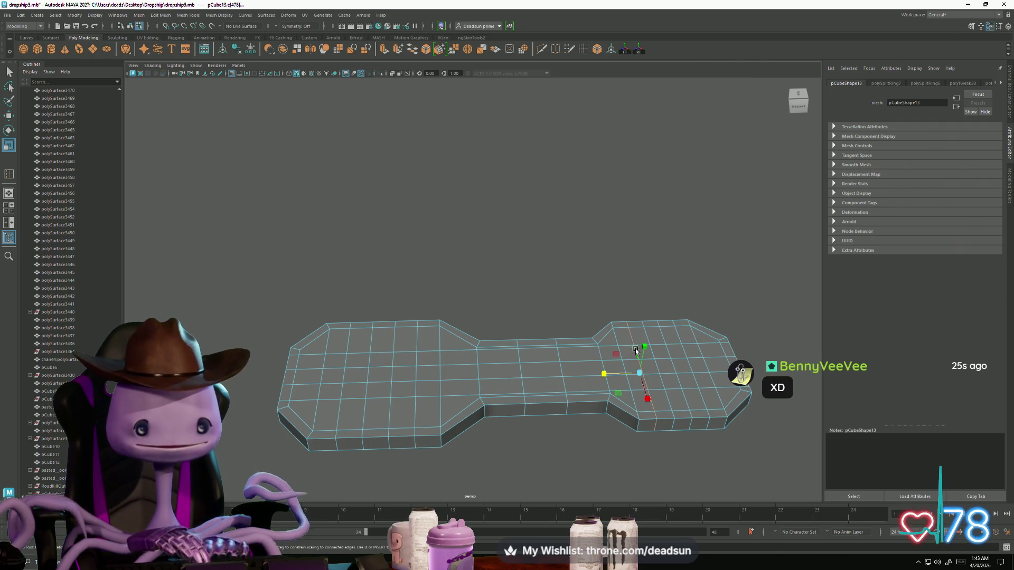
double_click(657, 368)
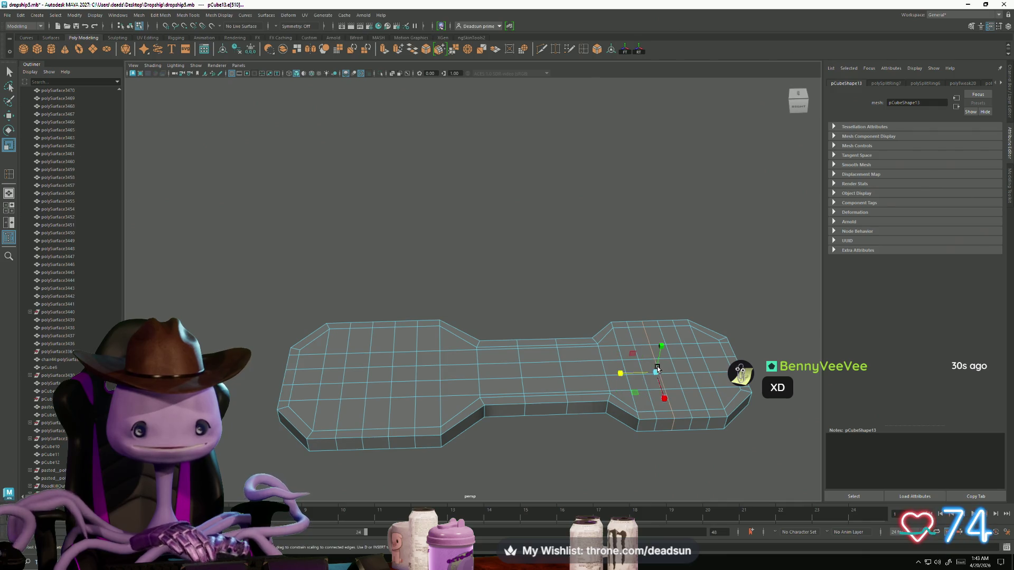
key("Right")
double_click(687, 365)
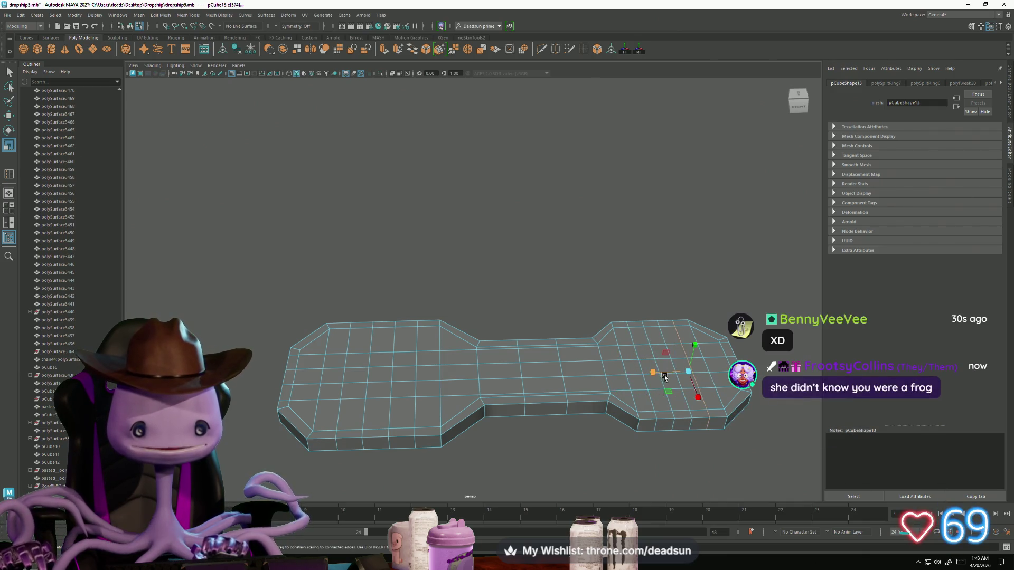
double_click(708, 364)
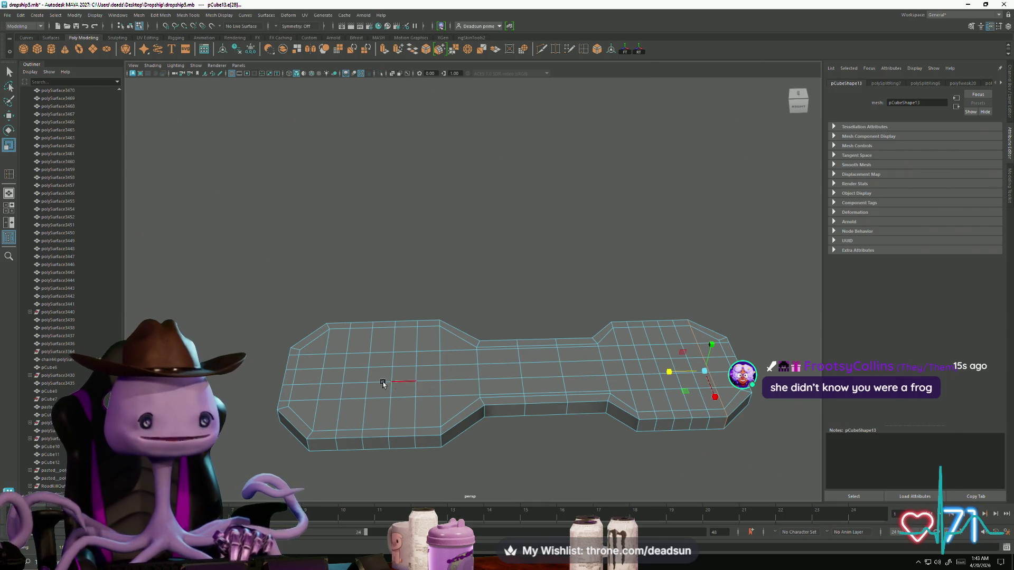
mouse_move(383, 383)
left_mouse_down("alt")
mouse_move(370, 373)
mouse_move(352, 406)
mouse_move(385, 410)
mouse_move(410, 392)
left_mouse_up("alt")
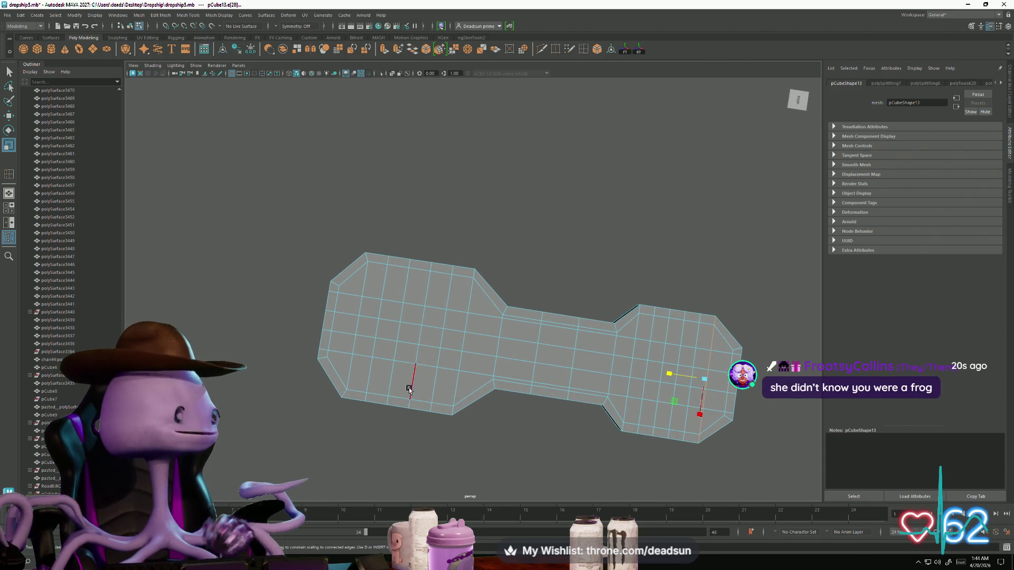
mouse_move(470, 368)
left_mouse_down("alt")
mouse_move(482, 346)
mouse_move(457, 339)
left_mouse_up("alt")
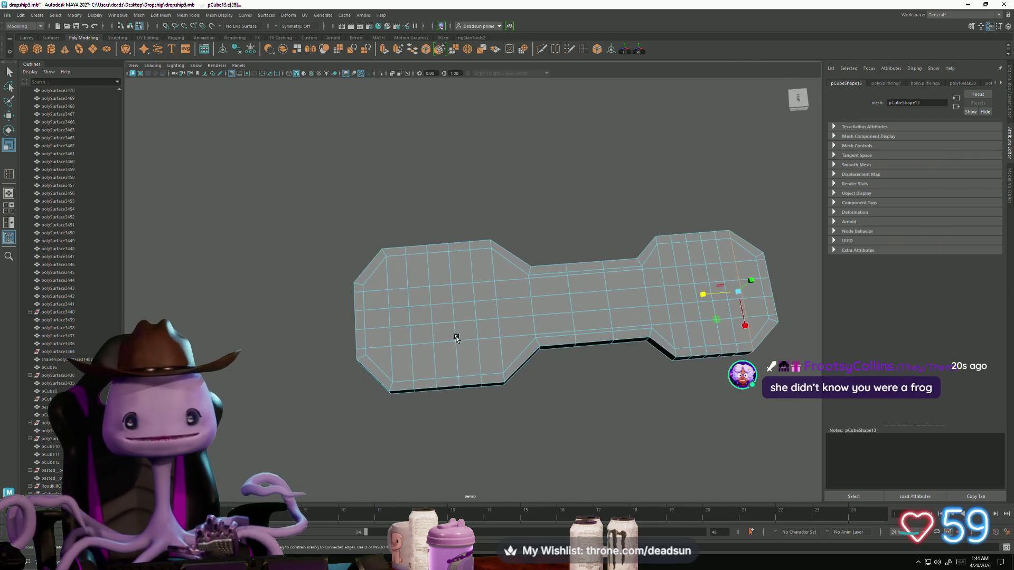
scroll(456, 339, "up", 5)
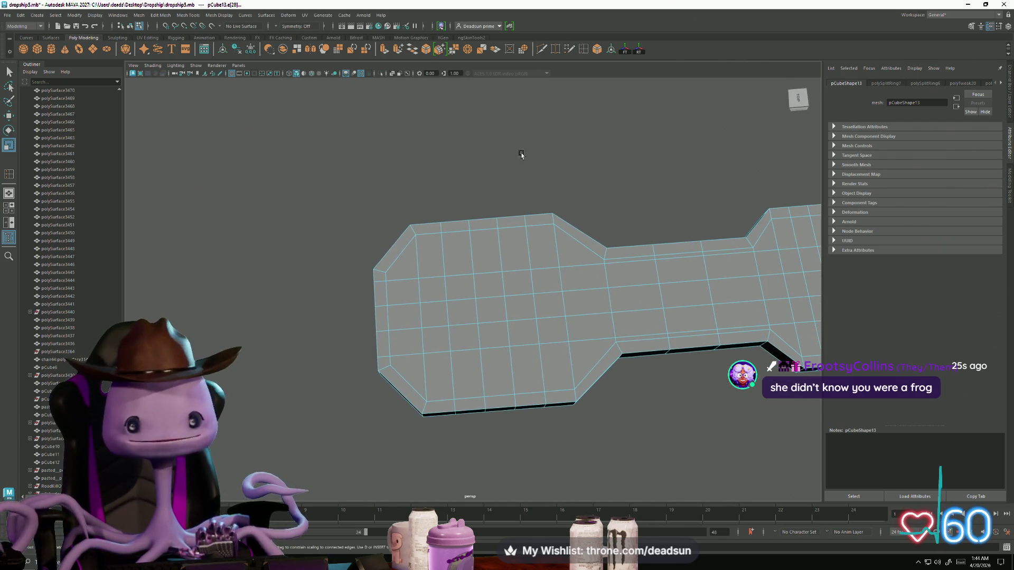
Insert extra edge loops where the left end meets the neck.
key("y")
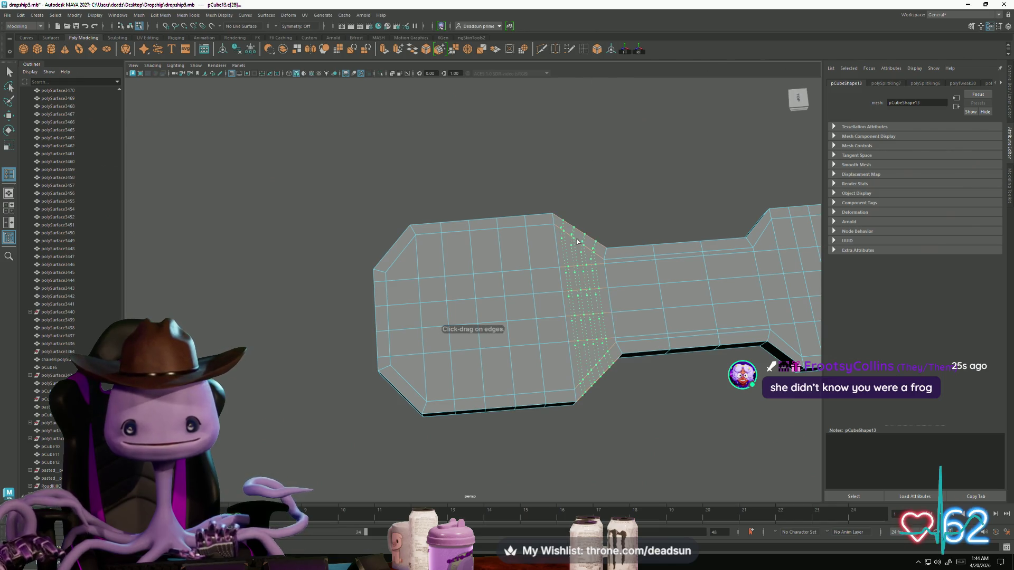
left_click(399, 260)
scroll(658, 298, "down", 5)
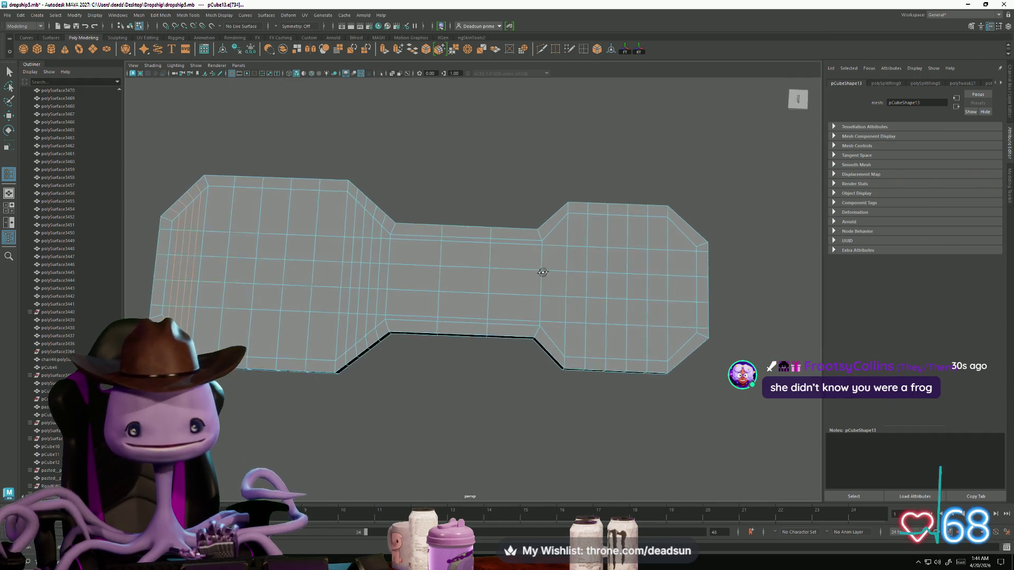
left_click_drag(539, 272, 580, 285, "alt")
scroll(582, 287, "up", 5)
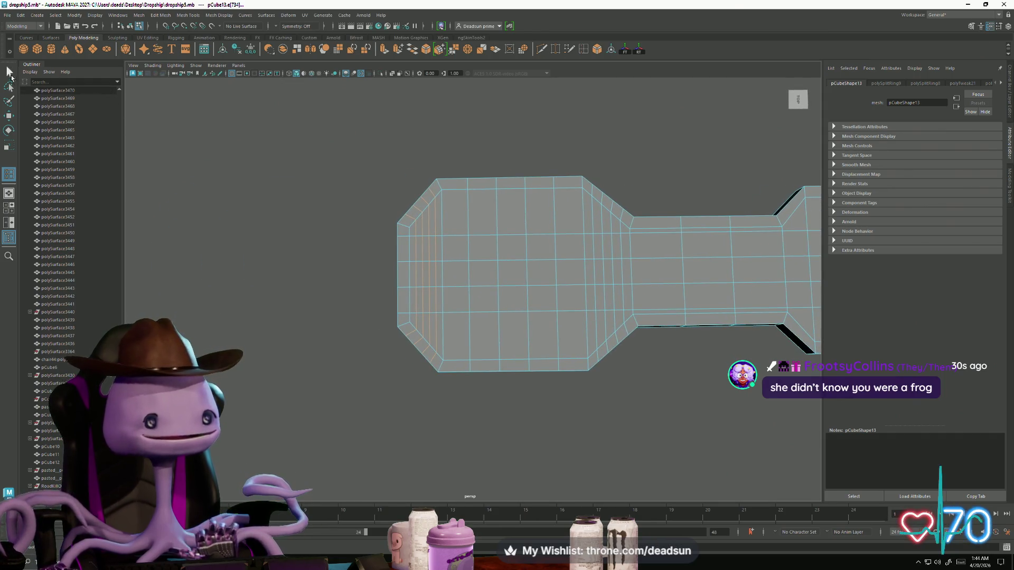
left_click(9, 72)
mouse_move(244, 190)
left_mouse_down("alt")
mouse_move(444, 220)
mouse_move(494, 188)
mouse_move(379, 362)
left_mouse_up("alt")
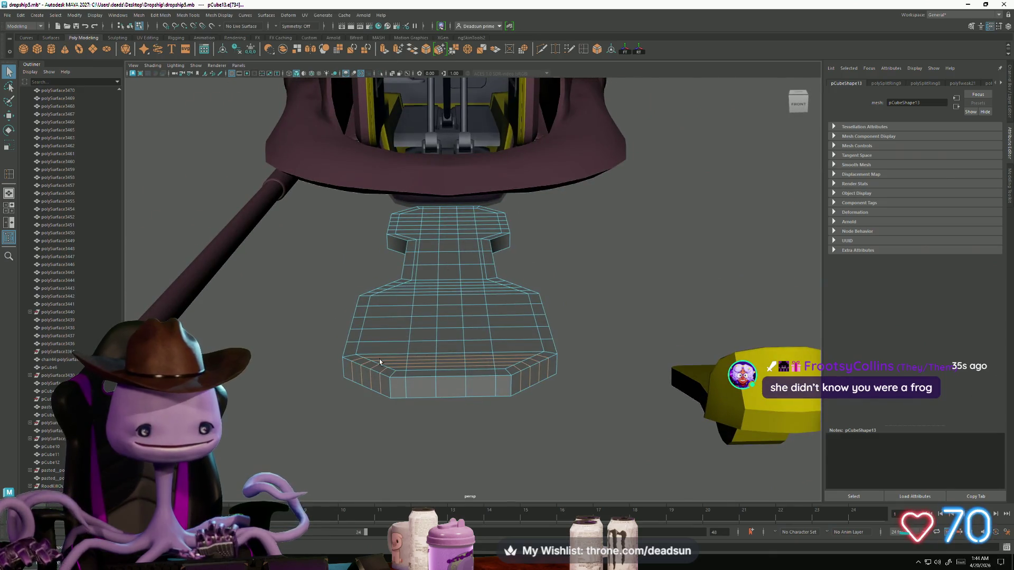
Select the rim and corner faces of the lower end and move them to straighten the edge.
right_click_drag(379, 362, 372, 383)
left_click(358, 380)
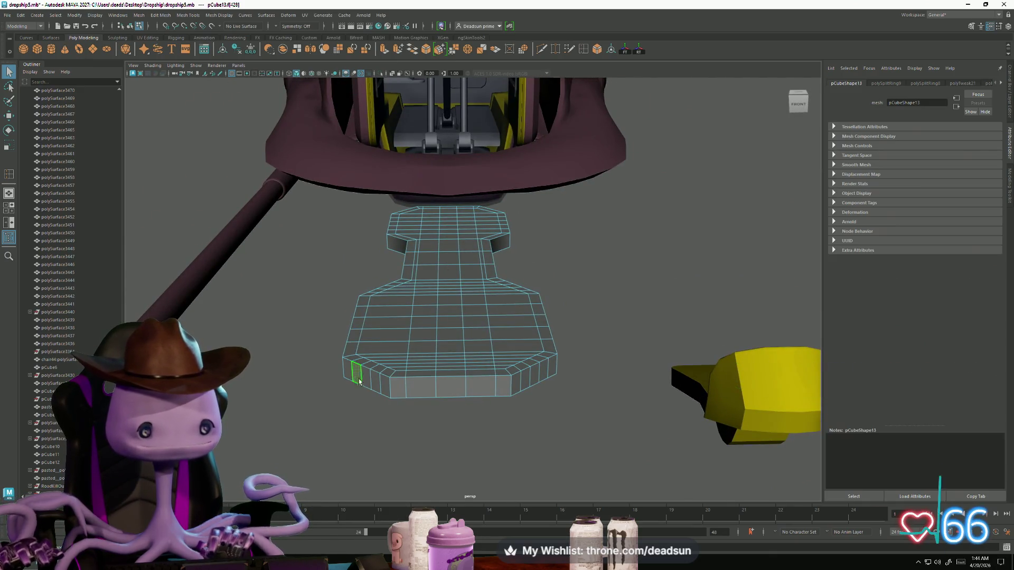
left_click(374, 383, "shift")
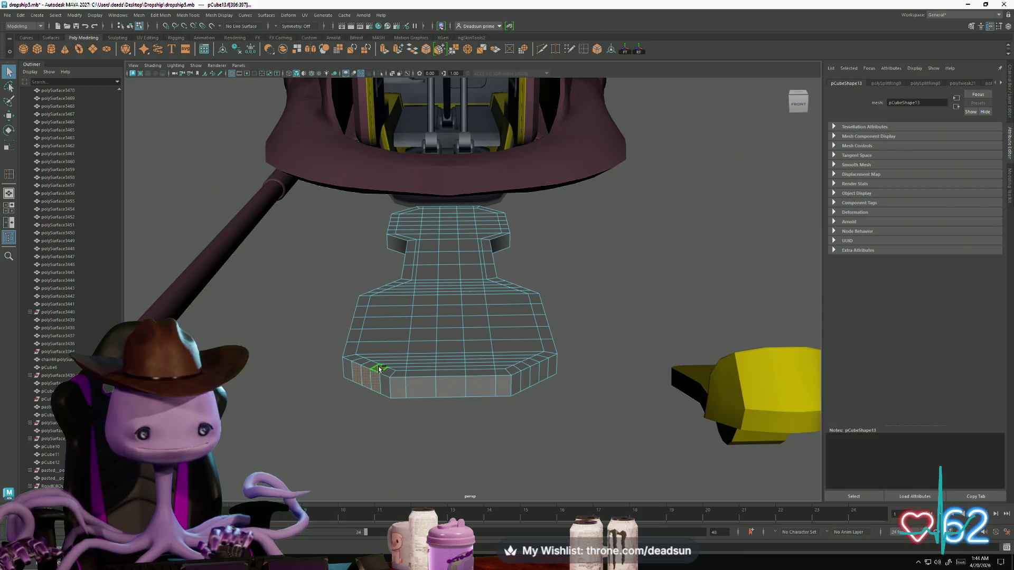
left_click(526, 368, "shift")
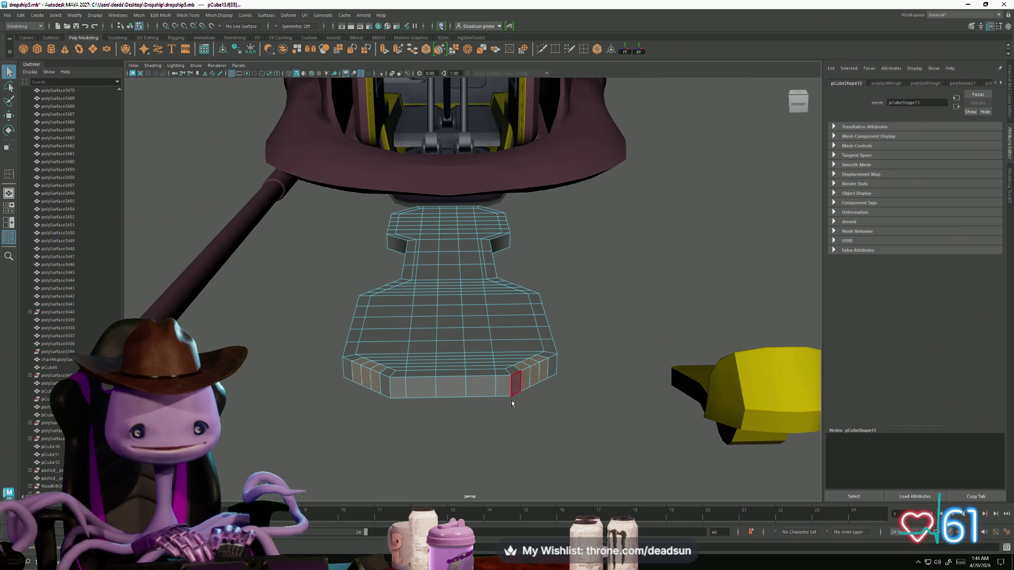
left_click_drag(512, 404, 507, 342, "alt")
left_click(518, 305)
left_click(544, 273)
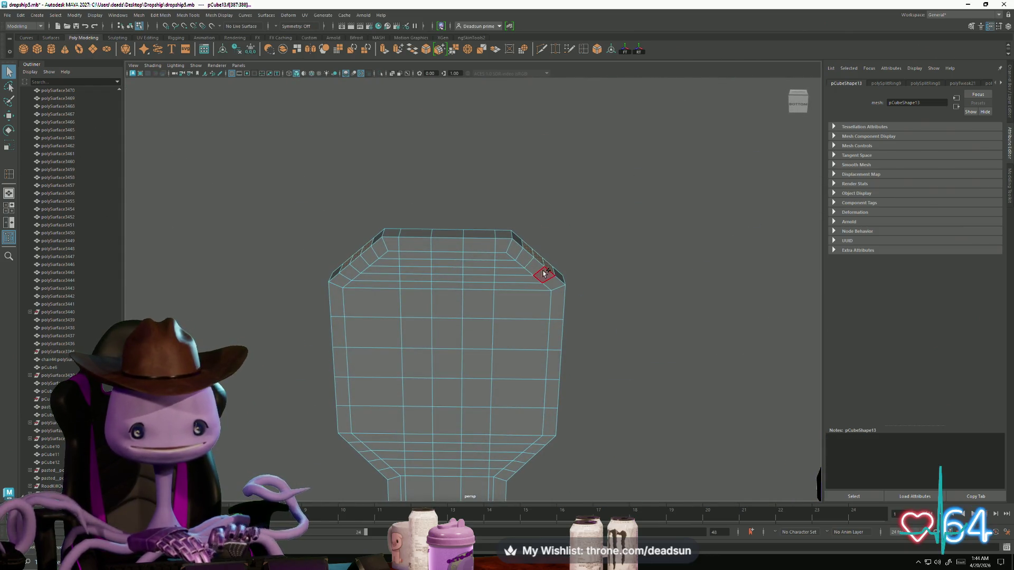
left_click(544, 274, "shift")
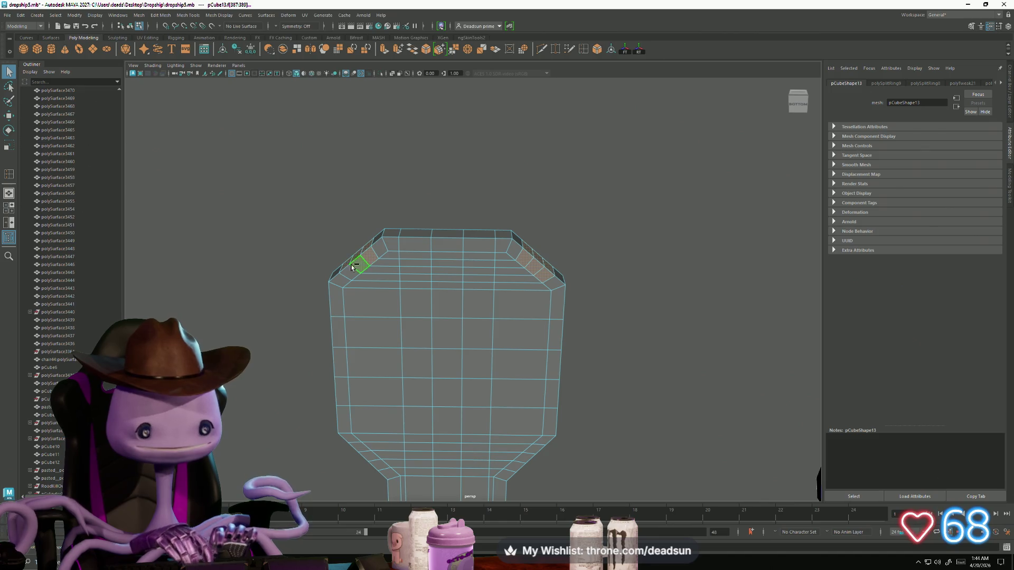
left_click_drag(353, 267, 382, 393, "alt")
key("r")
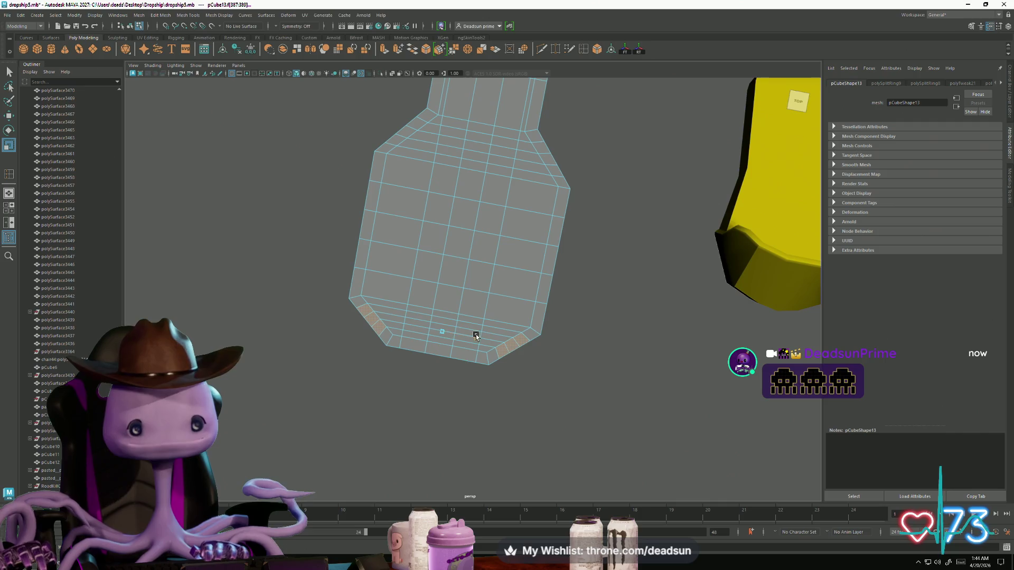
key("w")
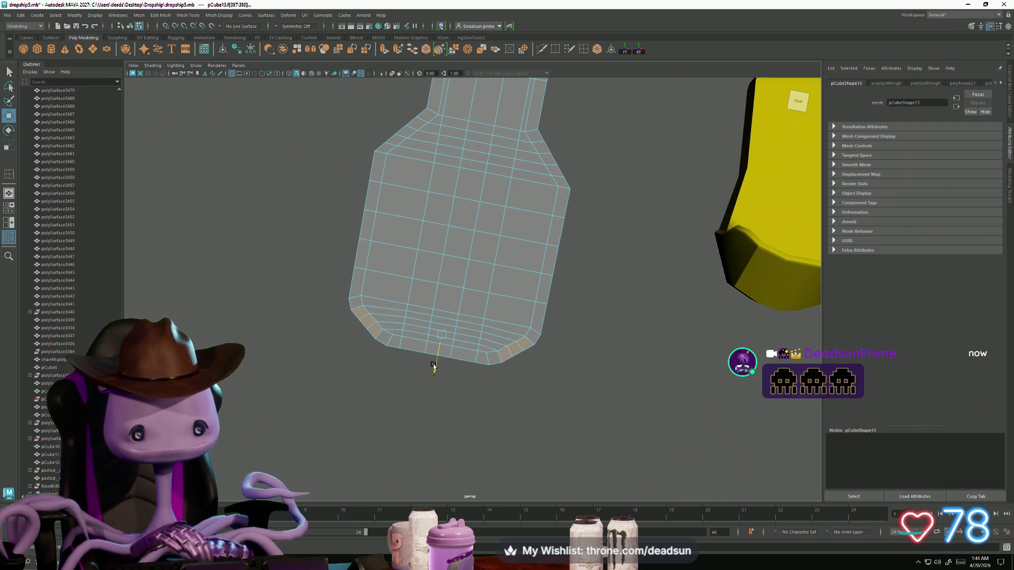
left_click_drag(433, 366, 434, 368)
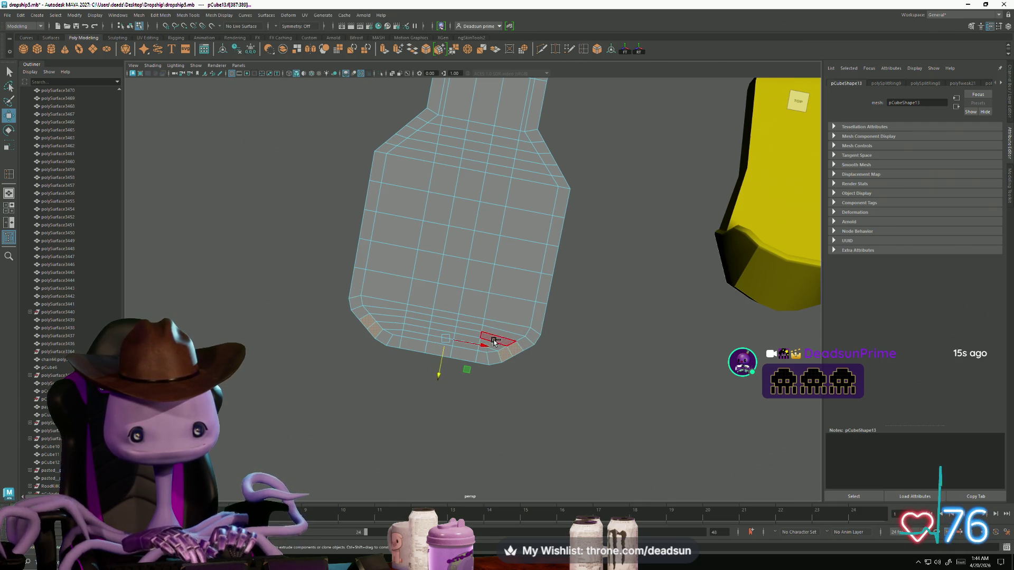
Scale a single lower-rim face, then box-select the bottom row of vertices to move.
left_click(367, 335)
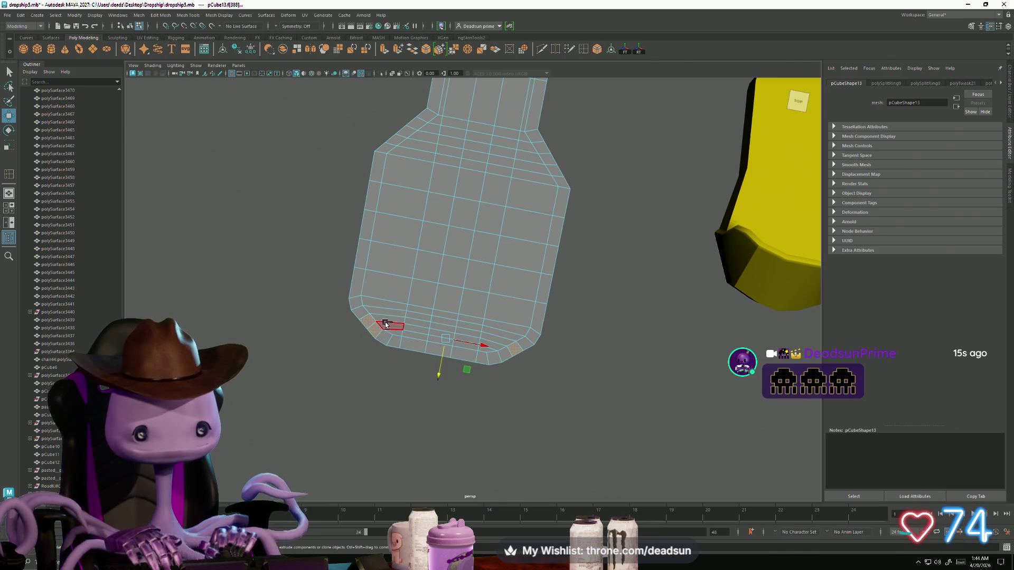
mouse_move(422, 363)
left_mouse_down("alt")
mouse_move(436, 354)
mouse_move(425, 357)
left_mouse_up("alt")
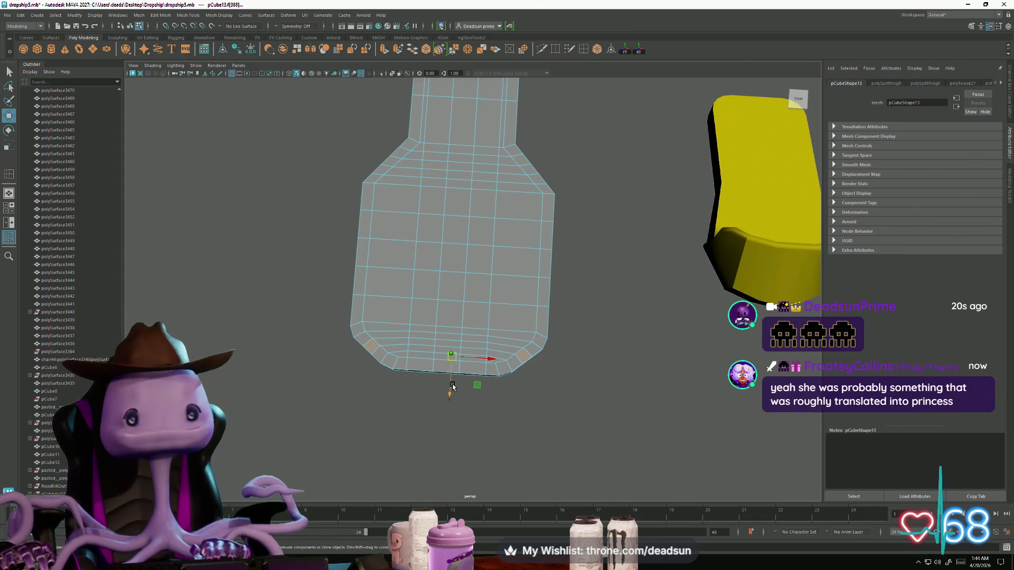
key("r")
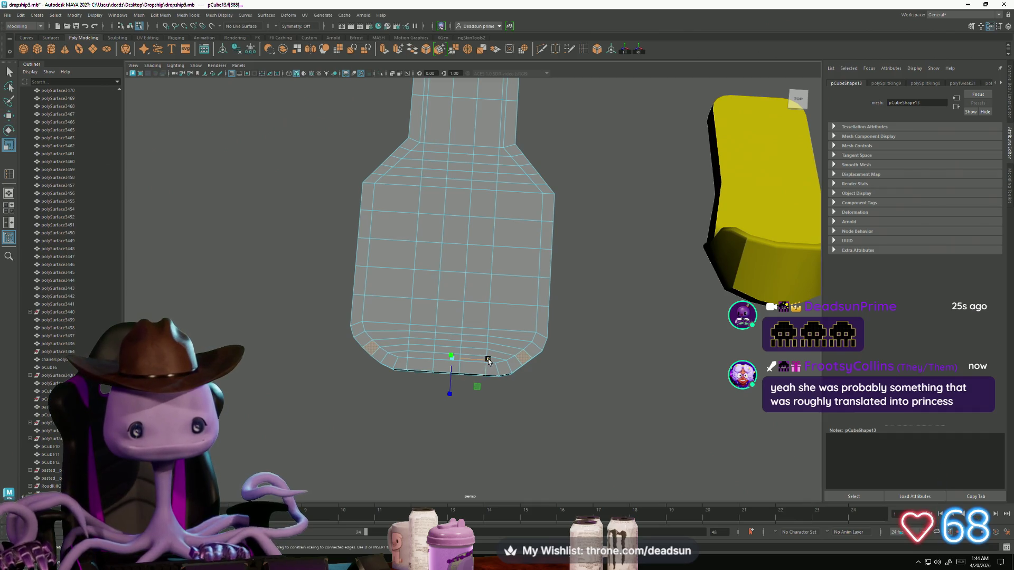
left_click_drag(488, 360, 489, 361)
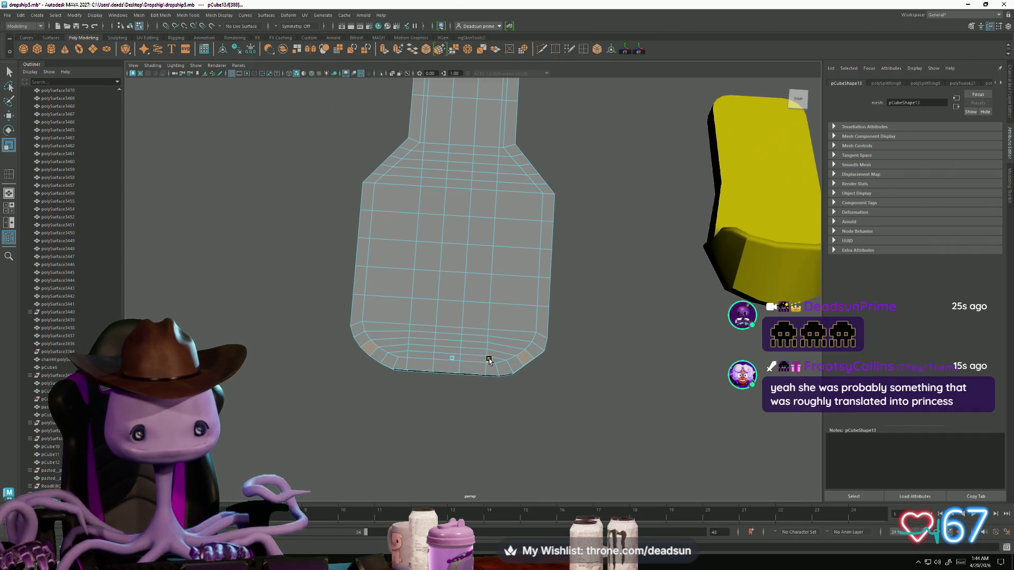
left_click_drag(438, 383, 440, 391, "alt")
mouse_move(404, 347)
right_mouse_down()
mouse_move(405, 336)
mouse_move(408, 348)
right_mouse_up()
mouse_move(407, 351)
left_mouse_down()
mouse_move(494, 392)
mouse_move(451, 396)
left_mouse_up()
key("w")
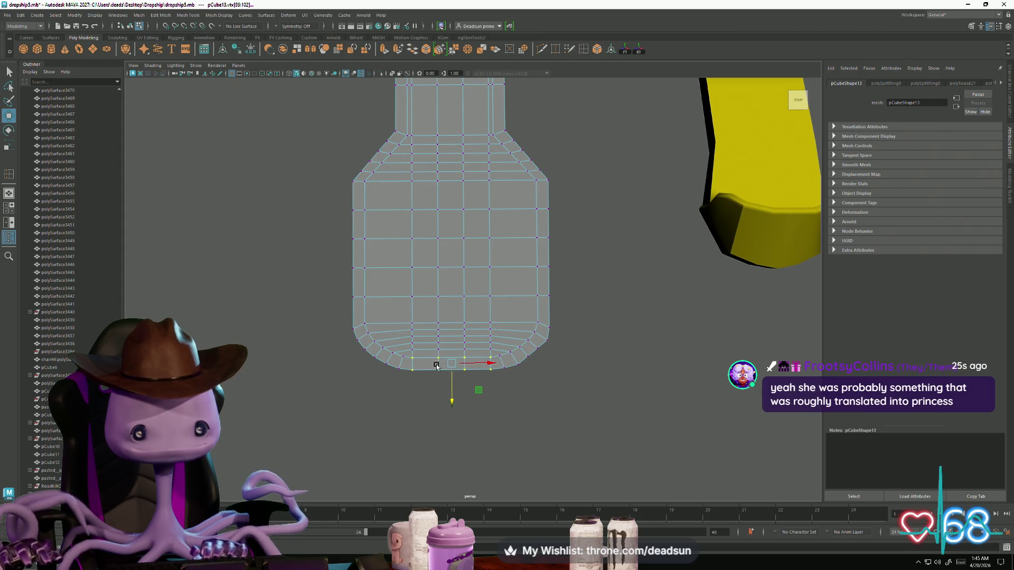
Select the edge loop at the neck flare, step up one loop and scale it across the neck.
scroll(423, 322, "down", 5)
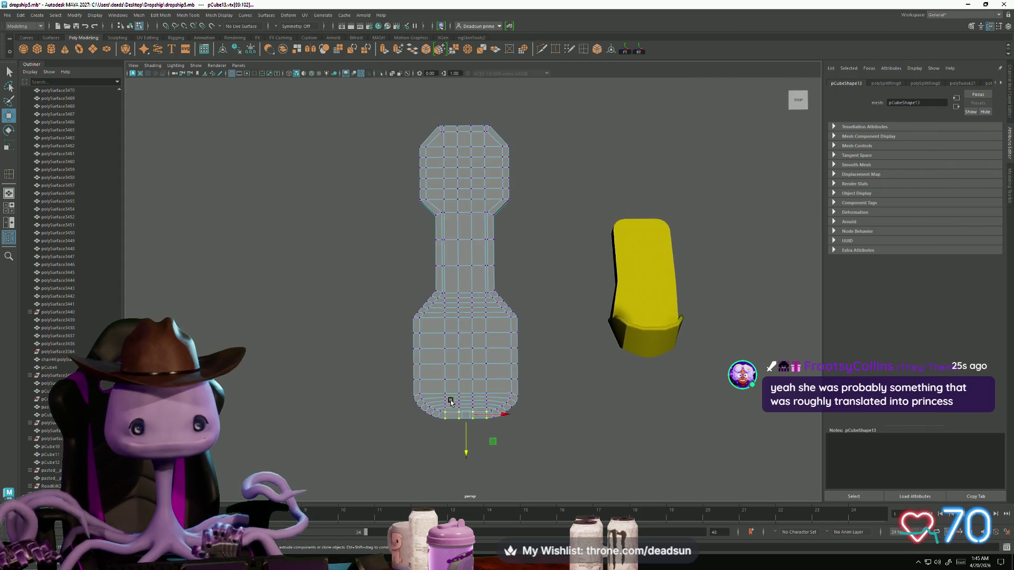
scroll(451, 402, "up", 5)
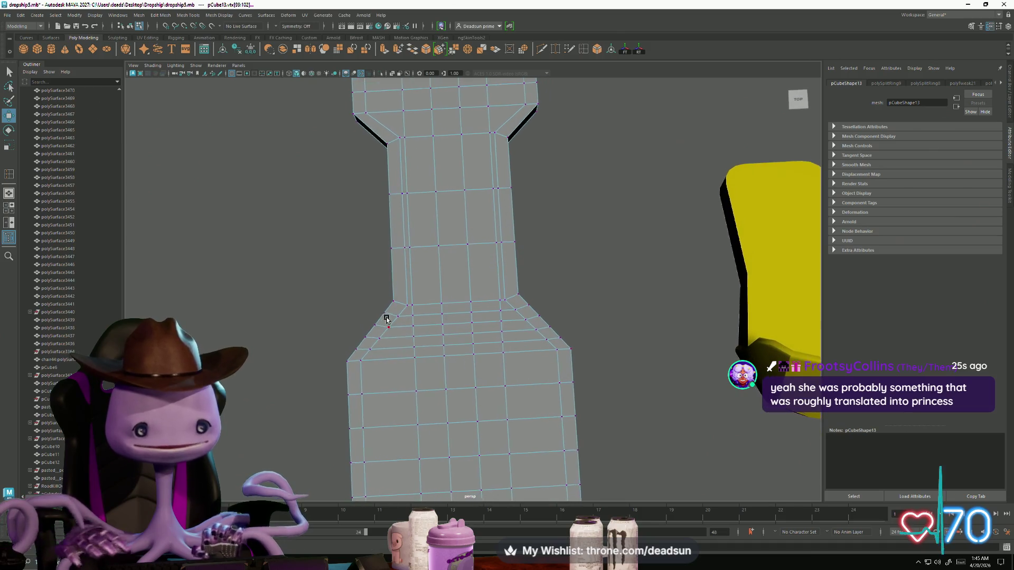
left_click_drag(387, 319, 457, 337, "alt")
right_click_drag(460, 320, 459, 323)
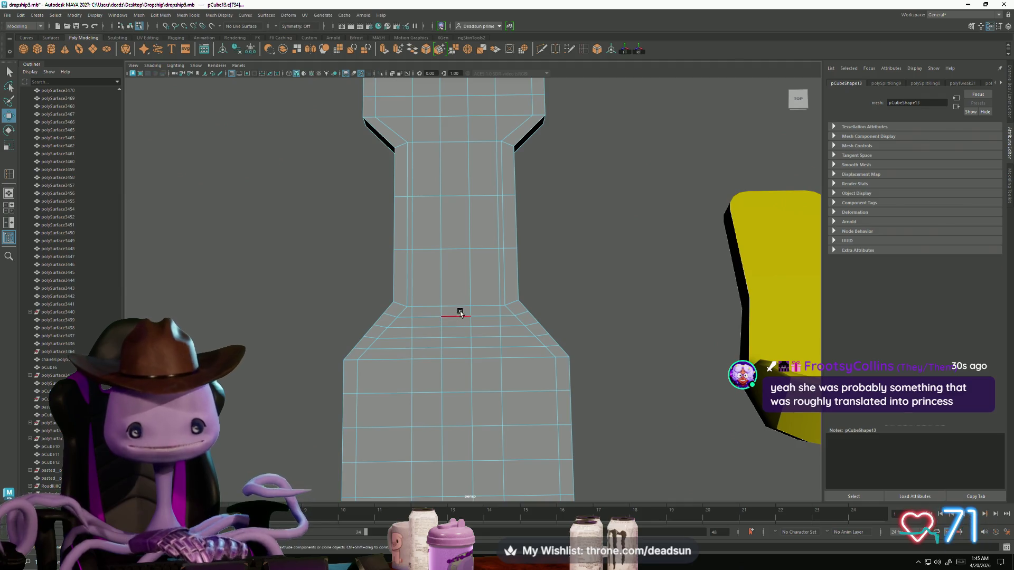
key("r")
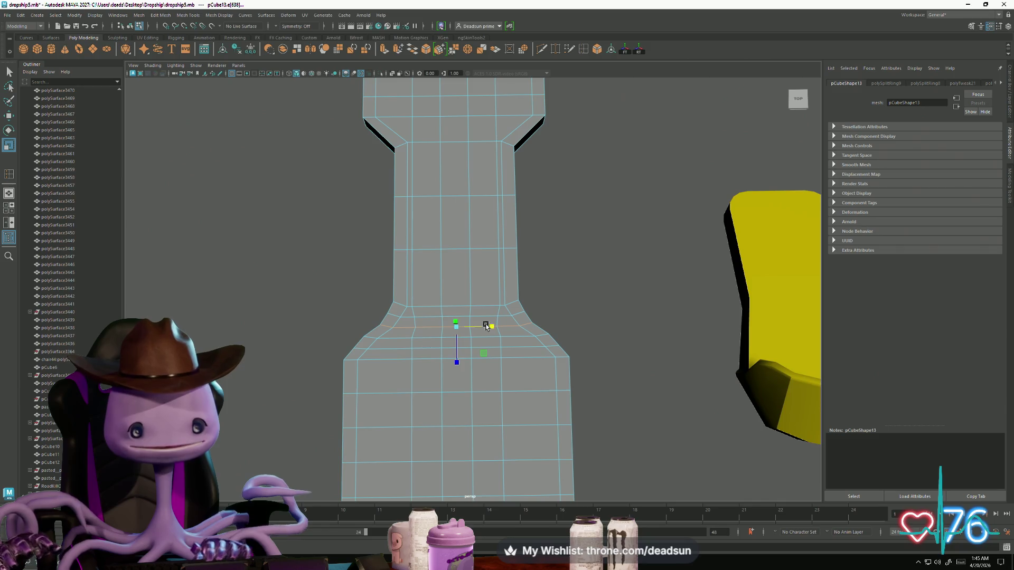
key("Up")
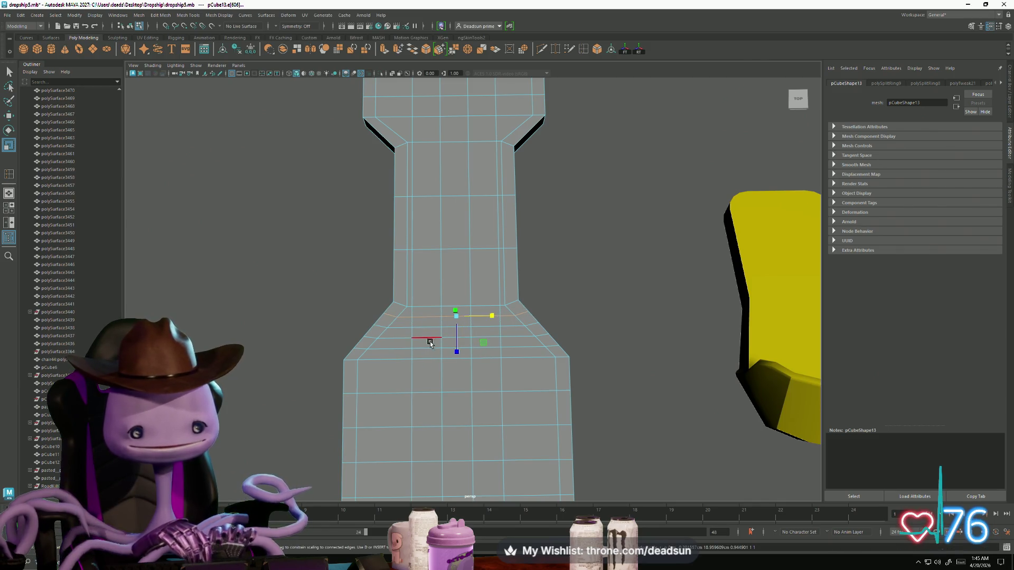
mouse_move(430, 343)
left_mouse_down("alt")
mouse_move(365, 303)
mouse_move(375, 365)
mouse_move(415, 411)
mouse_move(421, 363)
left_mouse_up("alt")
scroll(387, 372, "up", 5)
scroll(387, 372, "down", 5)
left_click(388, 365)
Select the corner edges at the upper neck flare and scale them sideways along X.
left_click(559, 316)
left_click_drag(559, 316, 481, 316, "alt")
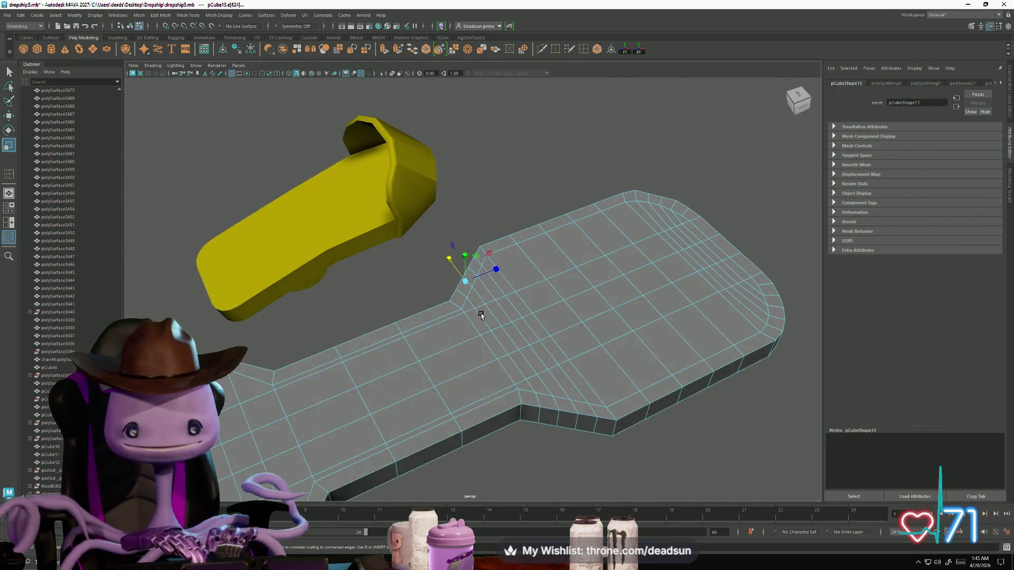
left_click(584, 421)
mouse_move(584, 422)
left_mouse_down("alt")
mouse_move(586, 439)
mouse_move(623, 437)
mouse_move(464, 347)
mouse_move(505, 375)
mouse_move(494, 360)
left_mouse_up("alt")
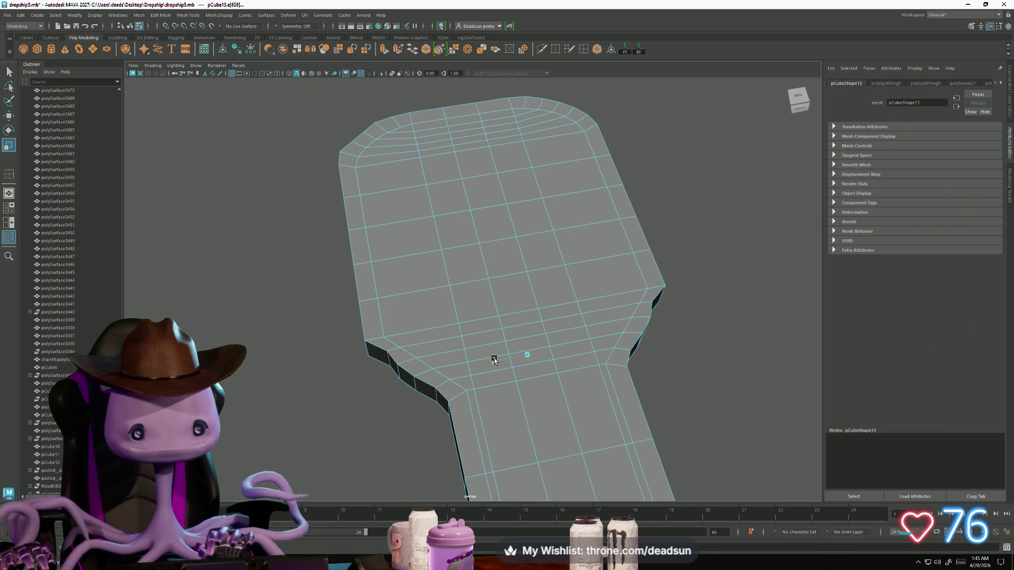
mouse_move(462, 372)
left_mouse_down("alt")
mouse_move(430, 375)
mouse_move(409, 424)
mouse_move(554, 408)
mouse_move(551, 428)
left_mouse_up("alt")
left_click(401, 411)
left_click(655, 455)
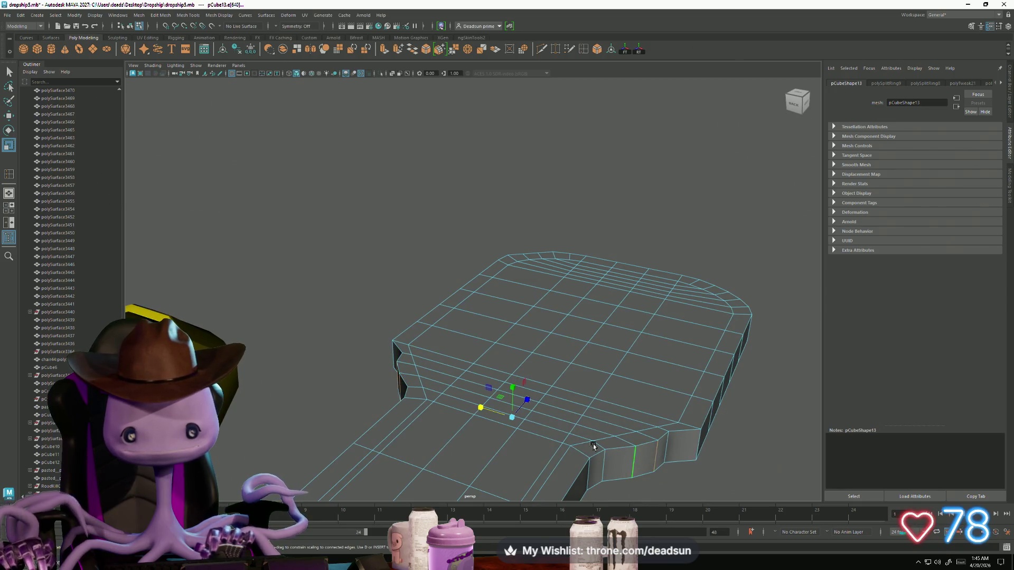
mouse_move(654, 454)
left_mouse_down("alt")
mouse_move(489, 432)
mouse_move(513, 446)
mouse_move(510, 439)
left_mouse_up("alt")
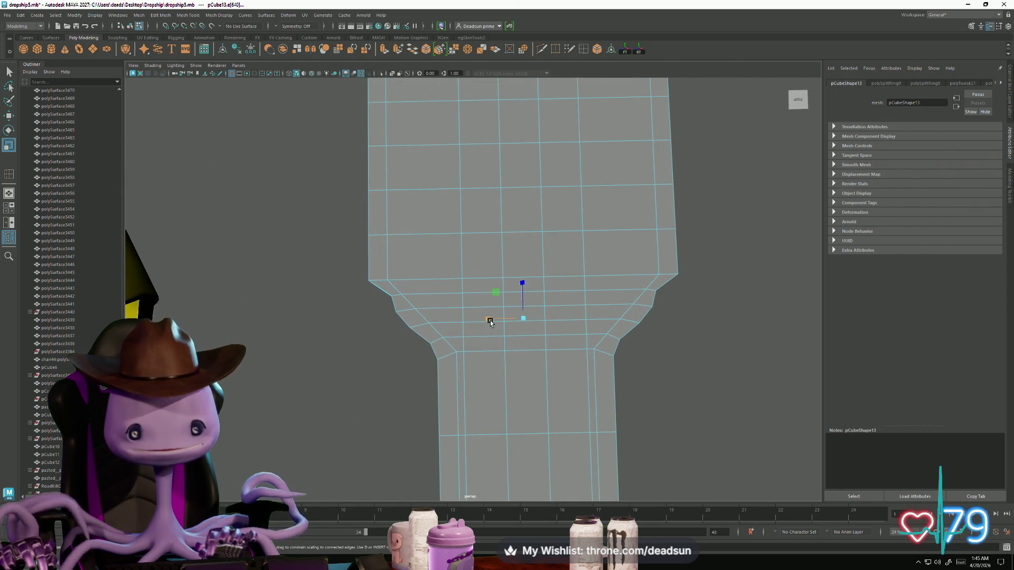
left_click_drag(489, 321, 492, 320)
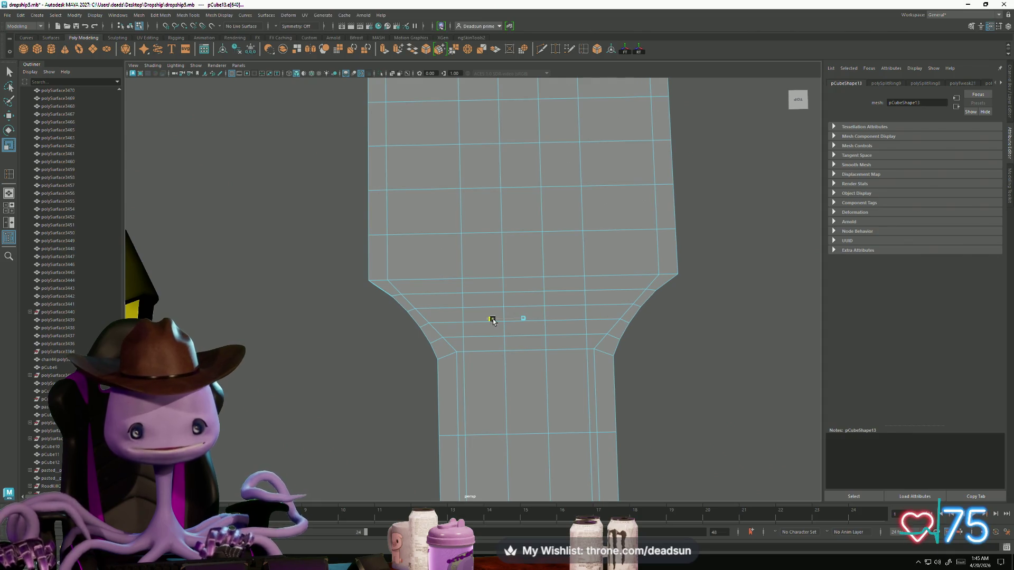
scroll(521, 364, "down", 5)
mouse_move(434, 369)
left_mouse_down("alt")
mouse_move(439, 346)
mouse_move(434, 370)
mouse_move(483, 402)
mouse_move(482, 414)
mouse_move(475, 344)
left_mouse_up("alt")
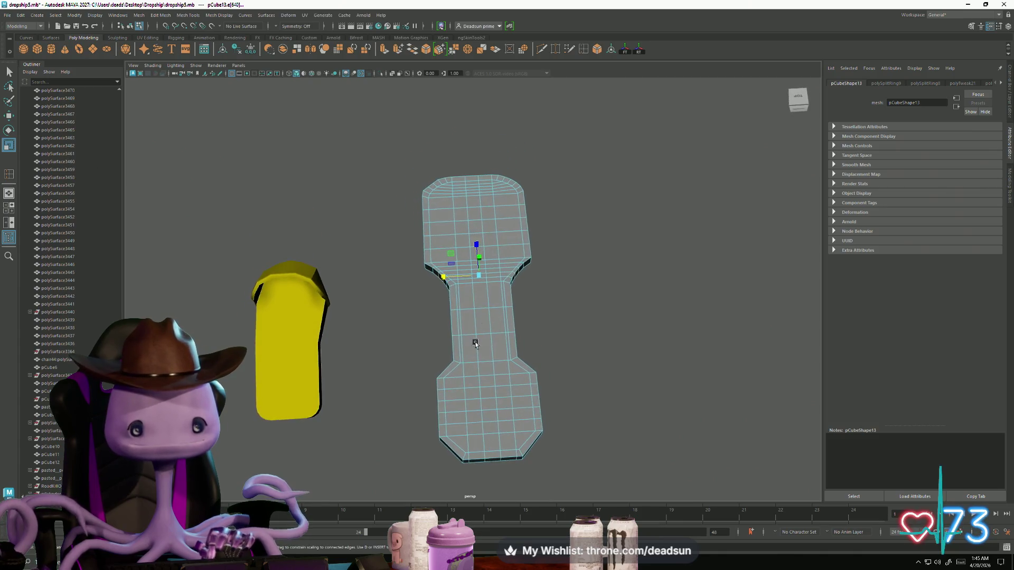
scroll(679, 317, "up", 5)
mouse_move(680, 317)
left_mouse_down("alt")
mouse_move(584, 369)
mouse_move(570, 344)
mouse_move(556, 385)
mouse_move(554, 309)
mouse_move(477, 335)
mouse_move(480, 363)
mouse_move(468, 356)
mouse_move(489, 324)
mouse_move(459, 324)
mouse_move(444, 306)
mouse_move(470, 319)
mouse_move(366, 311)
mouse_move(363, 301)
mouse_move(352, 315)
left_mouse_up("alt")
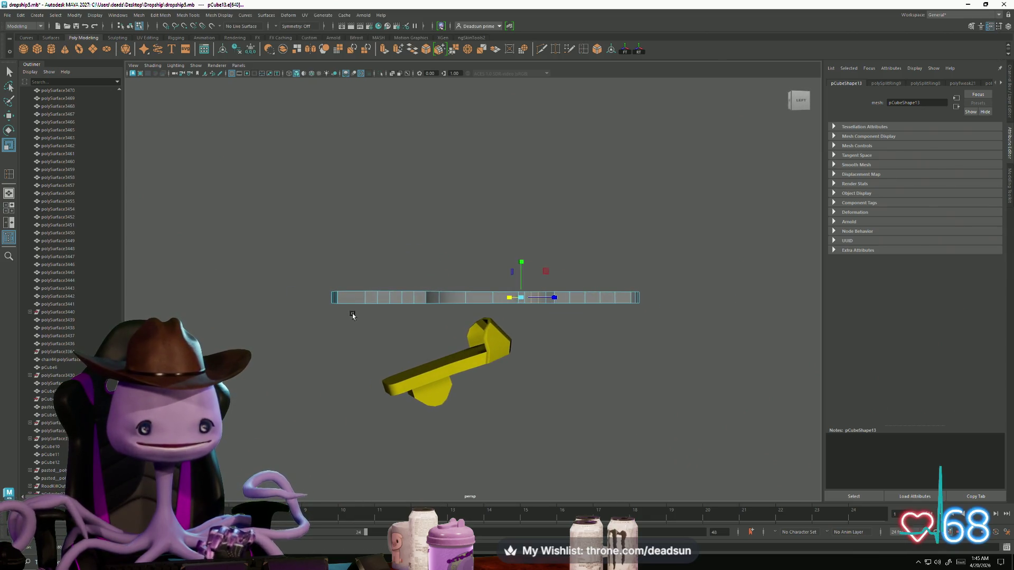
Box-select all the plate's vertices and raise them upward in Y.
right_click_drag(369, 300, 332, 301)
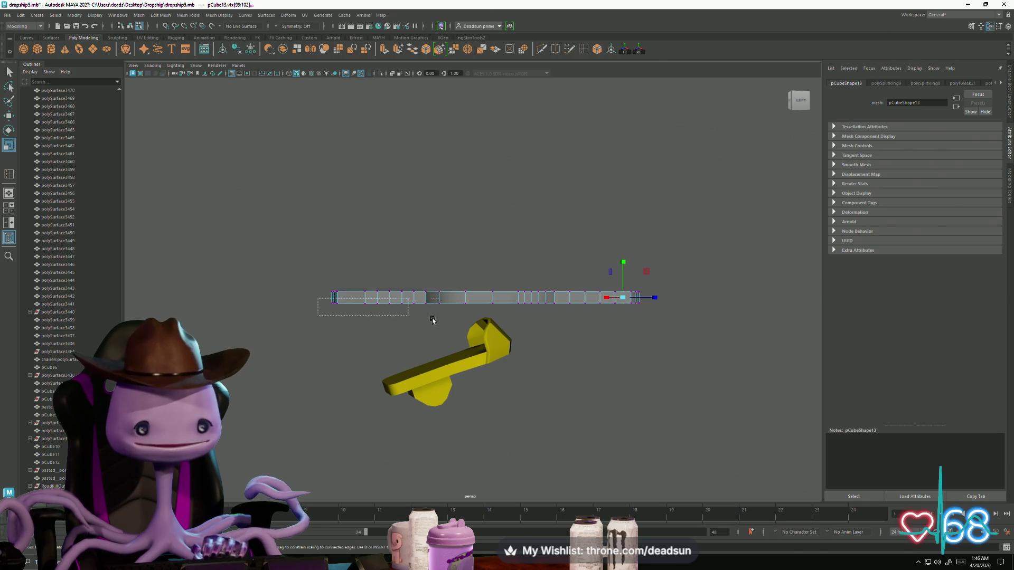
left_click_drag(433, 321, 696, 364)
key("w")
left_click_drag(489, 270, 502, 263)
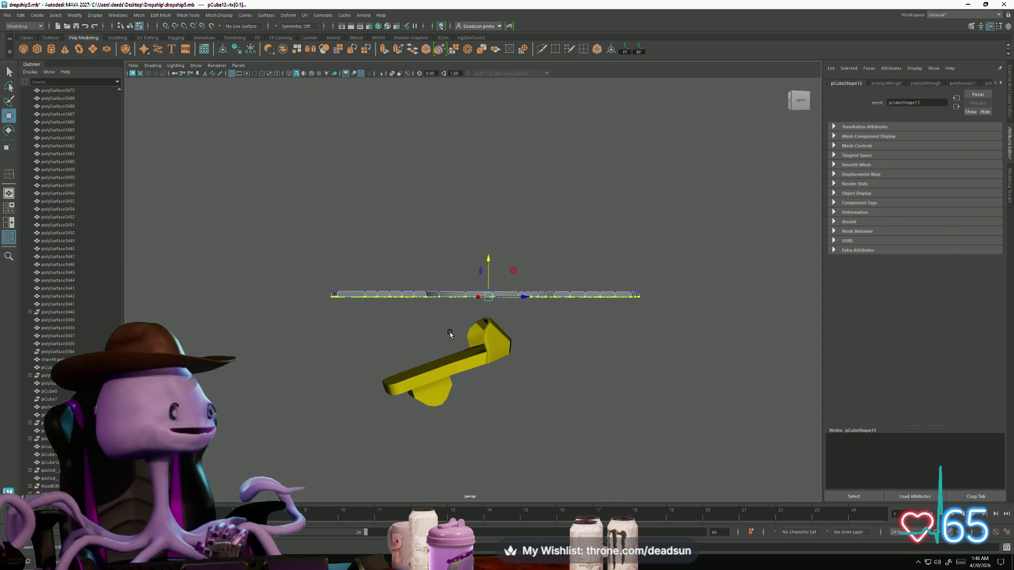
mouse_move(447, 332)
left_mouse_down("alt")
mouse_move(589, 340)
mouse_move(590, 352)
mouse_move(479, 183)
left_mouse_up("alt")
scroll(590, 351, "up", 8)
Select two adjacent faces on the neck's side wall.
key("F11")
left_click(495, 144)
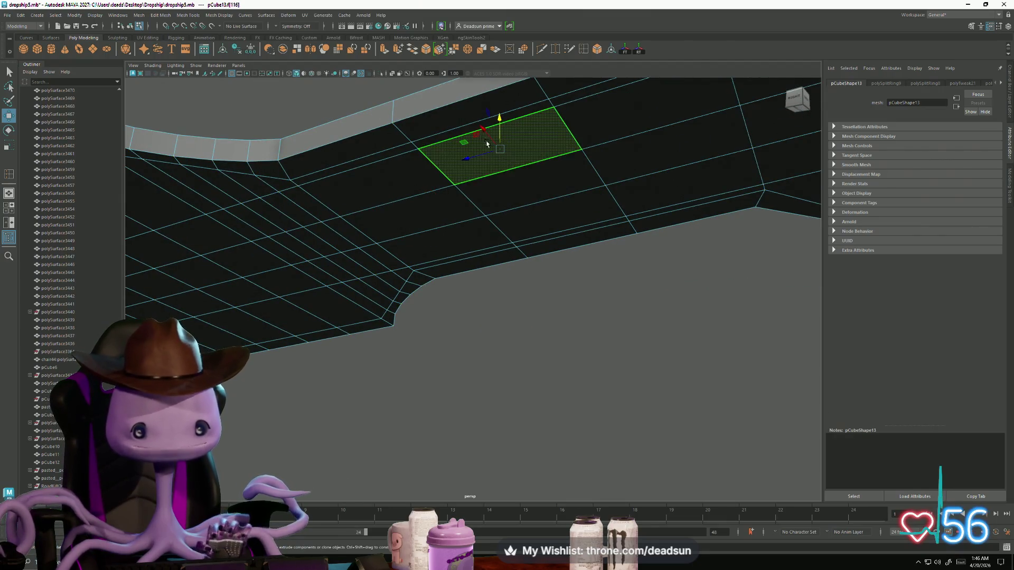
scroll(444, 132, "down", 10)
mouse_move(290, 226)
left_mouse_down("alt")
mouse_move(502, 271)
mouse_move(482, 251)
mouse_move(479, 320)
mouse_move(502, 349)
mouse_move(443, 261)
mouse_move(441, 306)
mouse_move(402, 301)
mouse_move(369, 359)
mouse_move(455, 355)
mouse_move(412, 331)
mouse_move(399, 275)
mouse_move(433, 293)
left_mouse_up("alt")
left_click(414, 282, "shift")
Extrude the two selected wall faces and push them down slightly in side view.
scroll(449, 317, "up", 5)
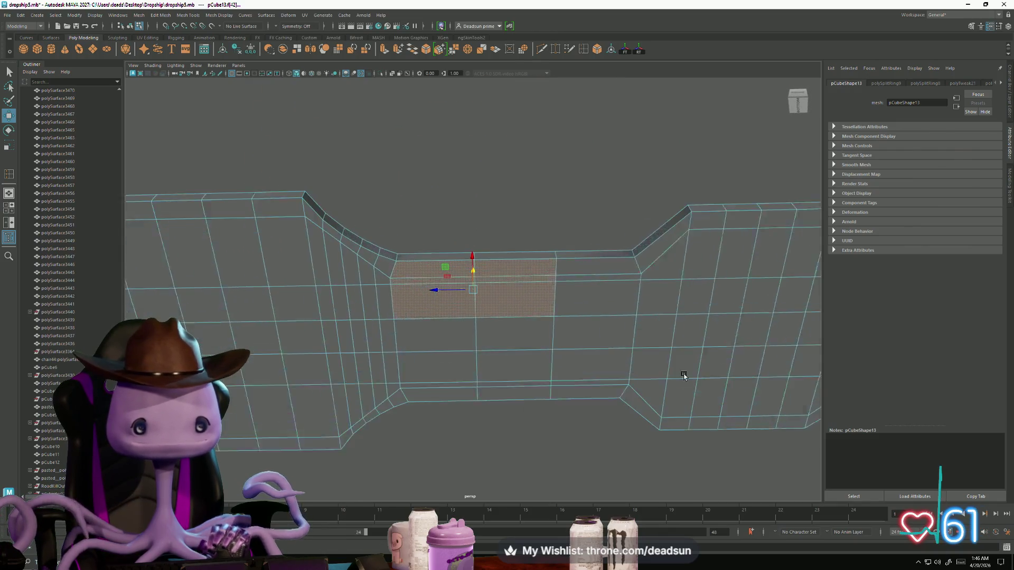
left_click_drag(466, 331, 431, 286, "alt")
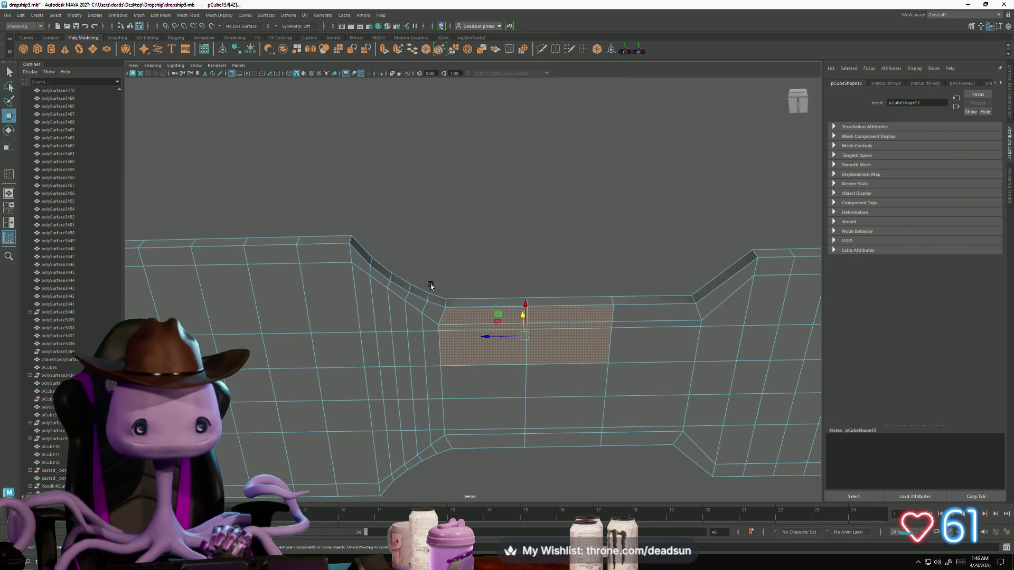
left_click(385, 50)
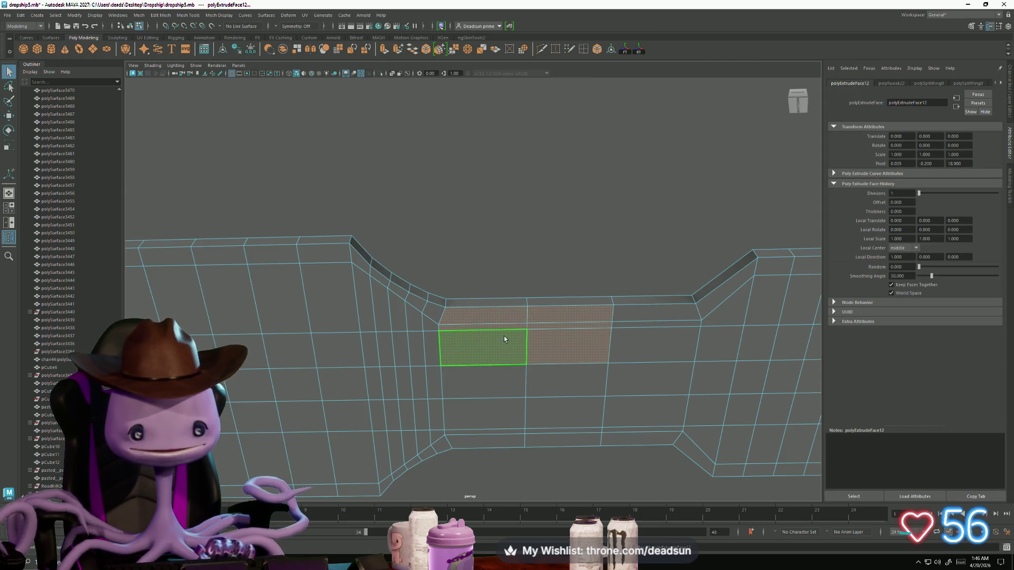
key("space")
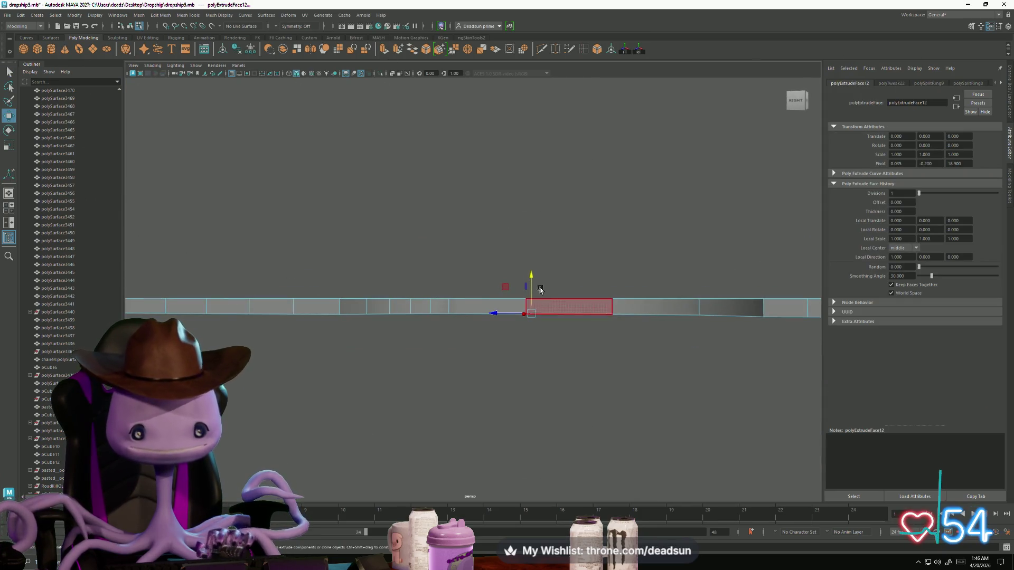
left_click_drag(531, 277, 531, 285)
mouse_move(506, 318)
left_mouse_down("alt")
mouse_move(520, 403)
mouse_move(470, 344)
mouse_move(472, 327)
left_mouse_up("alt")
Select and slide edges at the neck corner and along the neck slope.
left_click(494, 255)
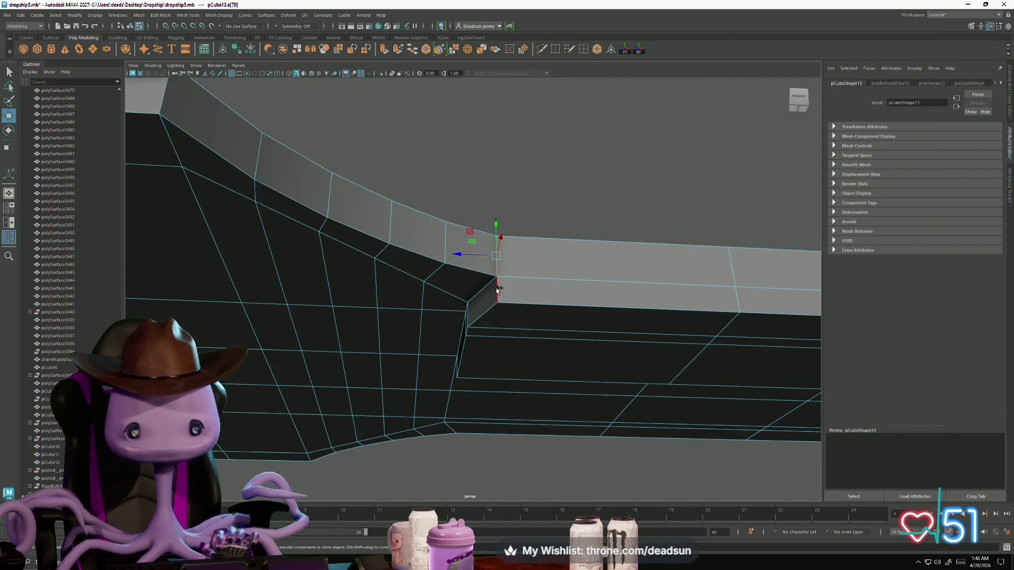
mouse_move(461, 268)
left_mouse_down()
mouse_move(430, 265)
mouse_move(540, 334)
mouse_move(471, 285)
mouse_move(471, 251)
mouse_move(435, 356)
mouse_move(453, 328)
mouse_move(449, 346)
left_mouse_up()
left_click(462, 228)
left_click(430, 253)
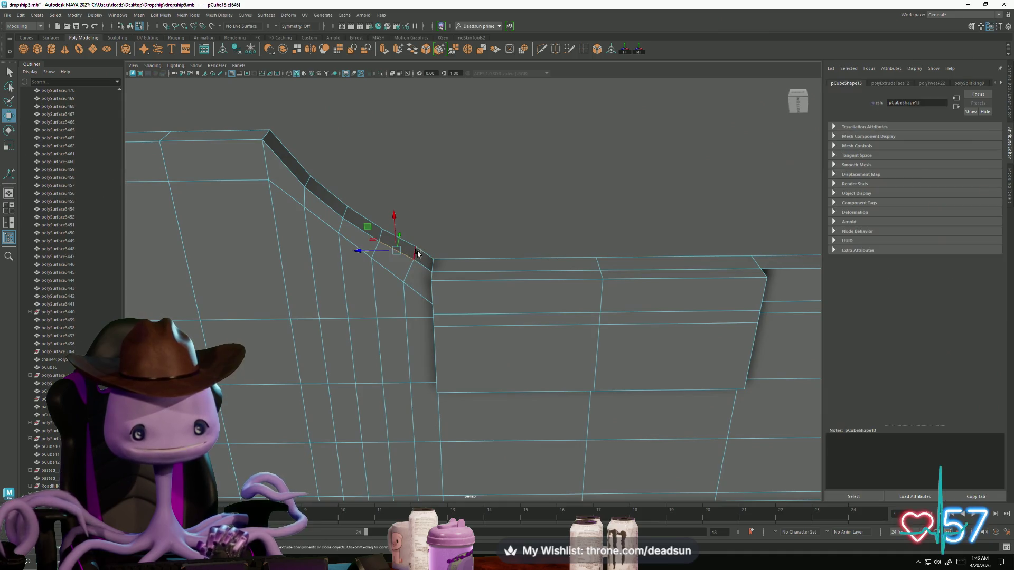
left_click_drag(412, 252, 405, 279, "alt")
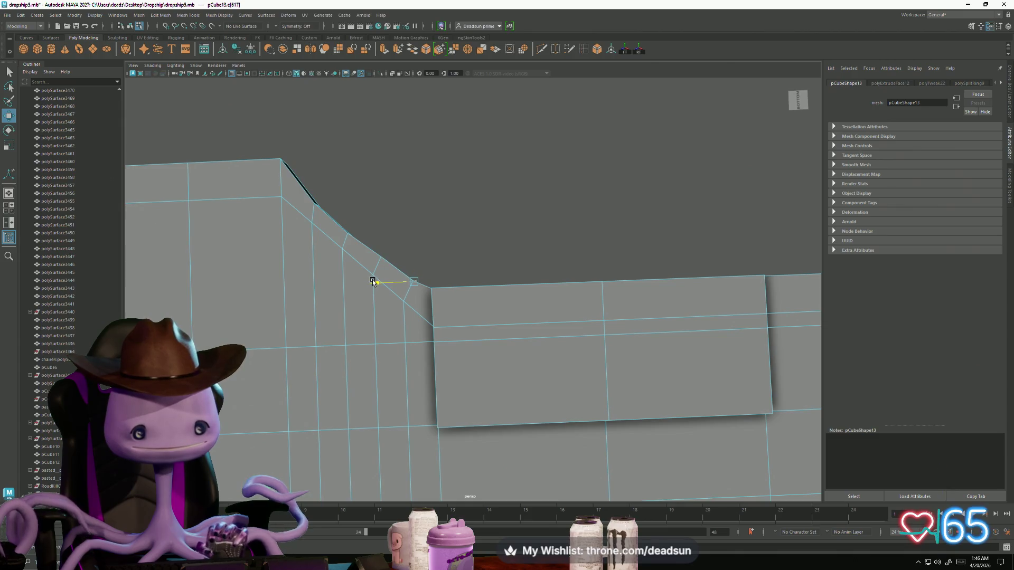
left_click(465, 244)
mouse_move(464, 244)
left_mouse_down("alt")
mouse_move(446, 264)
mouse_move(396, 230)
left_mouse_up("alt")
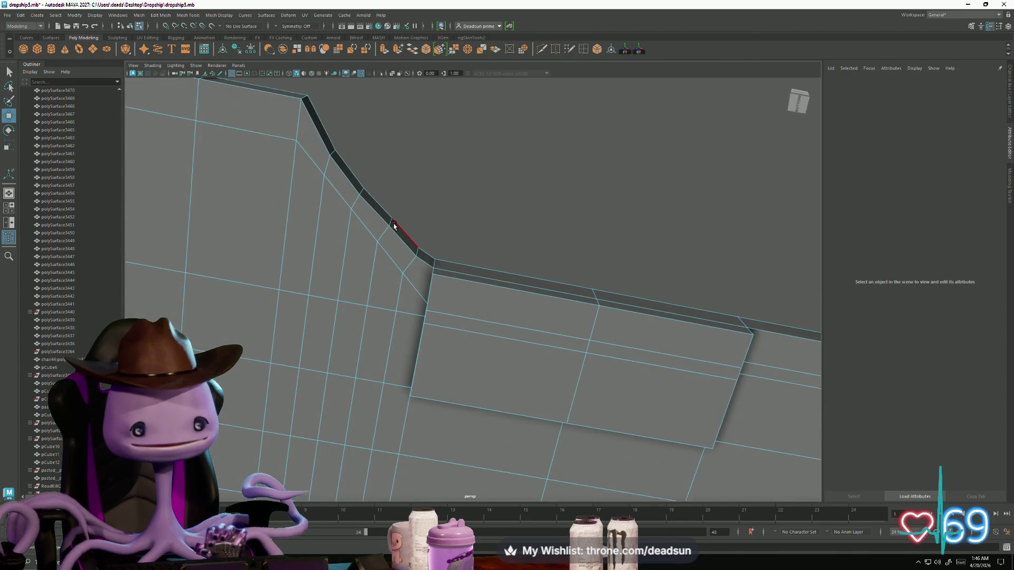
left_click(394, 224)
left_click_drag(397, 281, 377, 242, "alt")
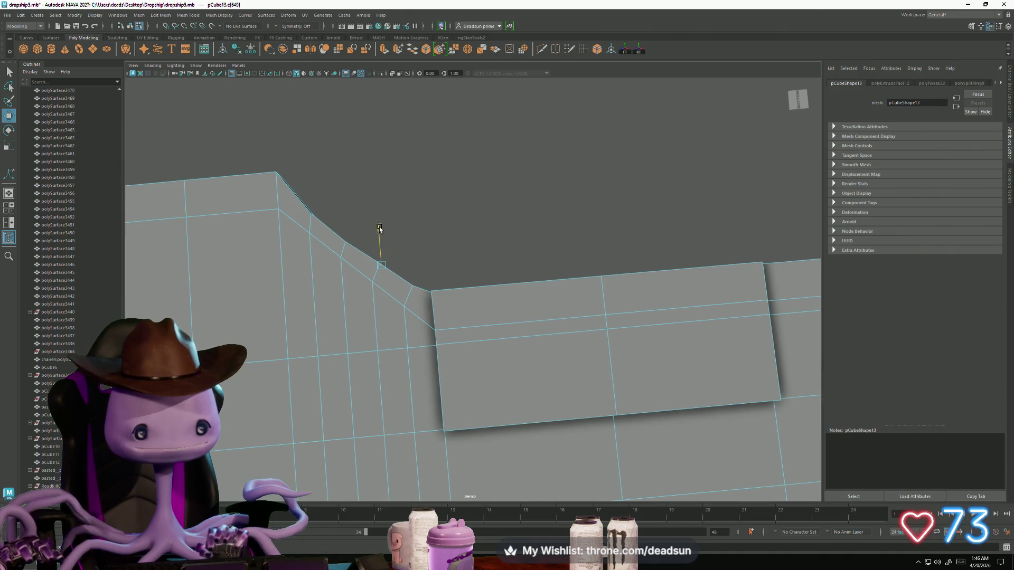
mouse_move(520, 300)
left_mouse_down("alt")
mouse_move(507, 344)
mouse_move(516, 353)
mouse_move(517, 320)
left_mouse_up("alt")
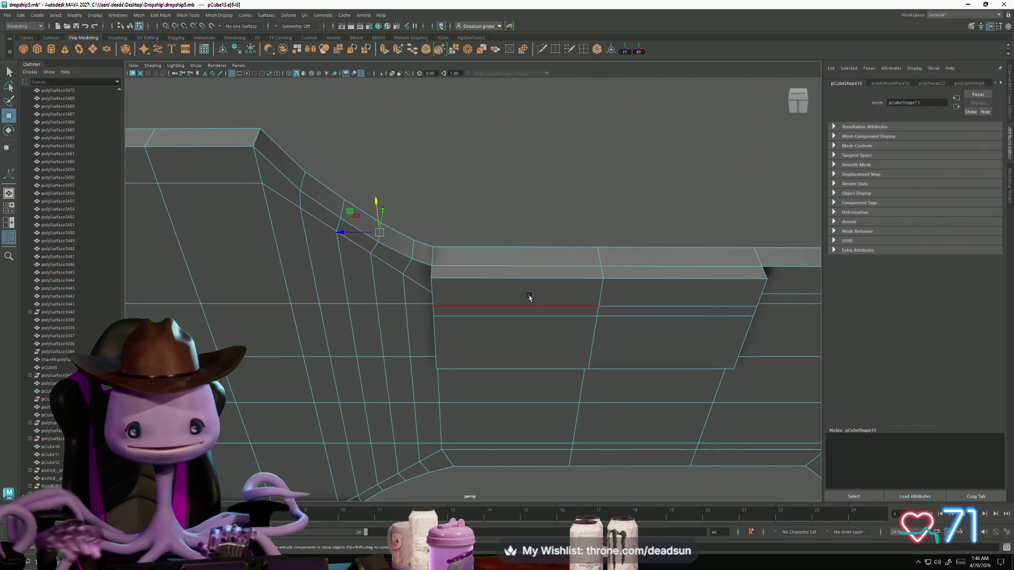
Select the upper wall strip faces for scaling, undoing an accidental stretch.
key("F11")
left_click(531, 302)
left_click(565, 357, "shift")
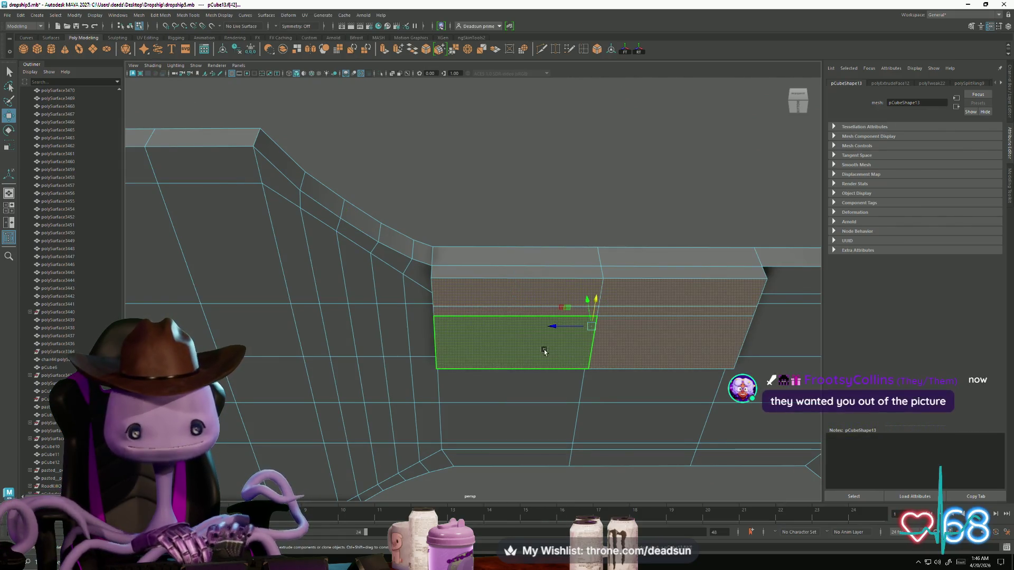
key("r")
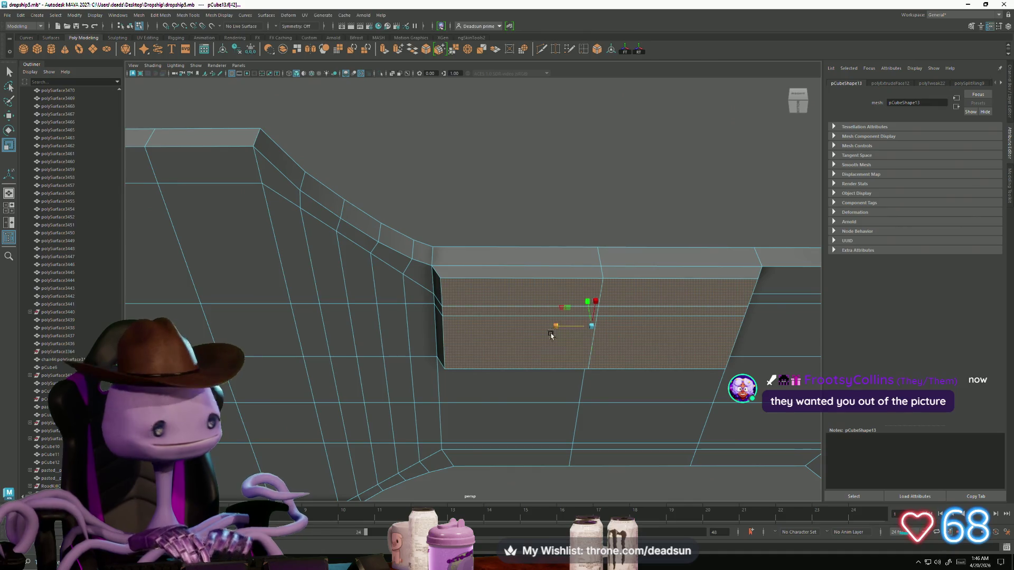
mouse_move(550, 336)
left_mouse_down("alt")
mouse_move(518, 375)
mouse_move(537, 376)
mouse_move(536, 362)
mouse_move(544, 374)
left_mouse_up("alt")
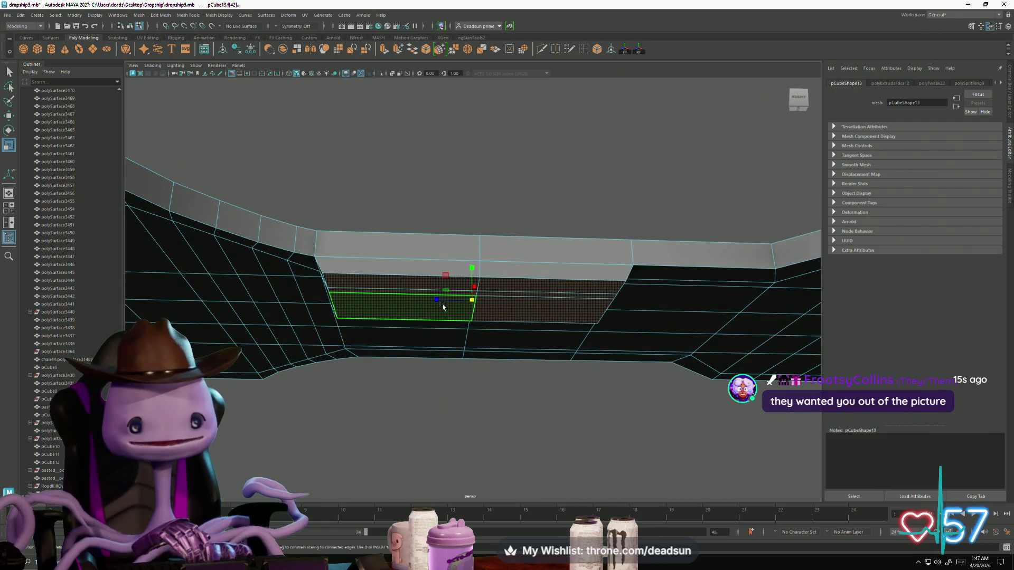
mouse_move(442, 301)
left_mouse_down()
mouse_move(471, 355)
mouse_move(441, 367)
mouse_move(493, 376)
mouse_move(483, 359)
mouse_move(496, 374)
mouse_move(482, 383)
mouse_move(448, 339)
mouse_move(518, 385)
mouse_move(479, 404)
mouse_move(515, 405)
left_mouse_up()
key("ctrl+z")
Extrude the middle face with Ctrl+E and pull it down into a hanging box.
scroll(501, 347, "down", 2)
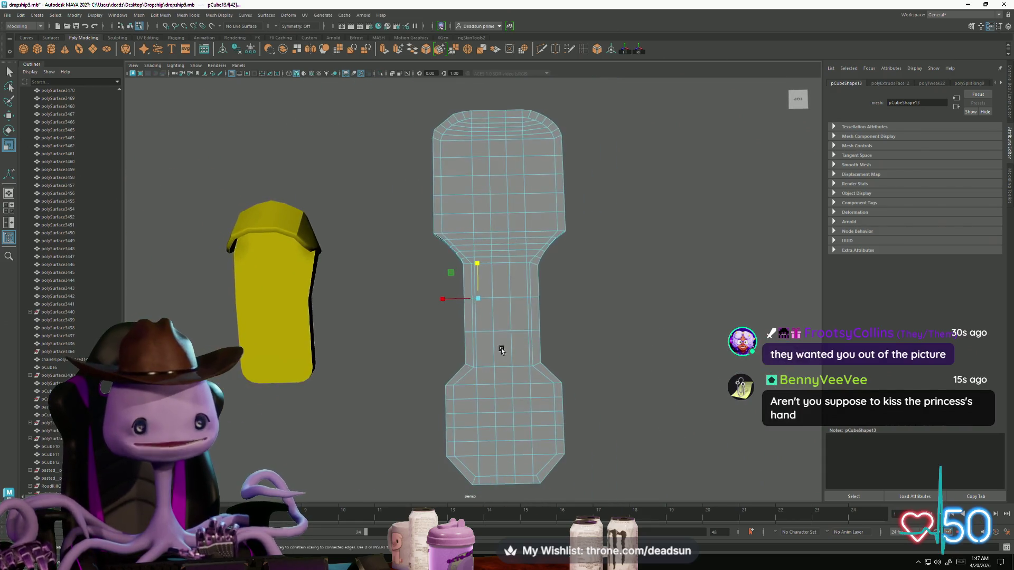
scroll(481, 404, "up", 3)
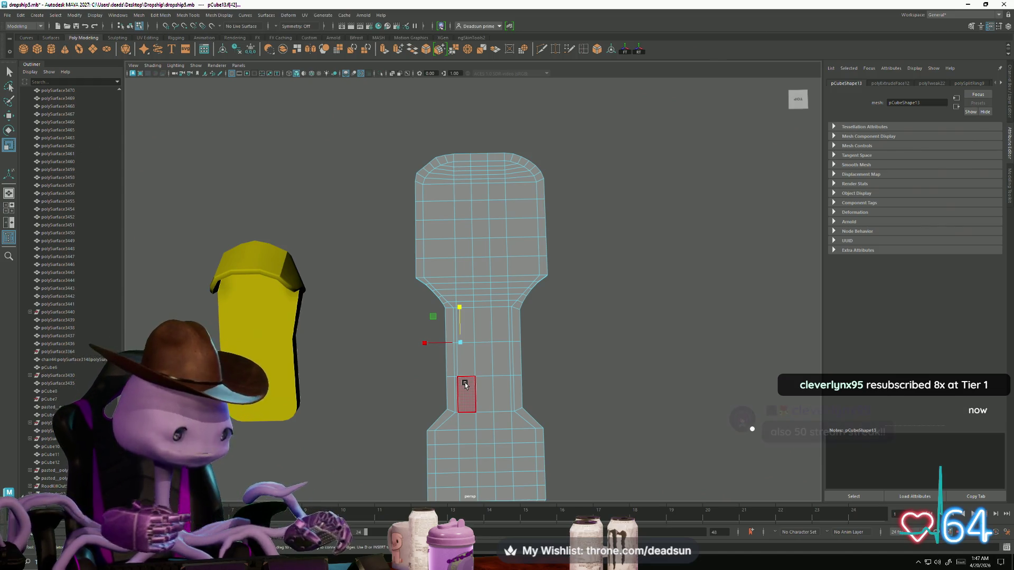
mouse_move(460, 370)
left_mouse_down("alt")
mouse_move(472, 399)
mouse_move(487, 407)
mouse_move(481, 329)
mouse_move(444, 387)
mouse_move(604, 442)
mouse_move(463, 382)
mouse_move(507, 433)
mouse_move(456, 407)
left_mouse_up("alt")
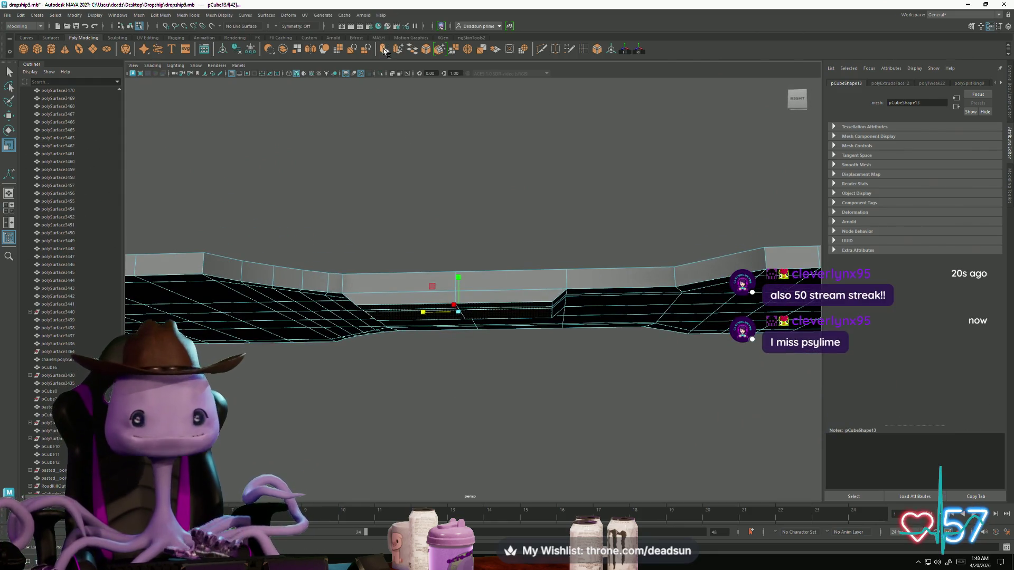
key("ctrl+e")
mouse_move(454, 279)
left_mouse_down()
mouse_move(441, 377)
mouse_move(475, 373)
mouse_move(461, 319)
left_mouse_up()
Select the lower edges of the new box for beveling.
right_click_drag(460, 319, 460, 290)
left_click(464, 301)
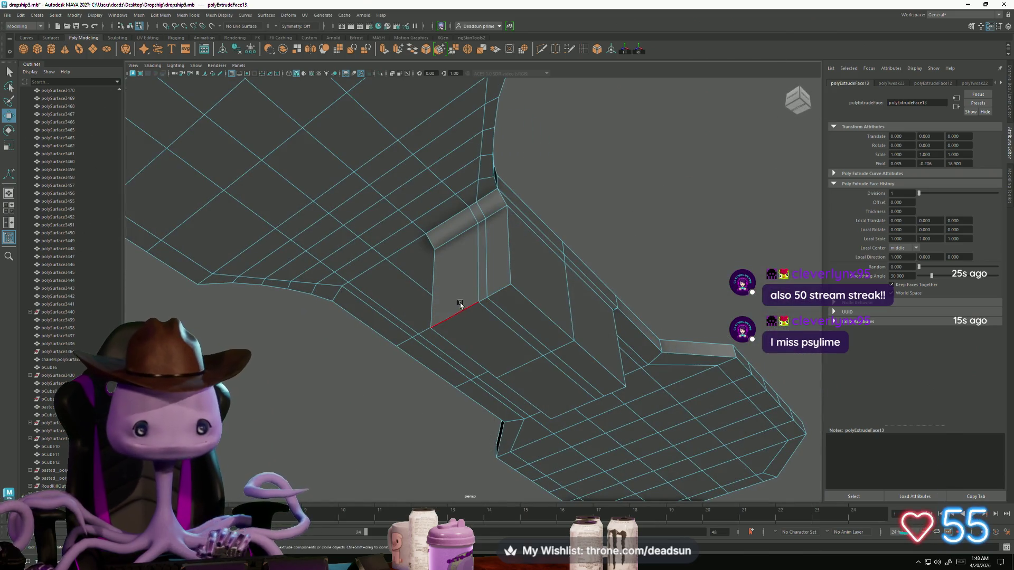
mouse_move(585, 357)
left_mouse_down("alt")
mouse_move(412, 383)
mouse_move(417, 404)
mouse_move(442, 414)
mouse_move(464, 373)
mouse_move(453, 397)
mouse_move(449, 385)
mouse_move(434, 393)
mouse_move(468, 407)
mouse_move(481, 403)
mouse_move(458, 377)
mouse_move(454, 387)
mouse_move(514, 386)
mouse_move(491, 394)
left_mouse_up("alt")
left_click(139, 15)
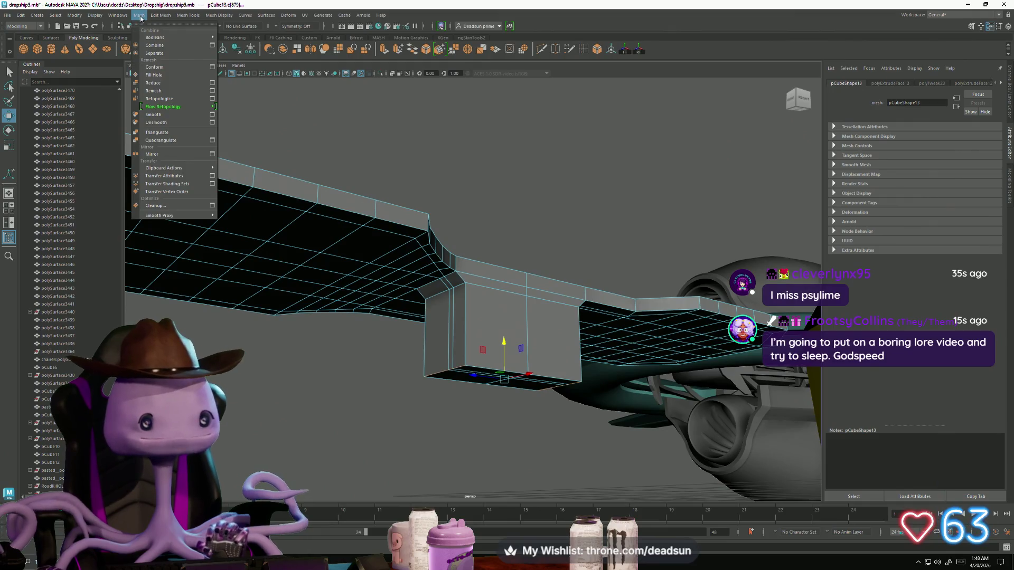
Bevel the box's lower edges with width 0.5478 and 5 segments.
mouse_move(157, 18)
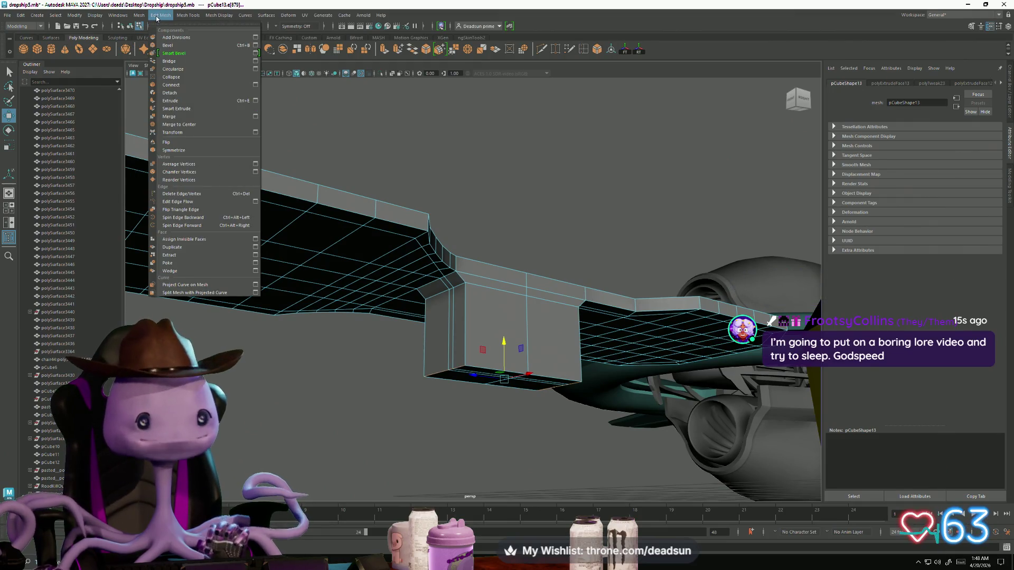
left_click(255, 46)
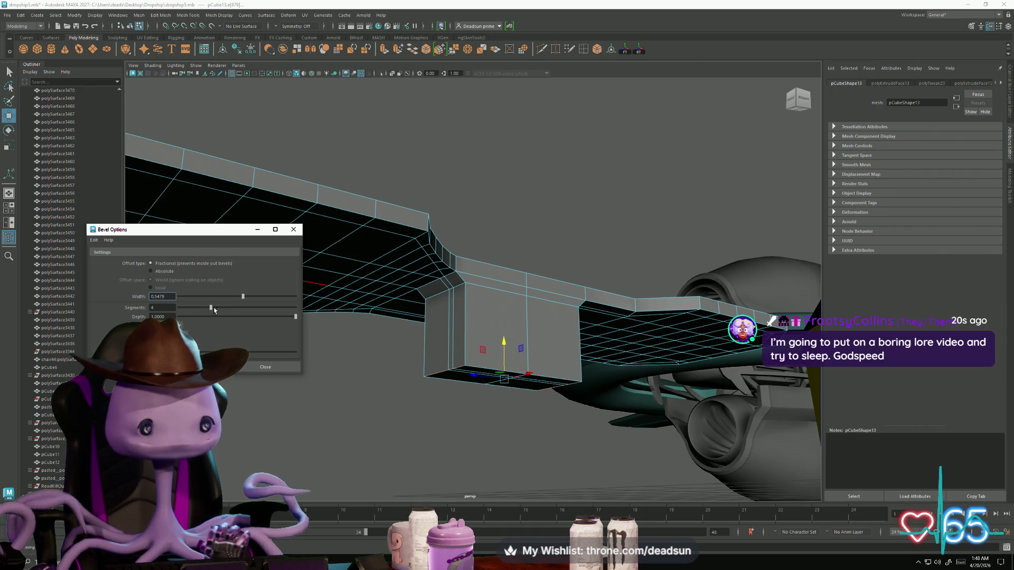
key("Return")
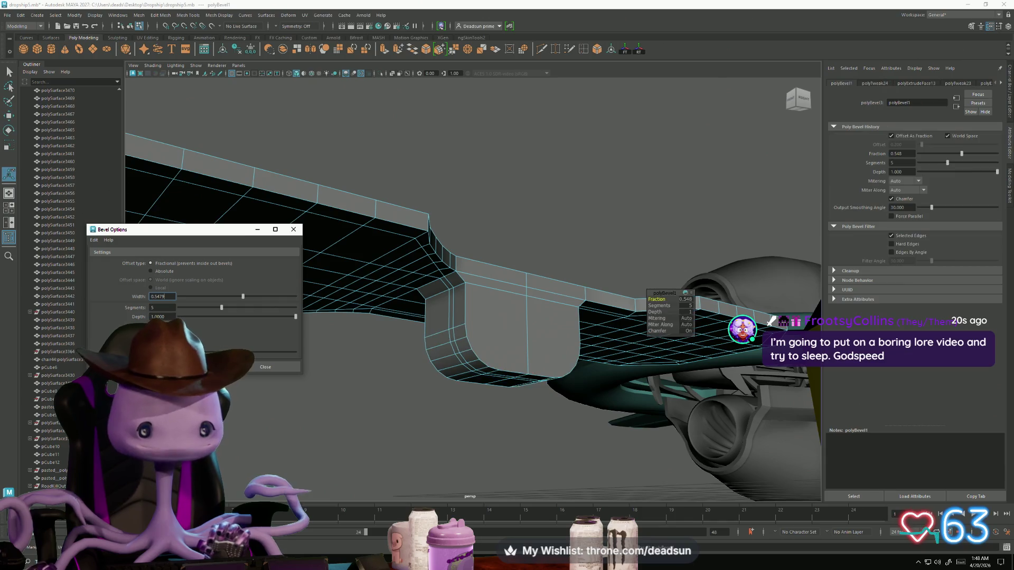
mouse_move(461, 417)
left_mouse_down("alt")
mouse_move(431, 449)
mouse_move(422, 400)
mouse_move(455, 322)
left_mouse_up("alt")
Select the vertices along the mesh centre and slide them along X.
key("q")
key("F9")
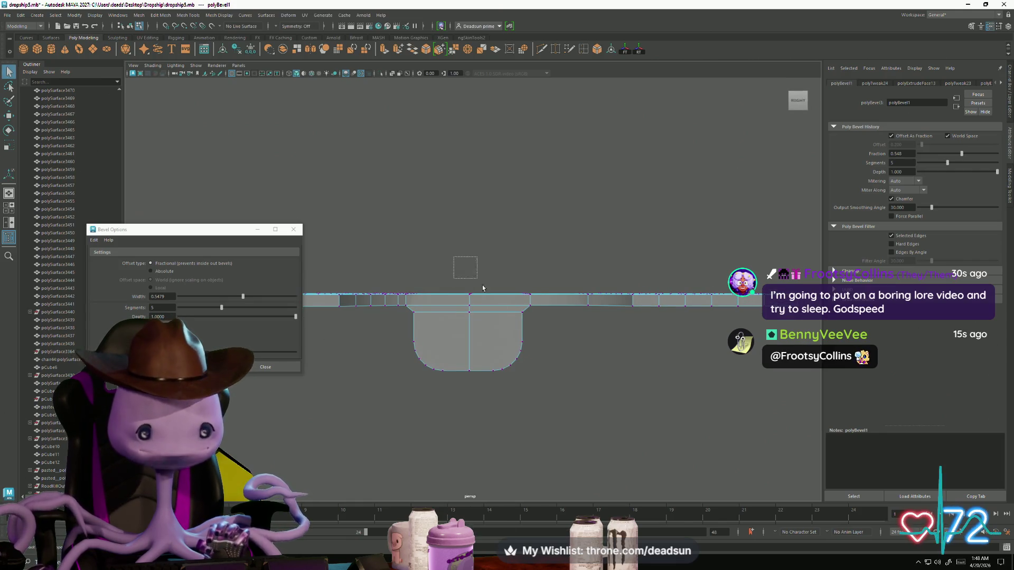
left_click_drag(482, 288, 539, 405)
left_click_drag(539, 406, 530, 343, "alt")
key("w")
left_click_drag(479, 321, 448, 312)
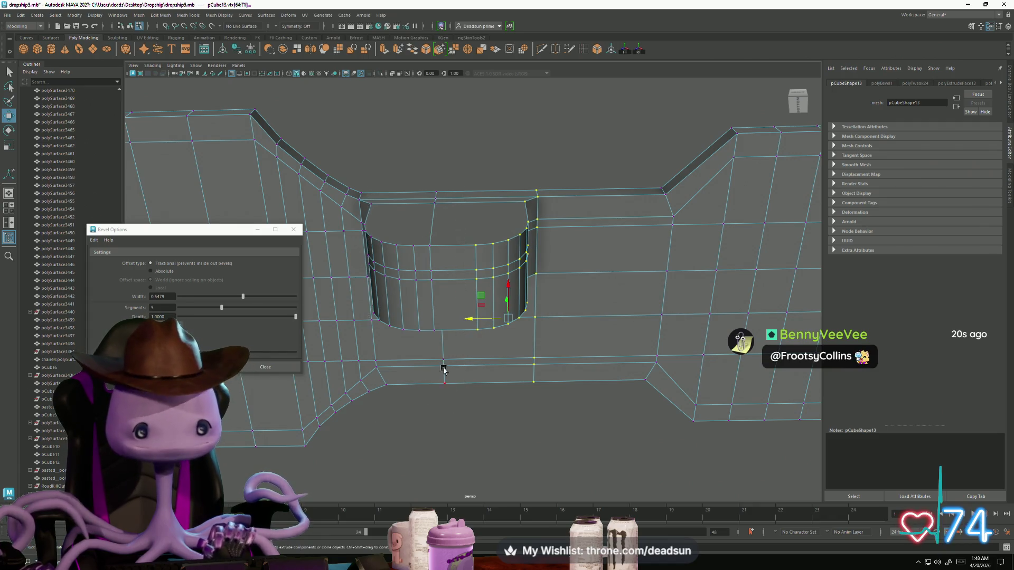
mouse_move(471, 317)
left_mouse_down("alt")
mouse_move(471, 347)
mouse_move(446, 340)
mouse_move(442, 390)
left_mouse_up("alt")
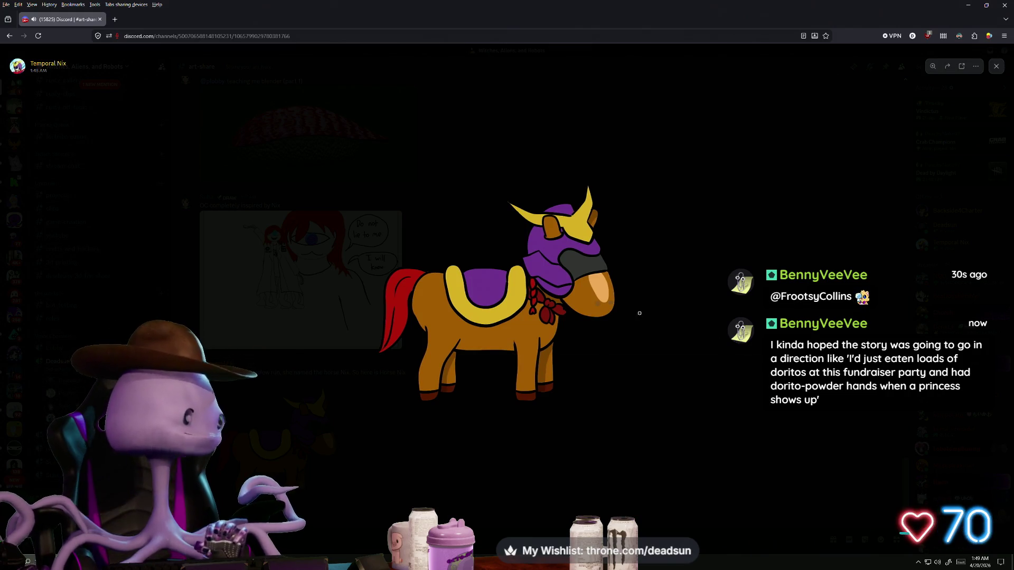
Zoom in on the horse drawing, then return it to fit size.
left_click(553, 333)
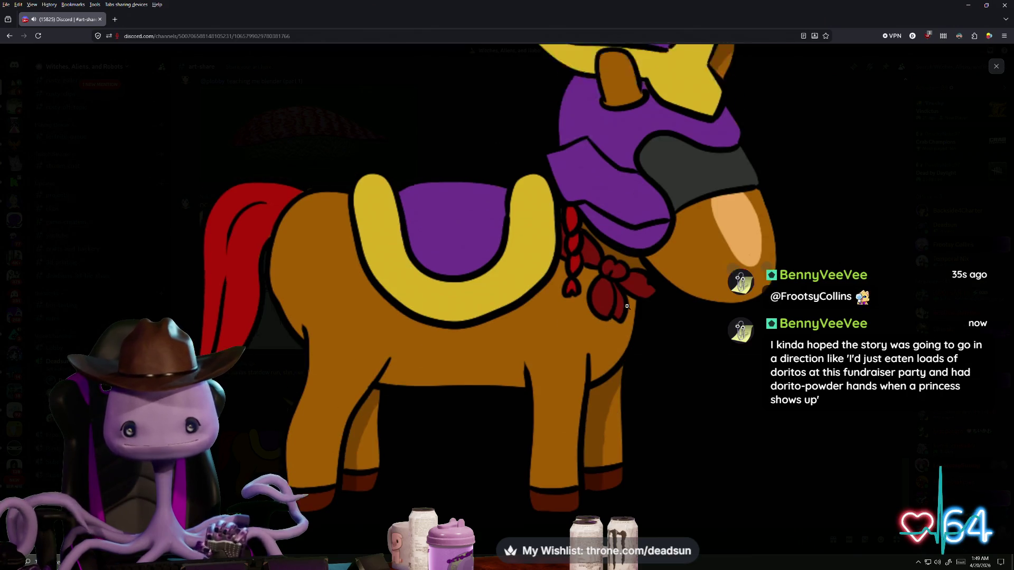
scroll(628, 309, "up", 3)
scroll(624, 313, "down", 1)
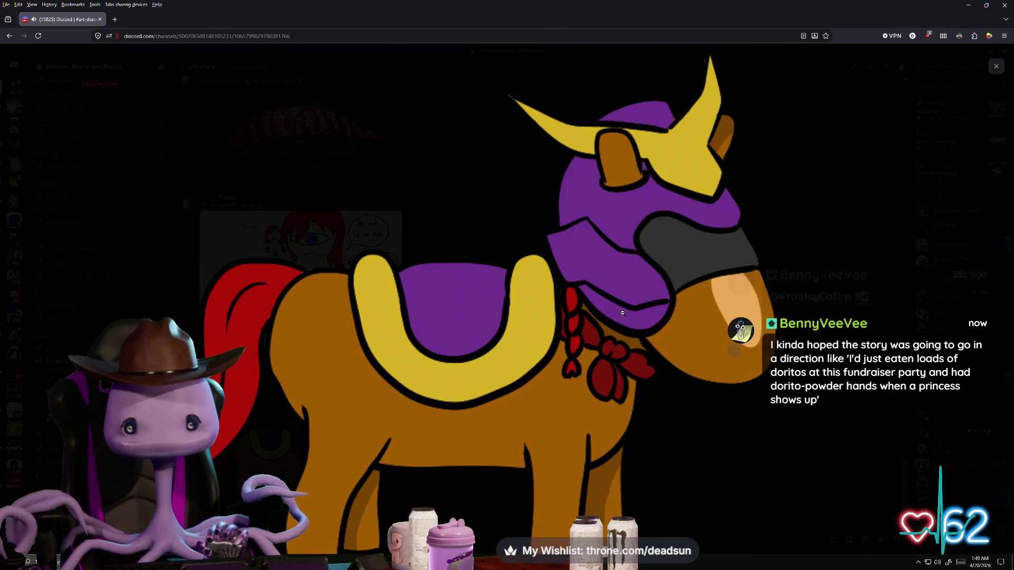
left_click(581, 357)
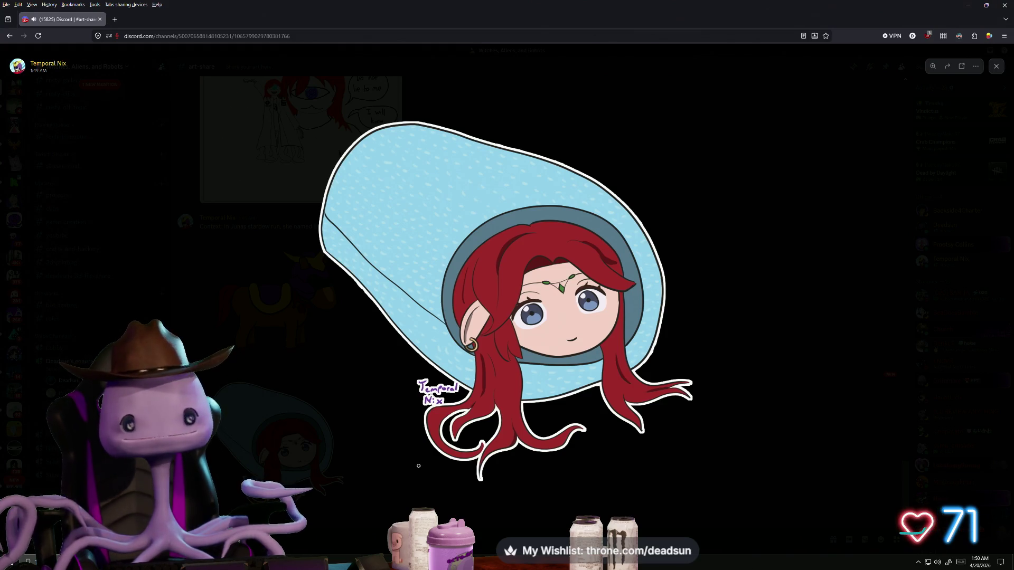
Zoom in on the portrait drawing, pan across its face, then zoom back out.
left_click(438, 446)
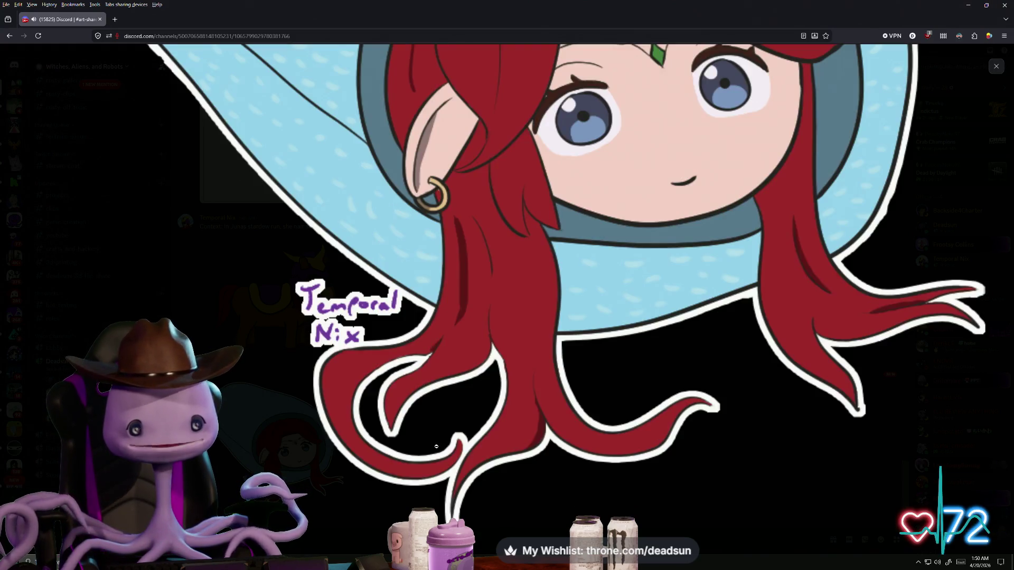
left_click_drag(563, 308, 472, 444)
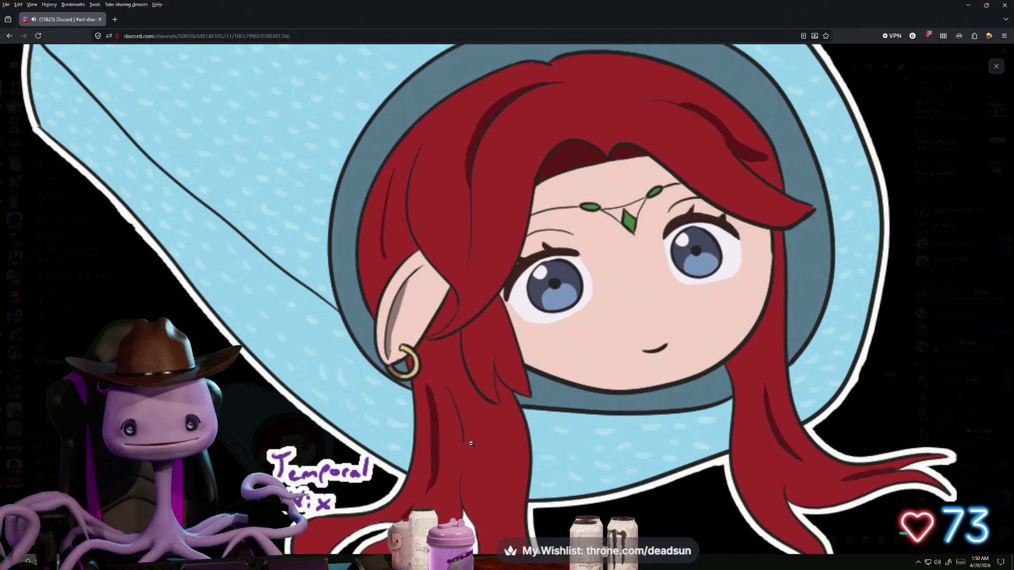
left_click(236, 467)
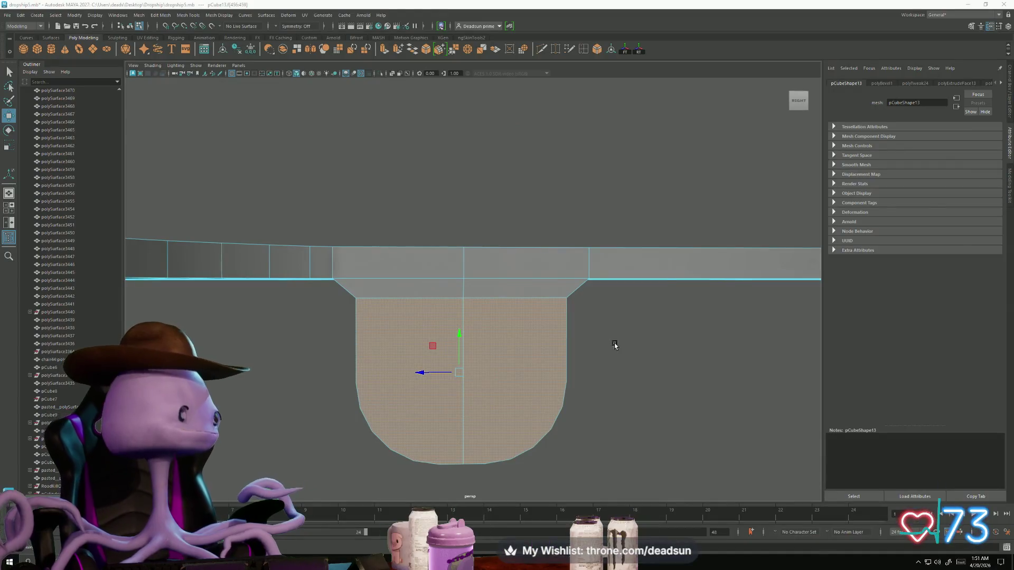
Extrude the rounded lobe's flat face outward and orbit to inspect the new extrusion.
left_click(525, 376)
scroll(461, 363, "down", 5)
mouse_move(461, 363)
left_mouse_down("alt")
mouse_move(405, 332)
mouse_move(301, 301)
mouse_move(309, 362)
mouse_move(507, 362)
mouse_move(493, 317)
mouse_move(523, 322)
mouse_move(534, 355)
mouse_move(476, 370)
mouse_move(645, 391)
mouse_move(525, 367)
mouse_move(539, 367)
mouse_move(548, 345)
mouse_move(567, 355)
mouse_move(538, 367)
mouse_move(421, 85)
left_mouse_up("alt")
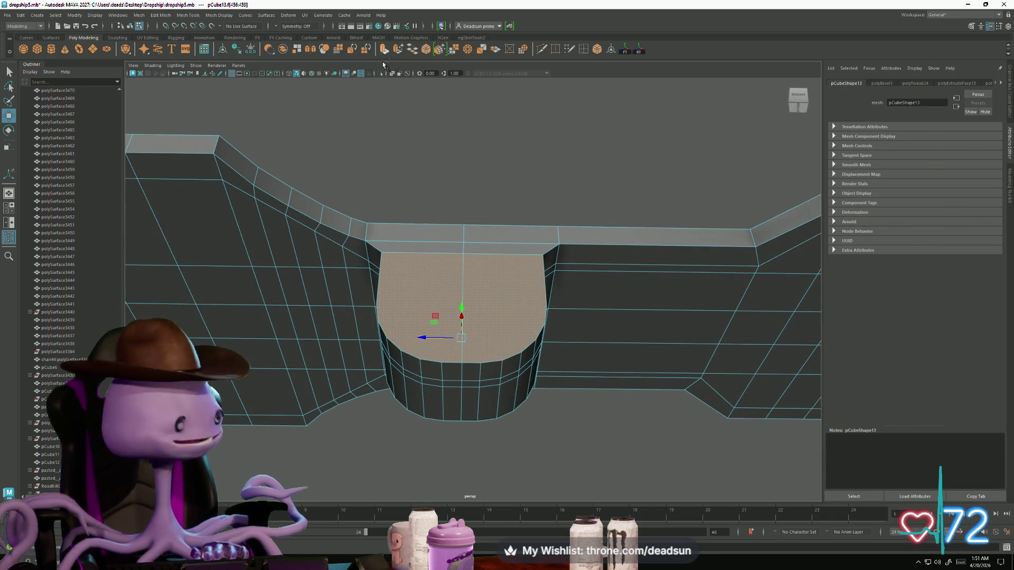
key("ctrl+e")
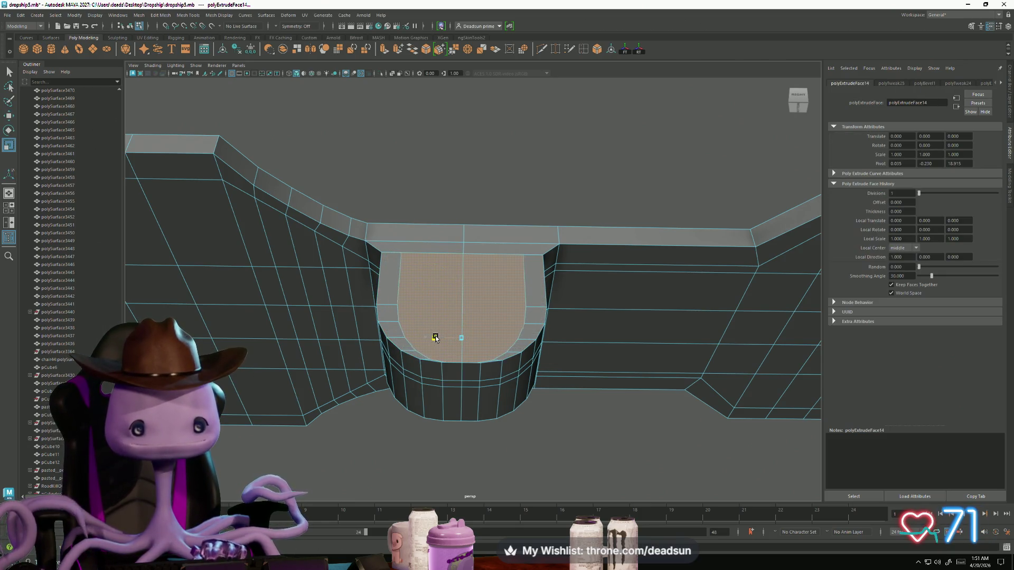
left_click_drag(429, 341, 469, 318, "alt")
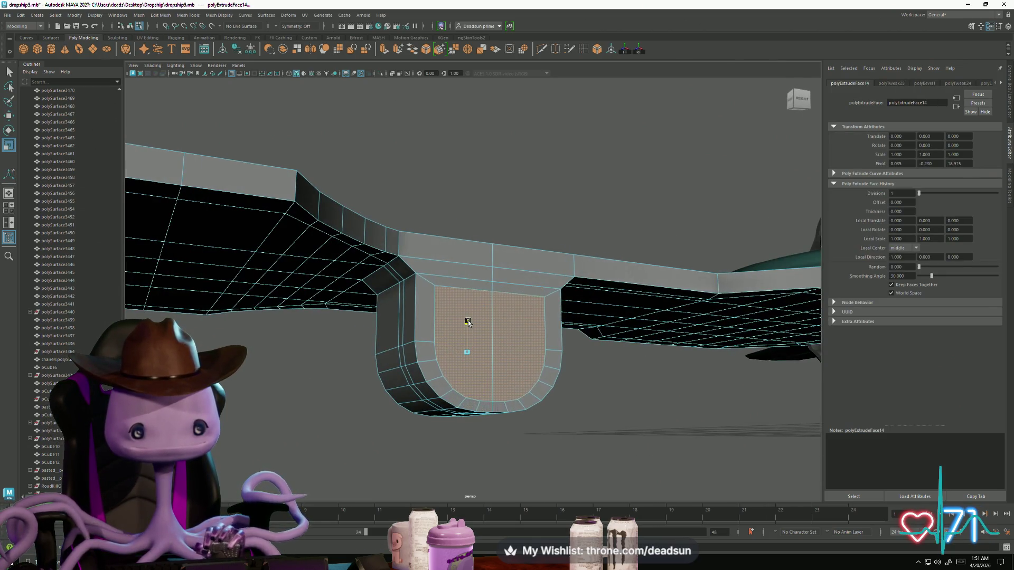
scroll(467, 326, "down", 5)
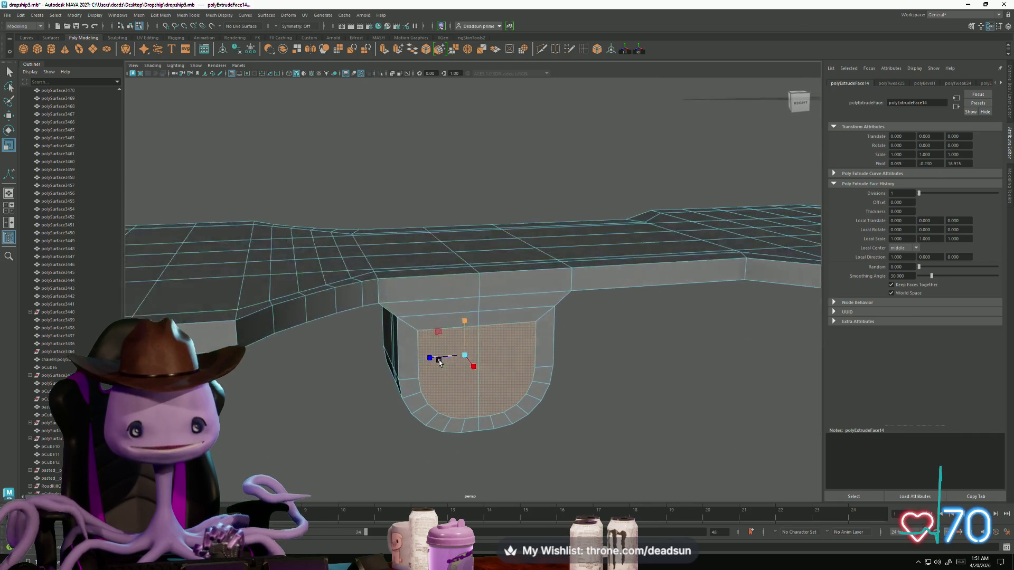
mouse_move(467, 326)
left_mouse_down("alt")
mouse_move(399, 358)
mouse_move(482, 301)
mouse_move(481, 290)
mouse_move(483, 340)
mouse_move(491, 322)
mouse_move(508, 323)
mouse_move(475, 340)
mouse_move(497, 346)
mouse_move(489, 348)
mouse_move(537, 335)
left_mouse_up("alt")
Leave isolate view, select the extruded lobe's left-edge vertices and realign them with Move.
key("ctrl+1")
scroll(480, 326, "up", 5)
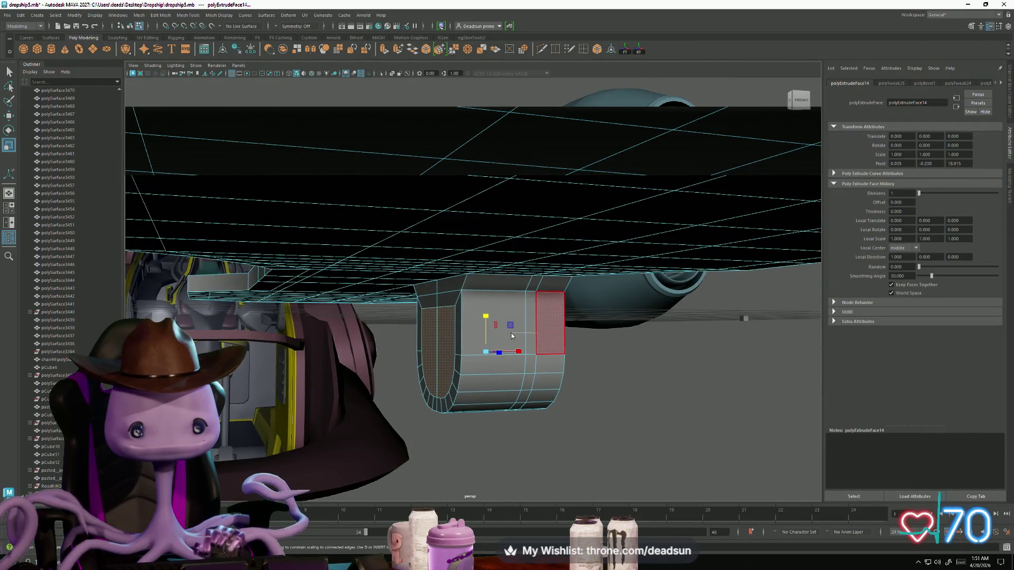
right_click_drag(511, 335, 494, 337)
left_click_drag(494, 337, 442, 346, "alt")
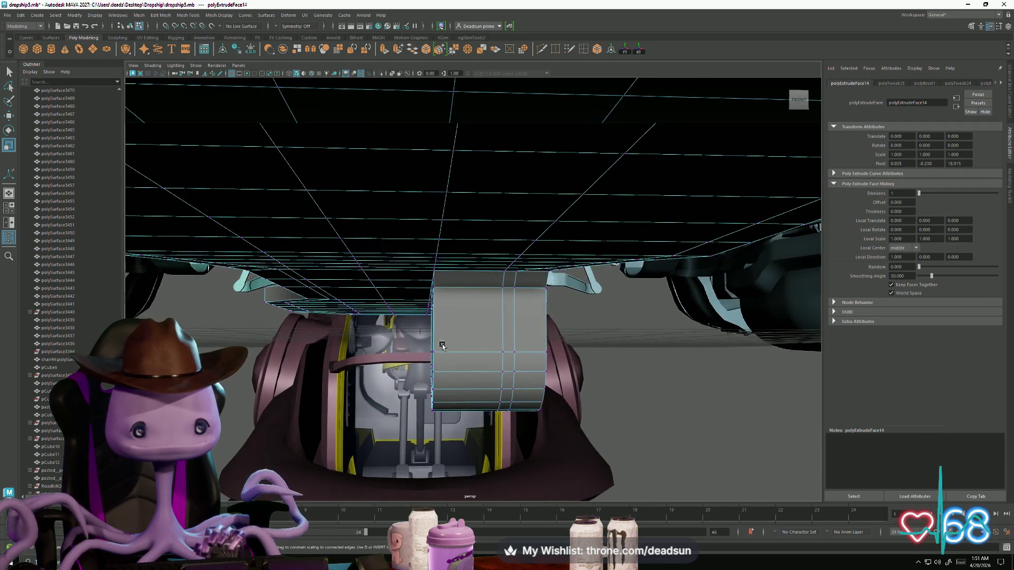
left_click_drag(443, 429, 420, 296)
mouse_move(420, 296)
left_mouse_down("alt")
mouse_move(479, 373)
mouse_move(452, 415)
left_mouse_up("alt")
key("w")
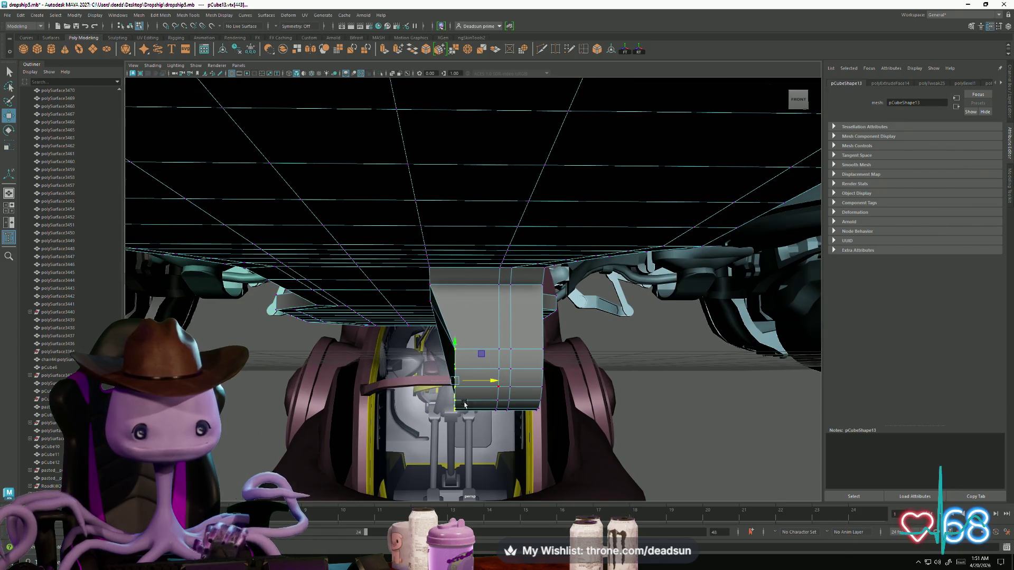
mouse_move(464, 405)
left_mouse_down("alt")
mouse_move(502, 404)
mouse_move(454, 409)
mouse_move(437, 424)
mouse_move(530, 173)
left_mouse_up("alt")
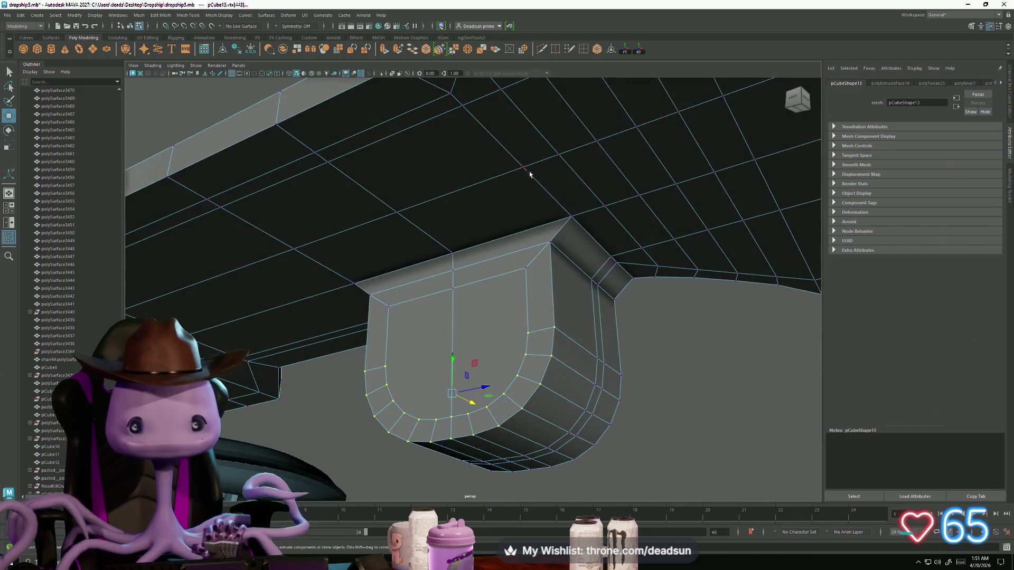
Make two initial Multi-Cut edge cuts on the tab and commit each one.
left_click(540, 51)
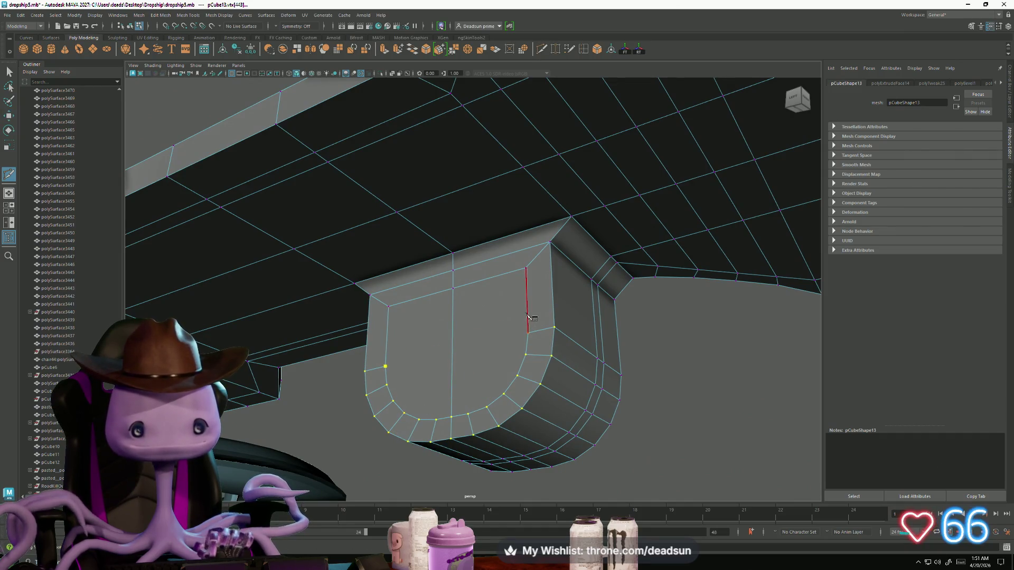
key("Return")
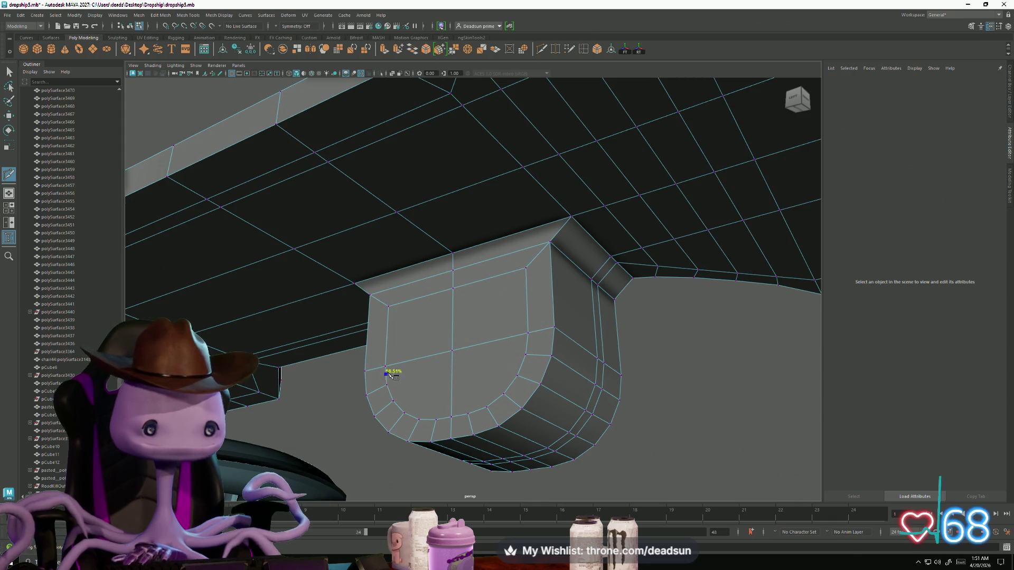
left_click(526, 349)
key("Return")
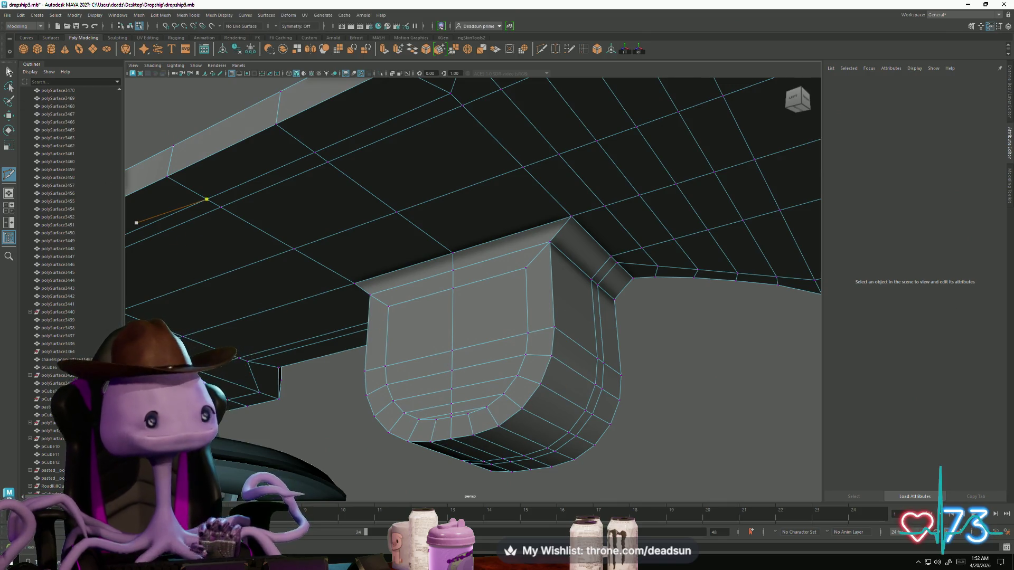
key("q")
left_click_drag(317, 370, 568, 493, "alt")
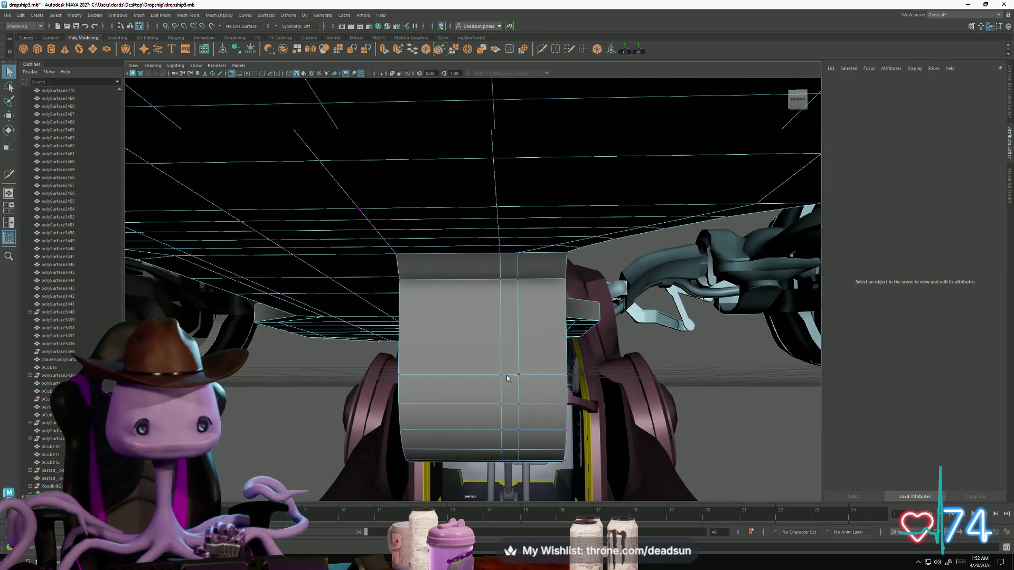
right_click_drag(504, 349, 518, 342)
left_click_drag(517, 343, 495, 337, "alt")
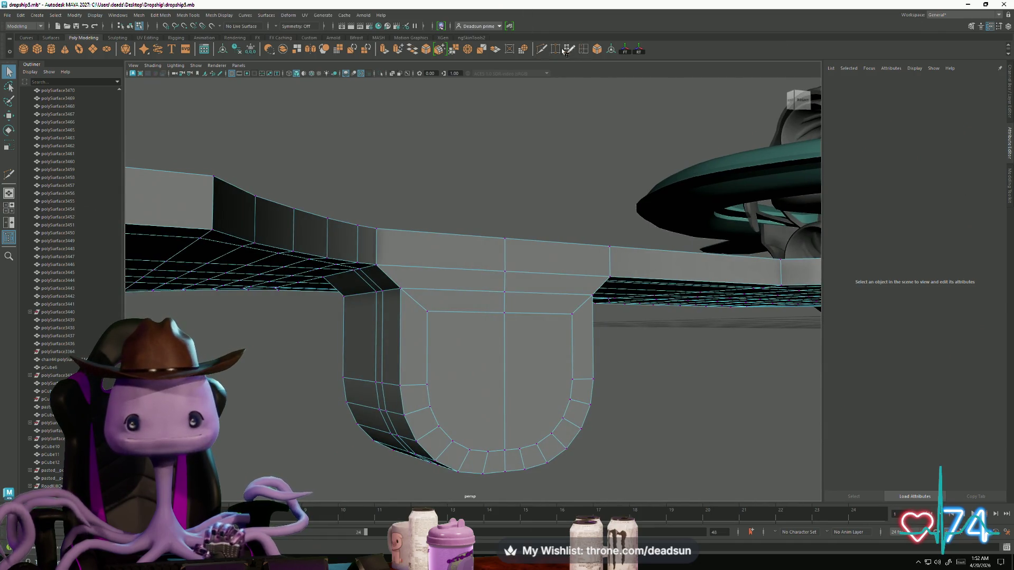
Slice four horizontal edge rows across the tab's rounded lower end with Multi-Cut.
left_click(542, 50)
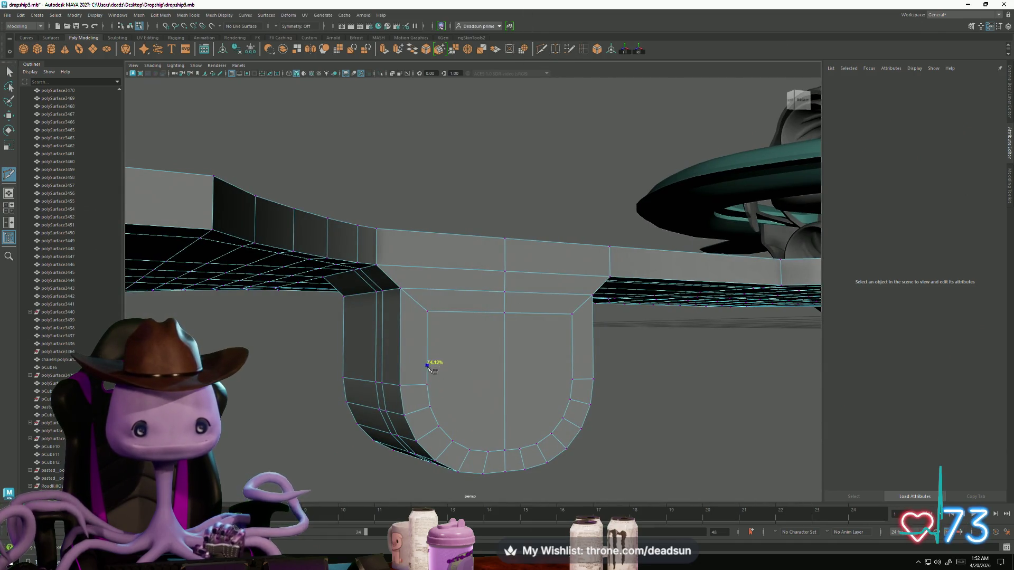
left_click(573, 380)
right_click(518, 401)
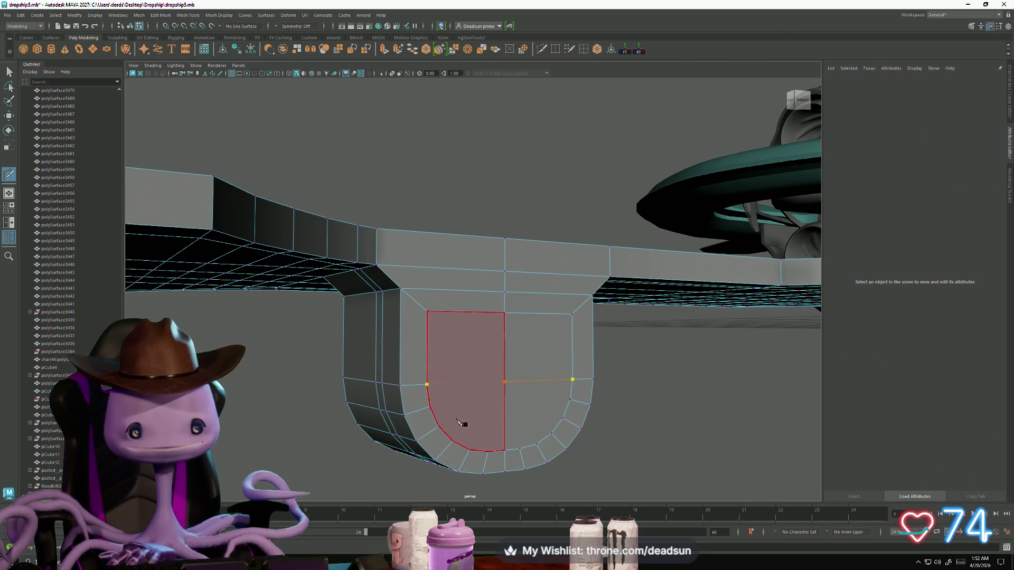
left_click(430, 407)
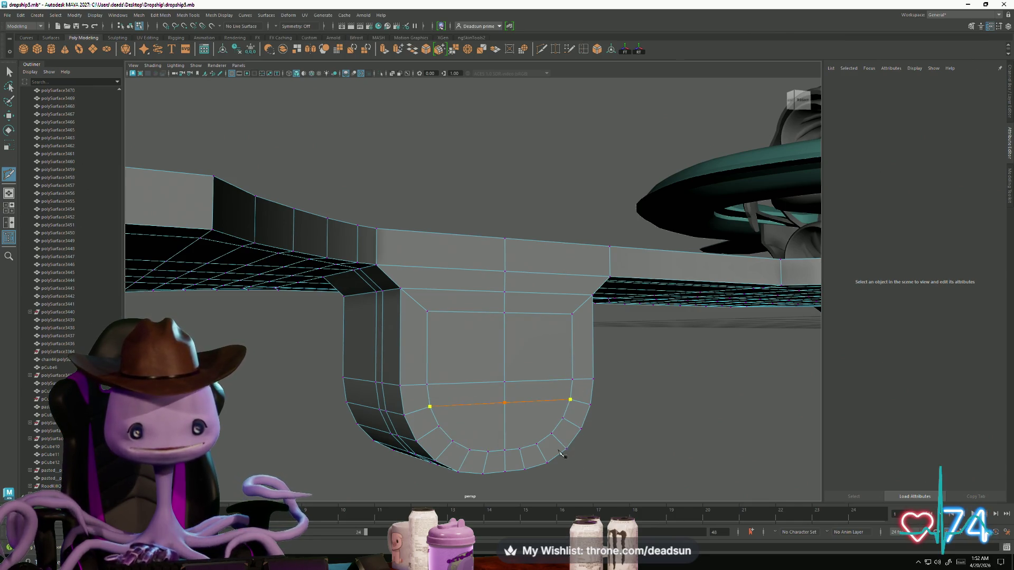
left_click(439, 426)
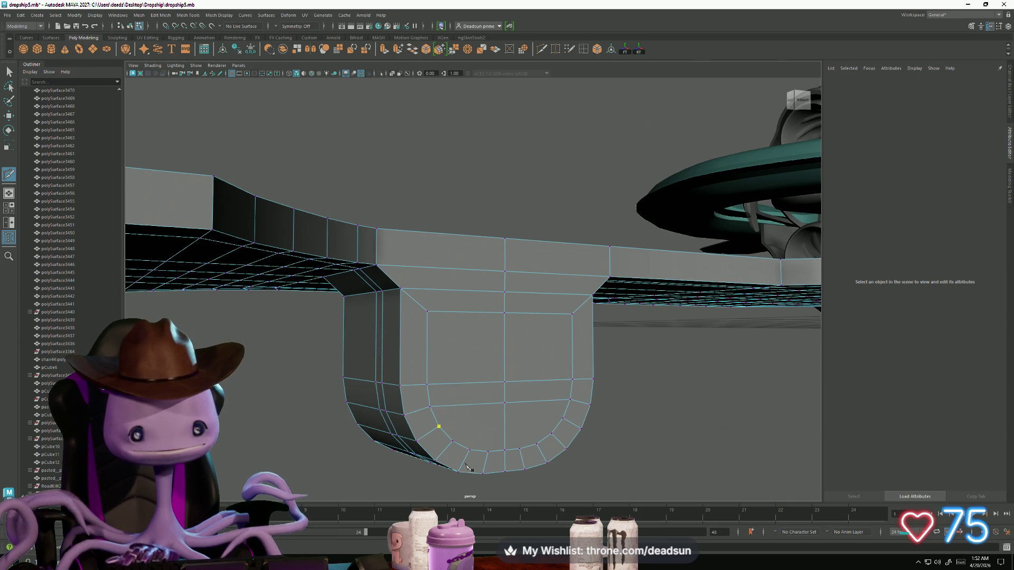
left_click(563, 419)
left_click(453, 441)
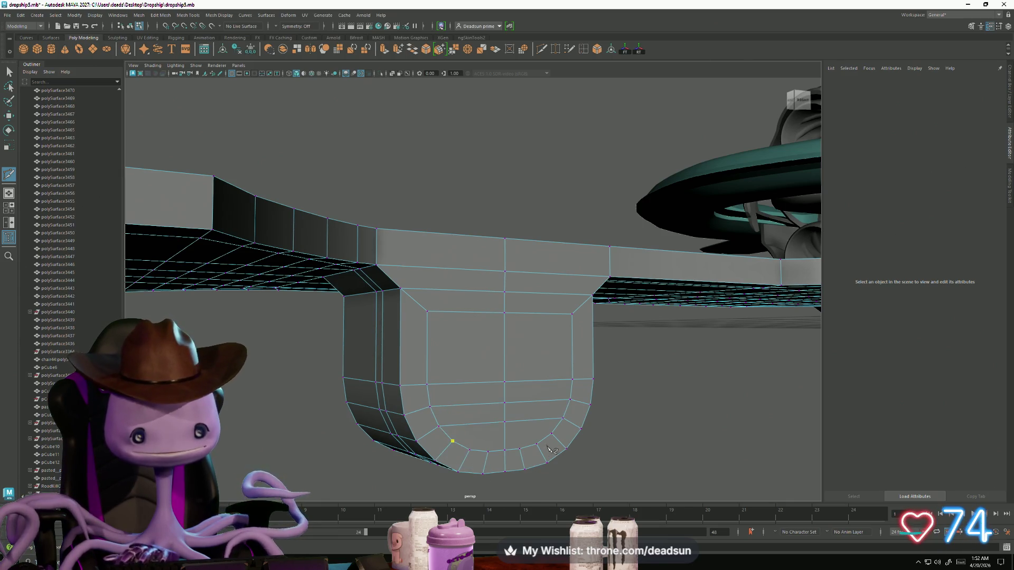
left_click(555, 429)
right_click(554, 429)
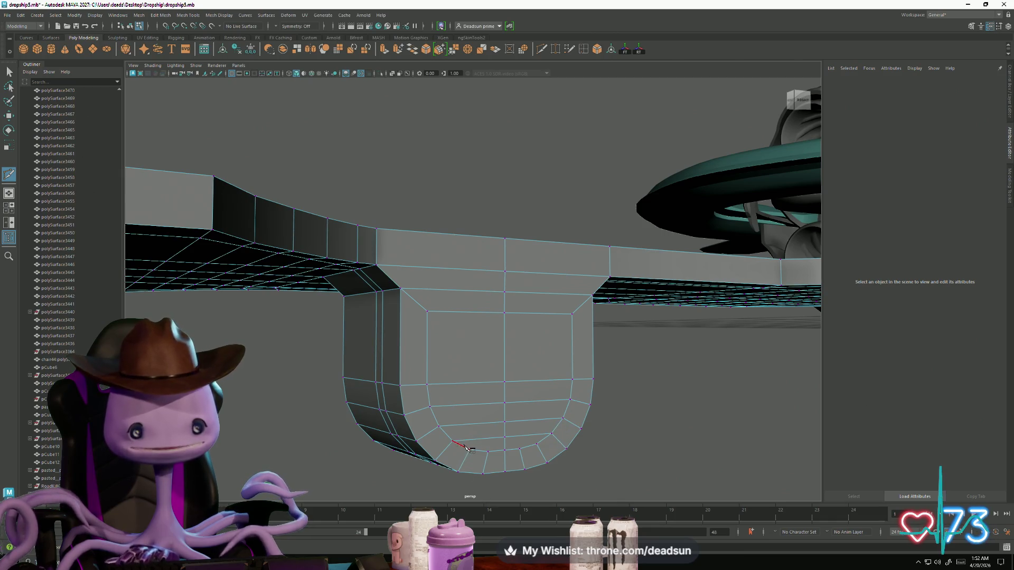
left_click(469, 450)
left_click(537, 444)
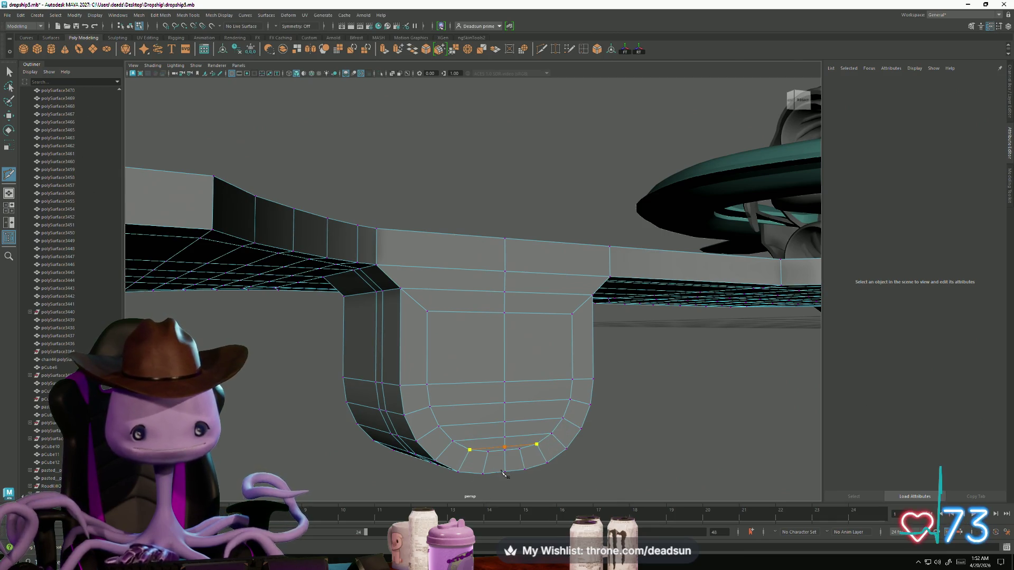
right_click(504, 473)
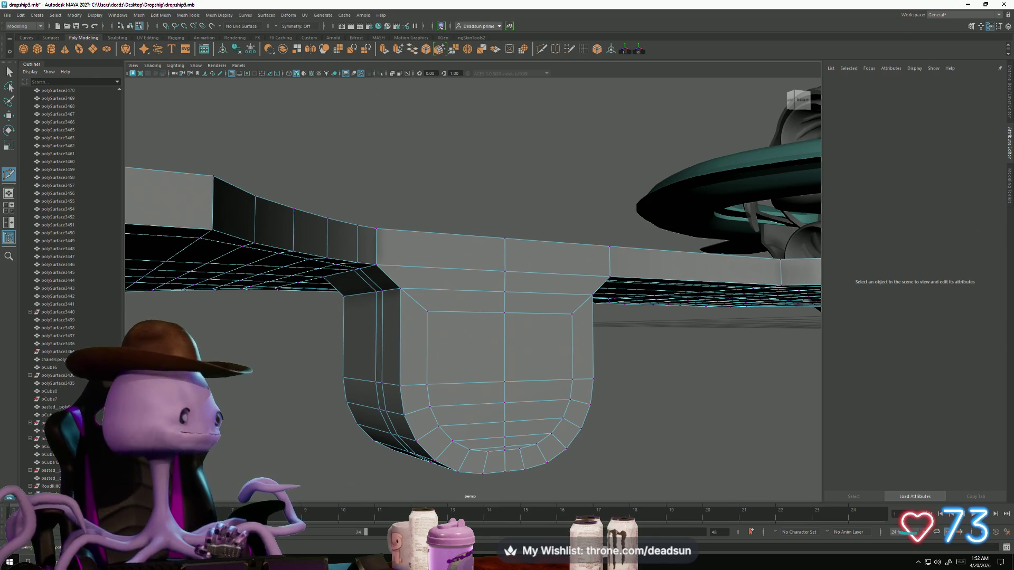
key("q")
mouse_move(327, 344)
left_mouse_down("alt")
mouse_move(299, 354)
mouse_move(445, 340)
left_mouse_up("alt")
Select the vertex column along the tab's side, slide it right, and lower it slightly.
right_click(446, 320)
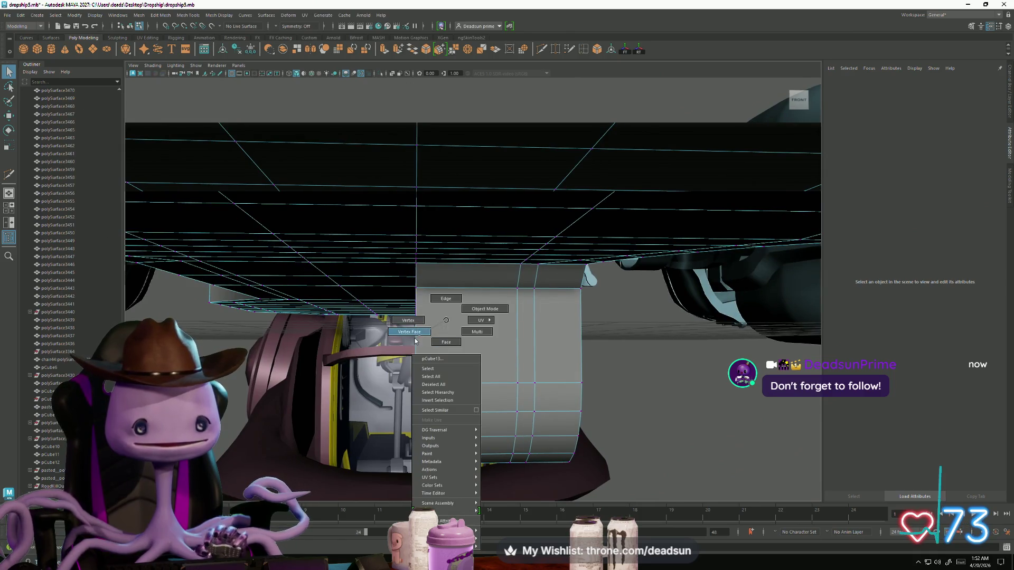
left_click(415, 342)
mouse_move(365, 366)
left_mouse_down()
mouse_move(446, 477)
mouse_move(455, 473)
mouse_move(453, 486)
left_mouse_up()
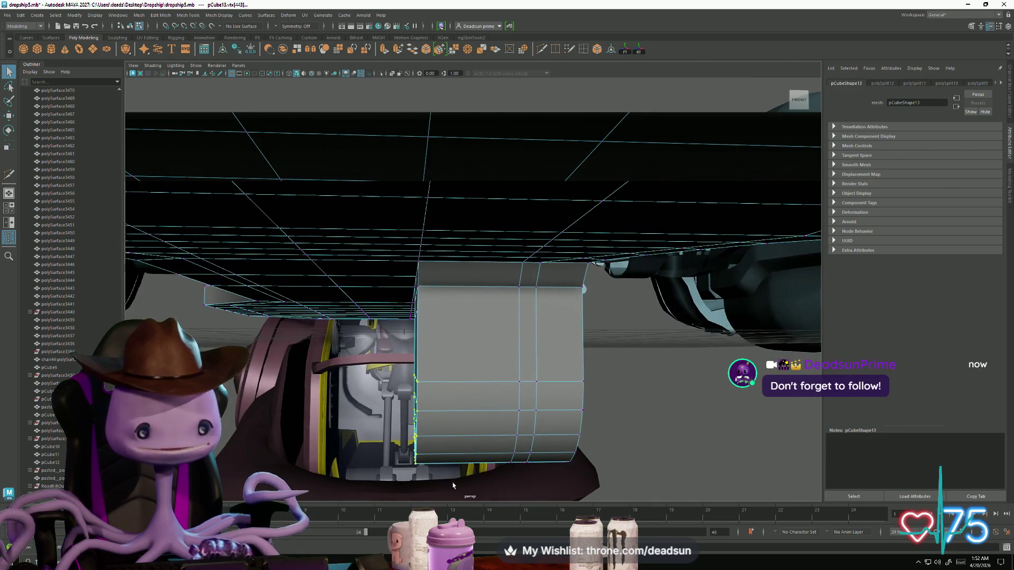
key("w")
left_click_drag(448, 419, 488, 418)
left_click_drag(435, 436, 423, 343, "alt")
mouse_move(475, 393)
left_mouse_down("alt")
mouse_move(499, 429)
mouse_move(426, 413)
mouse_move(459, 404)
mouse_move(431, 424)
left_mouse_up("alt")
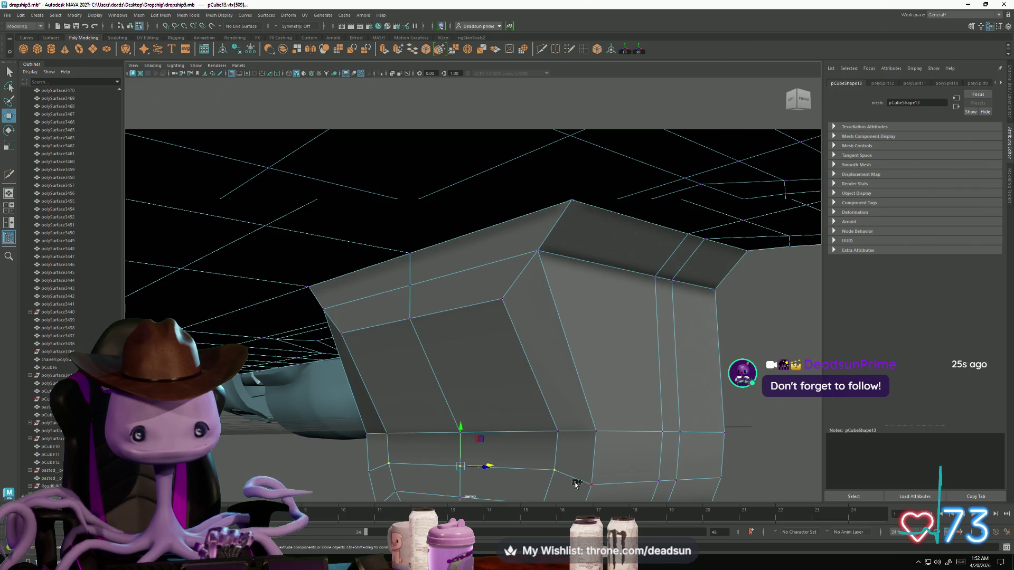
left_click_drag(576, 484, 471, 429, "alt")
left_click_drag(395, 361, 398, 372)
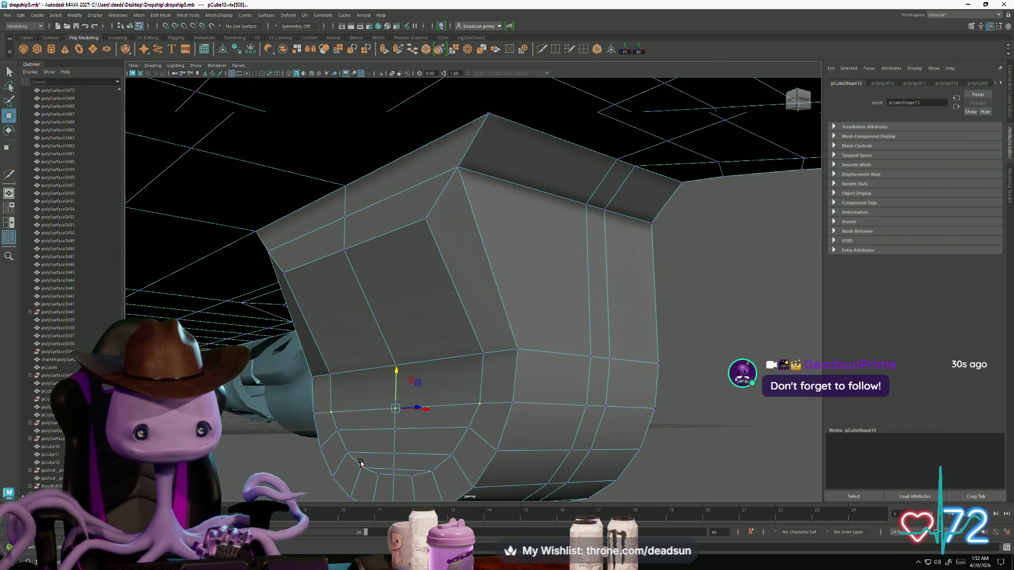
Move matching vertex pairs on the new cut rows down, undoing one bad move.
left_click(338, 431)
mouse_move(378, 458)
left_mouse_down("alt")
mouse_move(400, 456)
mouse_move(396, 441)
left_mouse_up("alt")
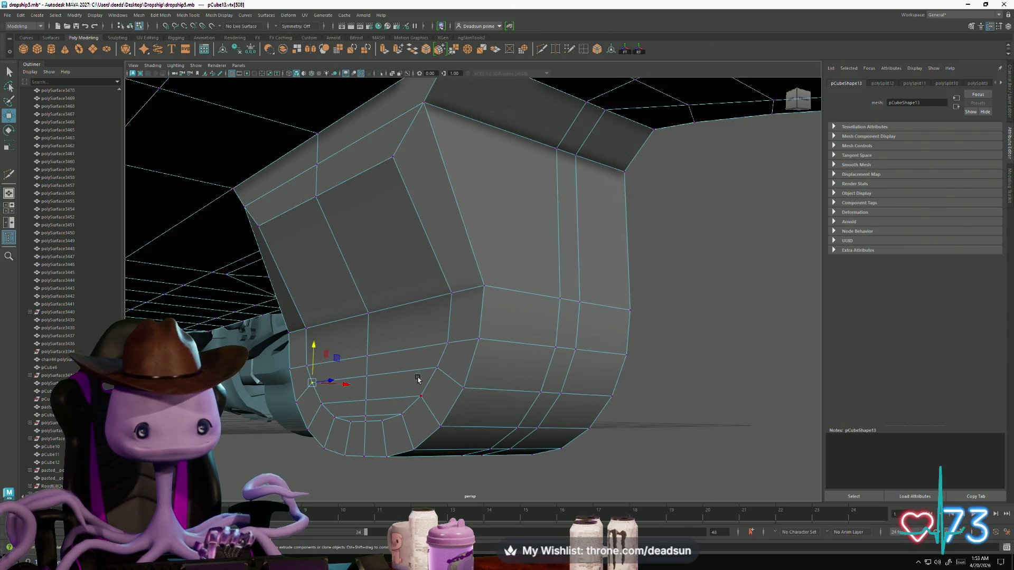
left_click(437, 367, "shift")
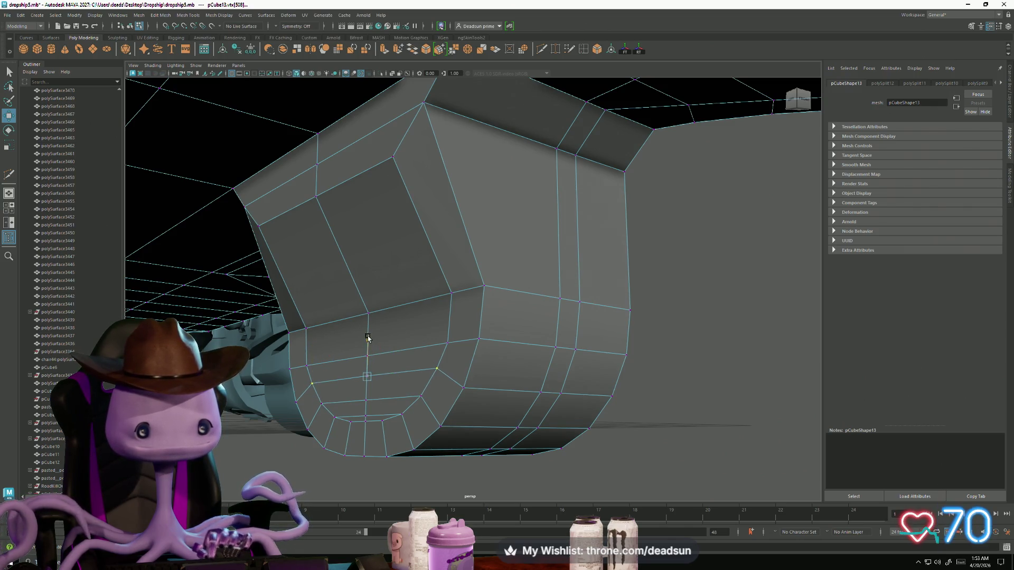
left_click_drag(368, 338, 369, 353)
key("ctrl+z")
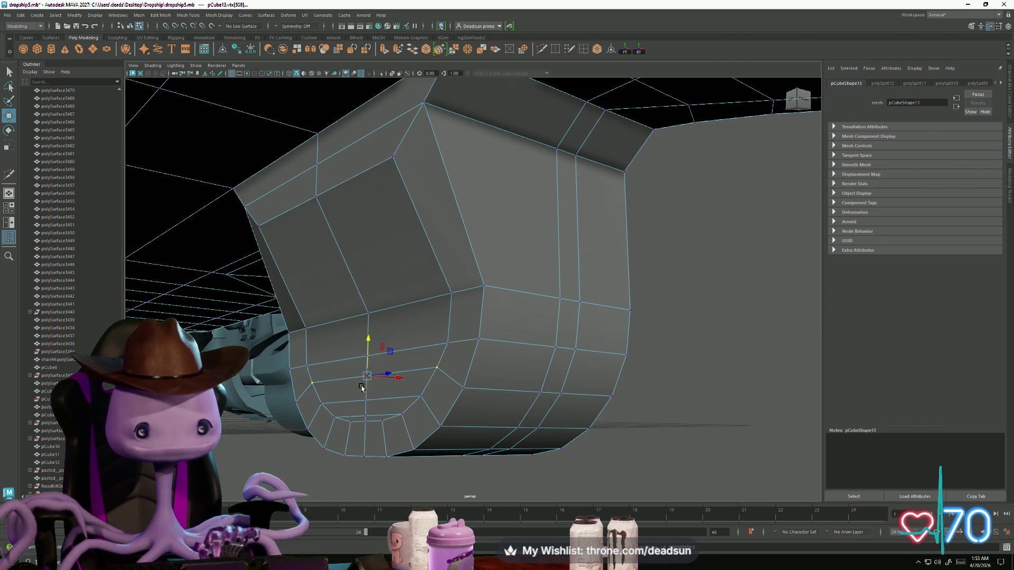
left_click(313, 383, "shift")
left_click(438, 368, "shift")
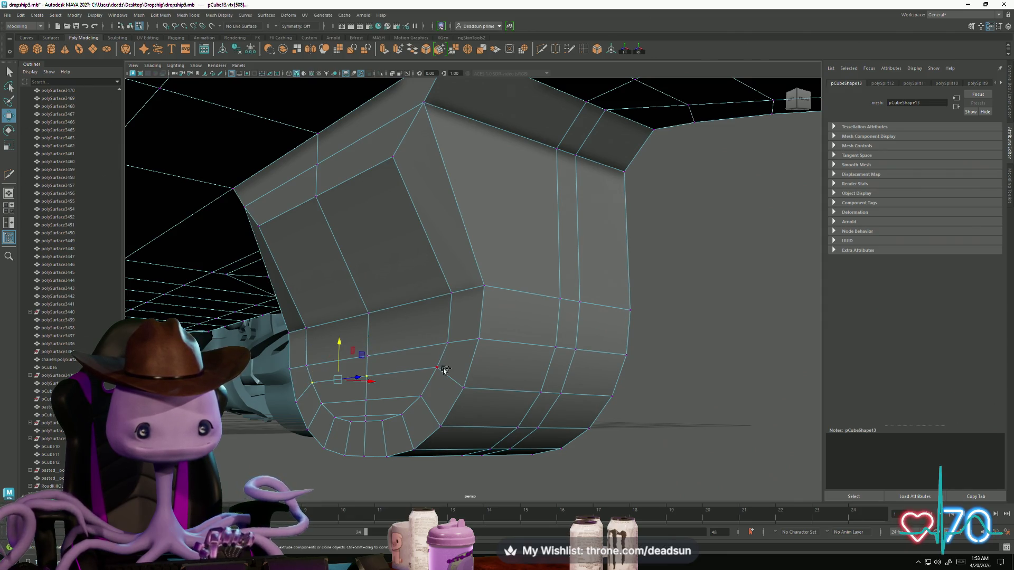
left_click(439, 367, "shift")
left_click_drag(369, 342, 370, 364)
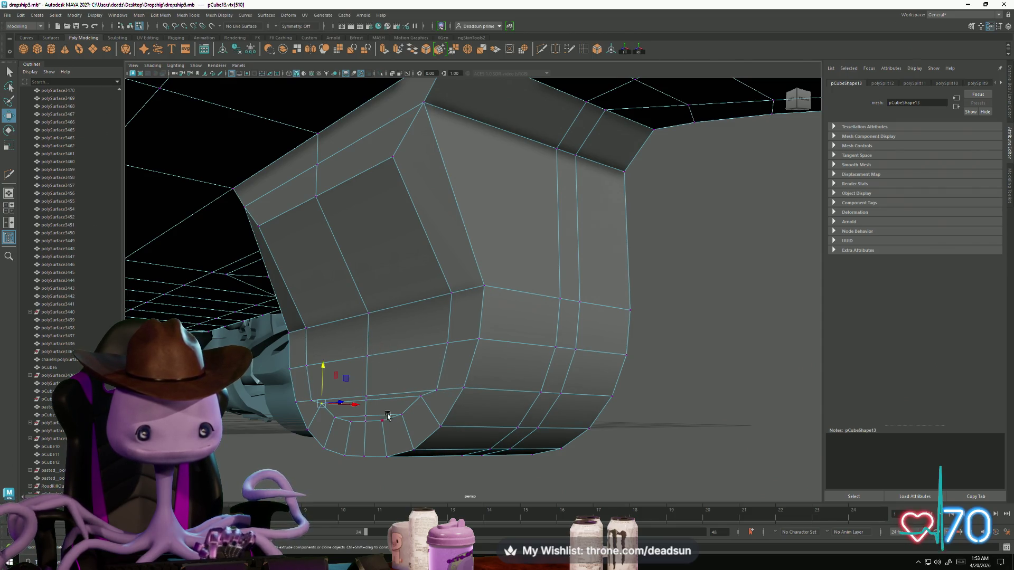
left_click(422, 397, "shift")
left_click_drag(368, 364, 369, 373)
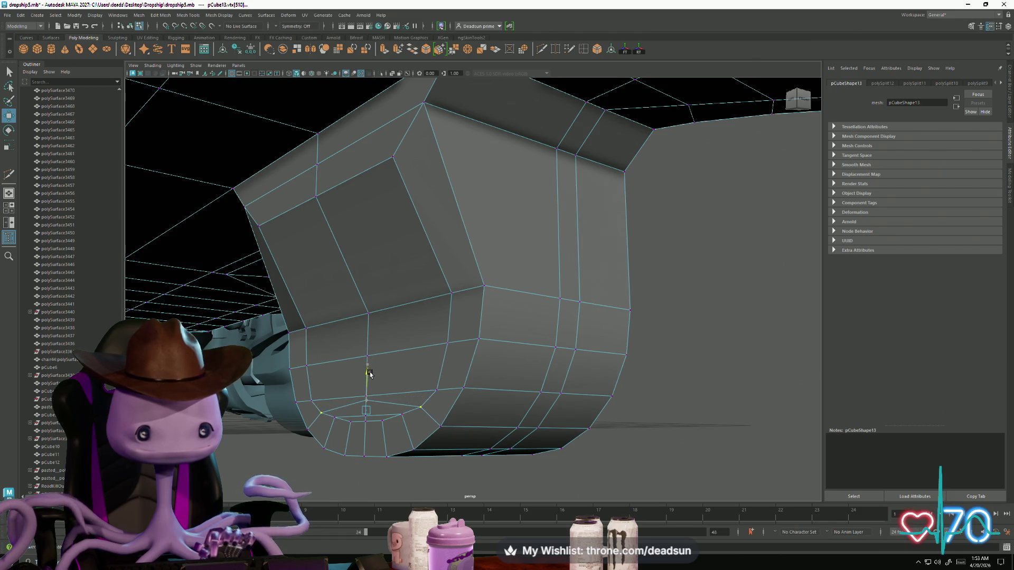
Select two upper bevel vertices, inspect the tab from below, and return to Object Mode.
left_click(359, 414)
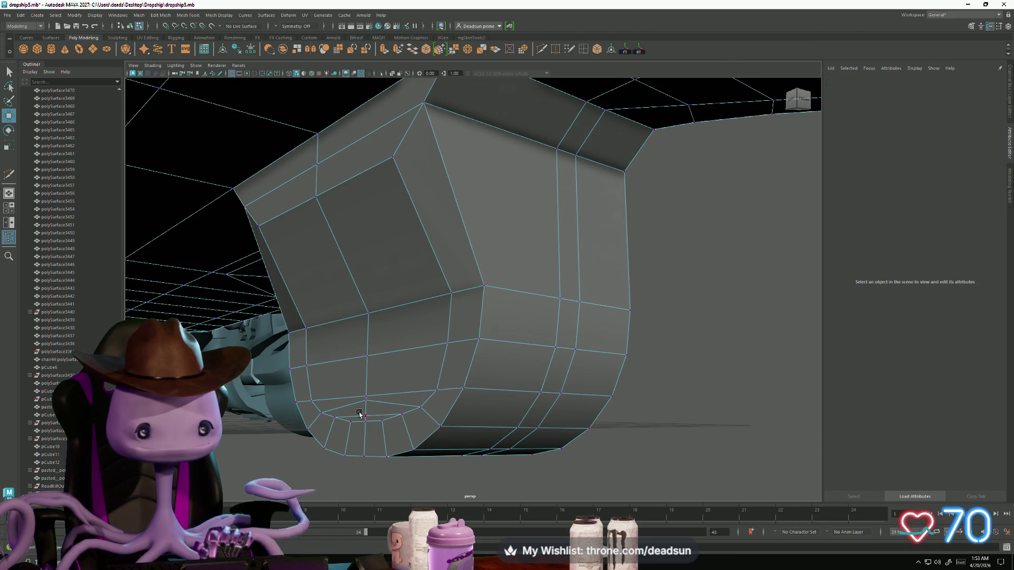
left_click(365, 401)
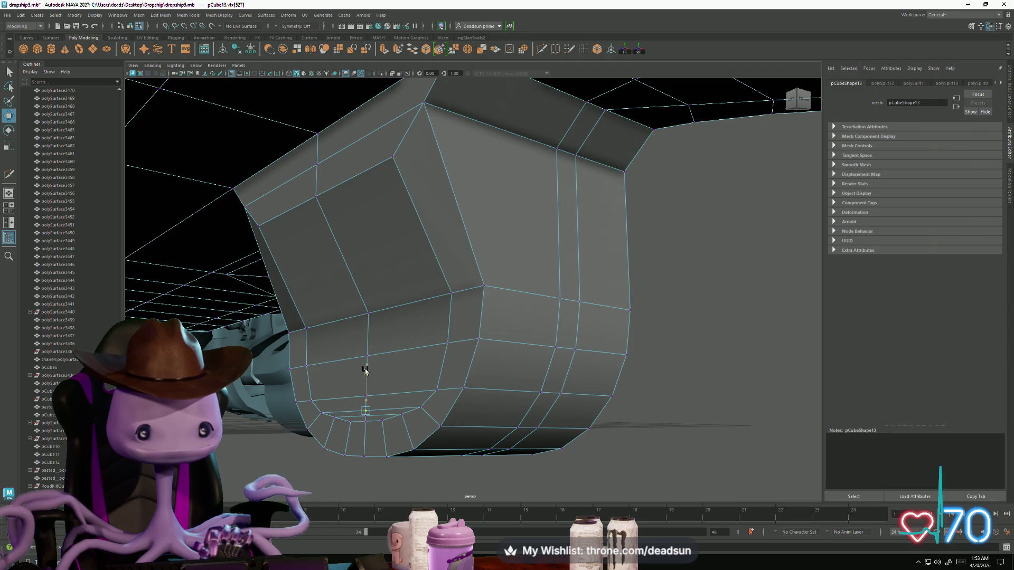
left_click(317, 196, "shift")
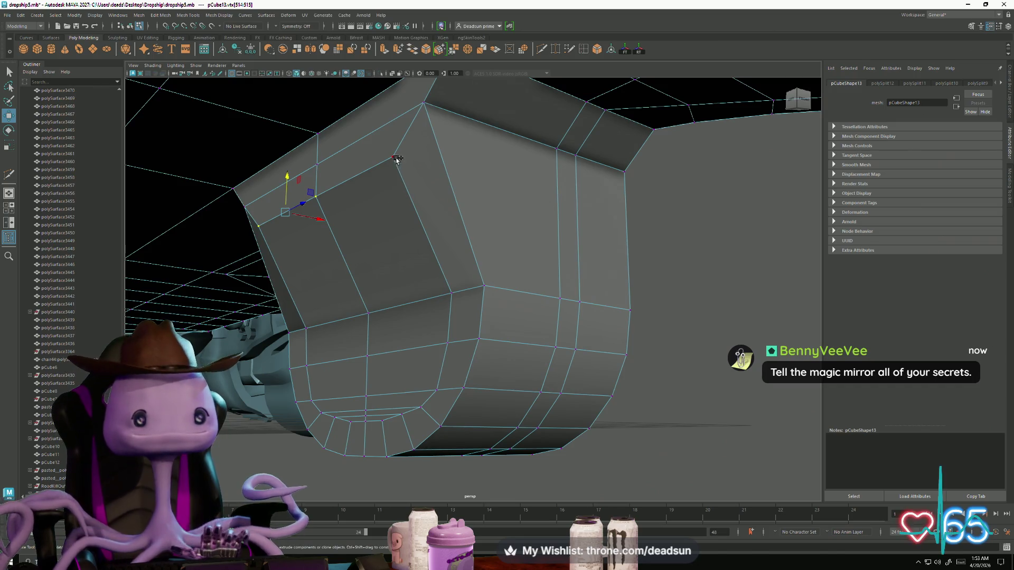
mouse_move(414, 199)
left_mouse_down("alt")
mouse_move(349, 226)
mouse_move(339, 220)
mouse_move(350, 219)
mouse_move(340, 251)
mouse_move(364, 295)
mouse_move(350, 335)
mouse_move(321, 335)
mouse_move(327, 317)
left_mouse_up("alt")
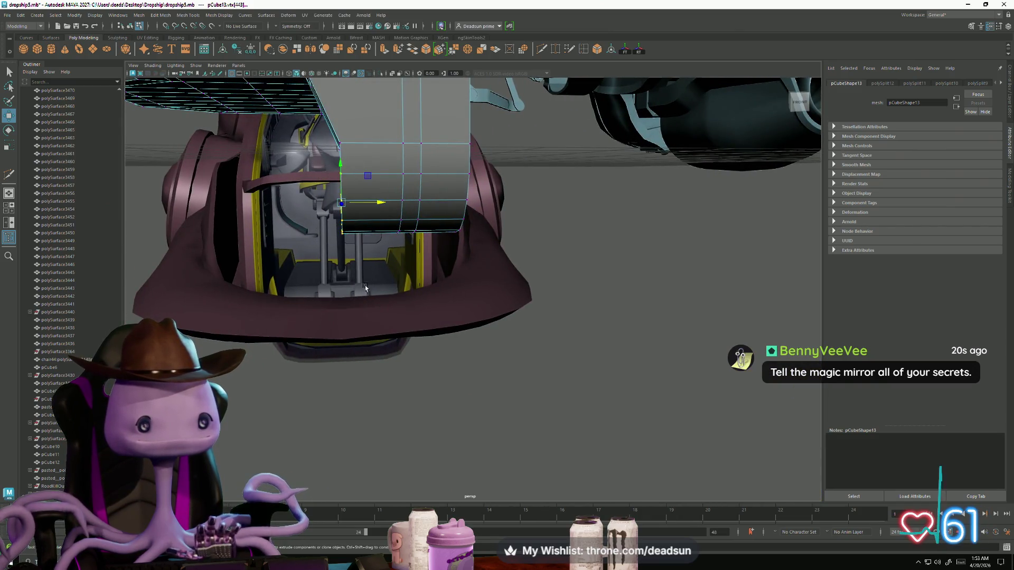
left_click_drag(365, 288, 403, 344, "alt")
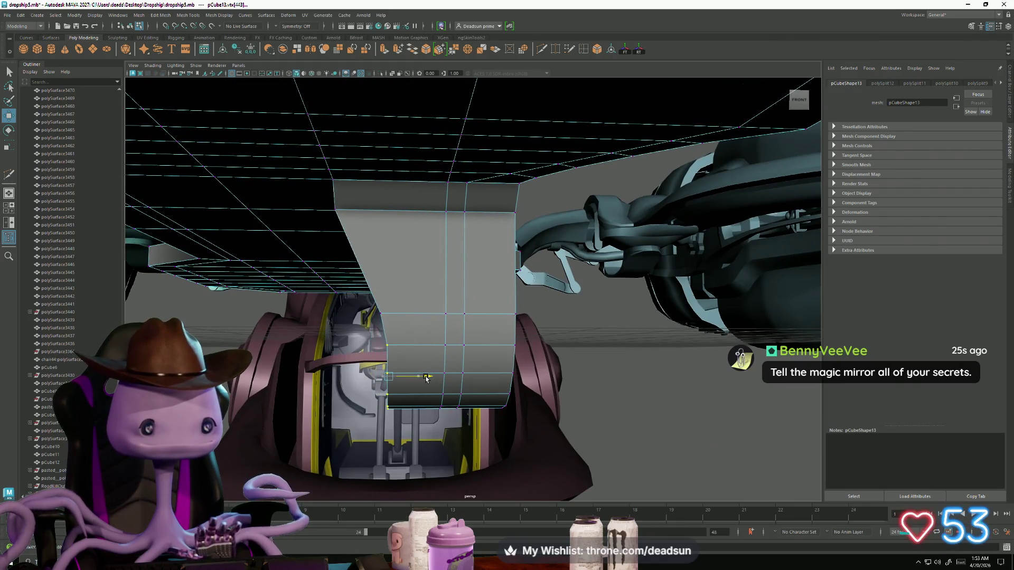
mouse_move(426, 379)
left_mouse_down("alt")
mouse_move(351, 381)
mouse_move(415, 317)
left_mouse_up("alt")
right_click_drag(415, 317, 403, 182)
mouse_move(404, 183)
left_mouse_down("alt")
mouse_move(388, 316)
mouse_move(403, 302)
mouse_move(368, 359)
mouse_move(380, 372)
mouse_move(389, 366)
mouse_move(347, 369)
mouse_move(266, 346)
mouse_move(358, 355)
left_mouse_up("alt")
Select the left-end border face loop and extrude it upward into rim walls.
right_click_drag(391, 312, 385, 317)
left_click(390, 315)
left_click(304, 316)
scroll(305, 317, "up", 2)
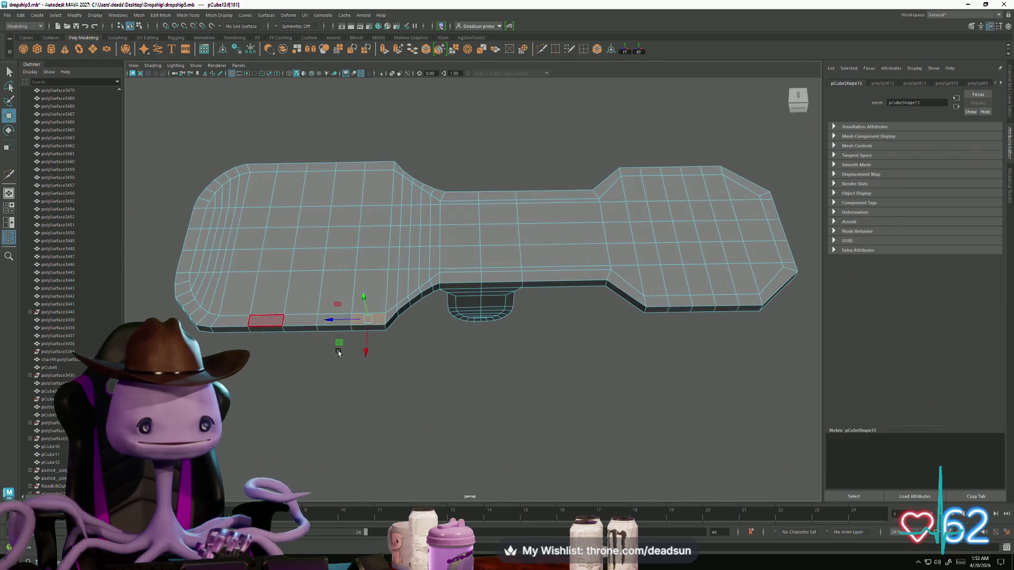
left_click(257, 319)
double_click(254, 319)
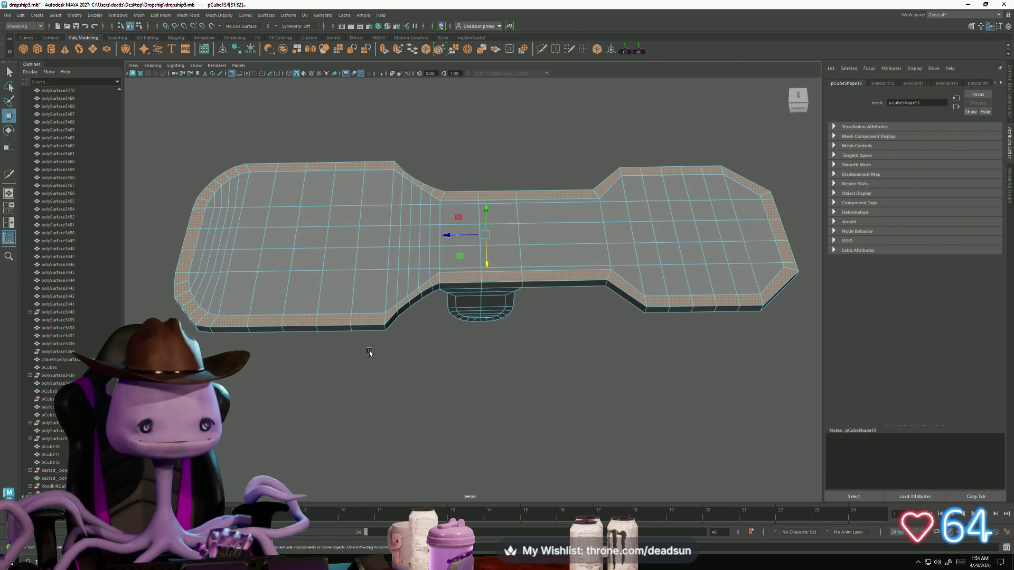
left_click_drag(369, 351, 353, 324, "alt")
mouse_move(397, 153)
left_mouse_down("ctrl")
mouse_move(719, 366)
mouse_move(731, 385)
mouse_move(645, 362)
mouse_move(693, 328)
mouse_move(643, 351)
mouse_move(626, 372)
left_mouse_up("ctrl")
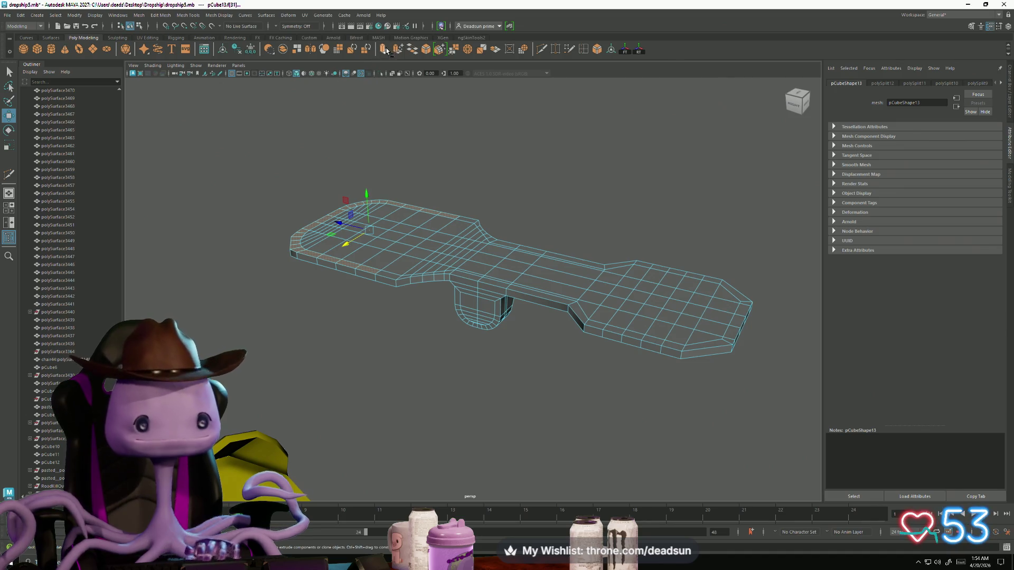
key("ctrl+e")
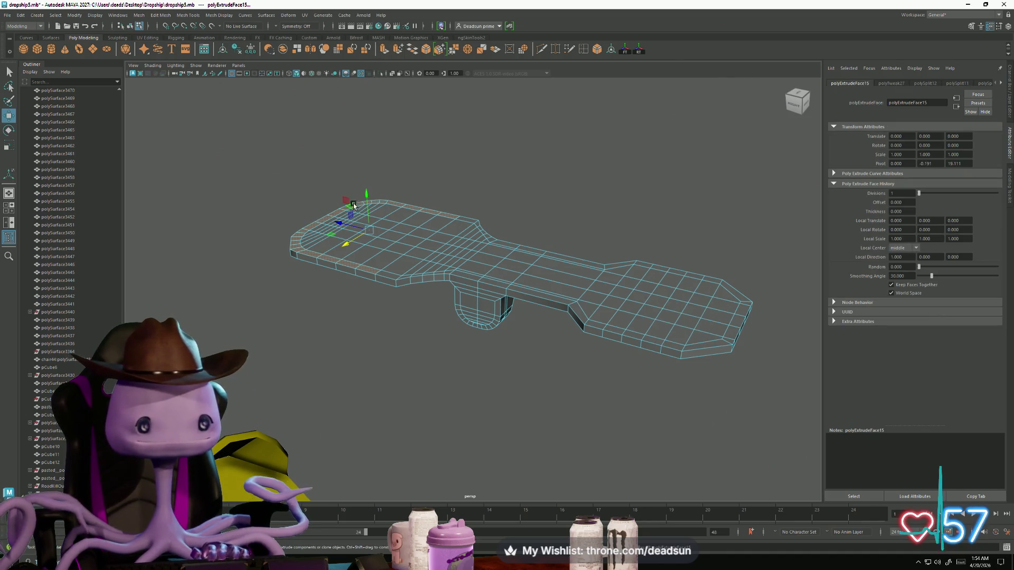
left_click_drag(366, 202, 365, 183)
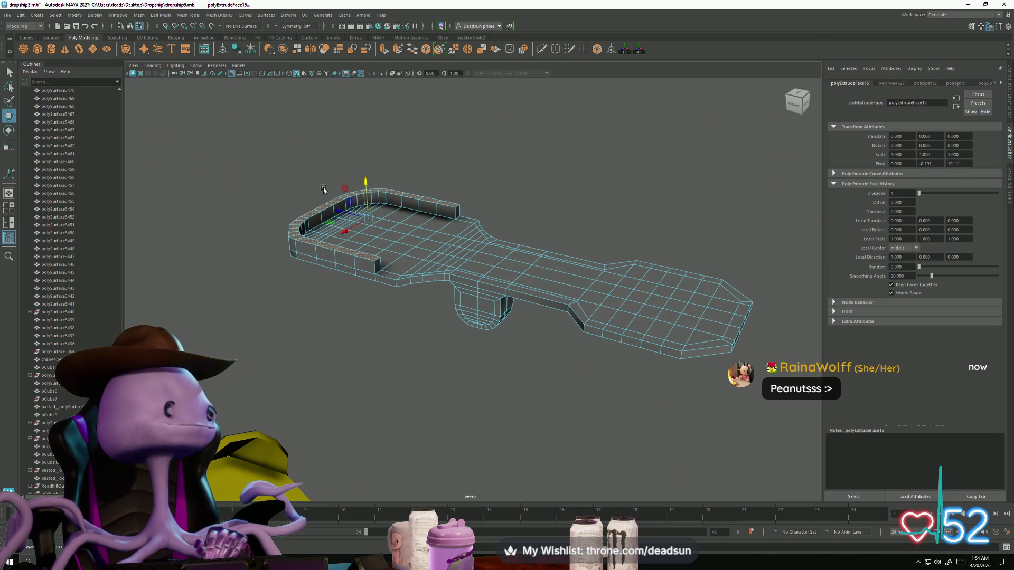
scroll(267, 192, "up", 5)
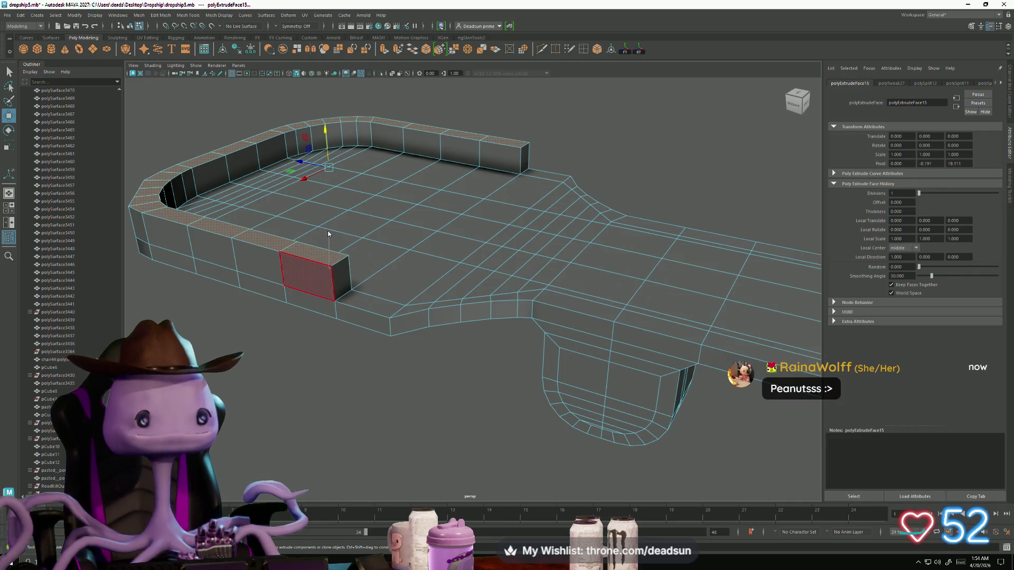
Select rim-wall top edges and drag several down on Y to bevel and sink them.
right_click_drag(328, 234, 327, 216)
left_click(340, 261)
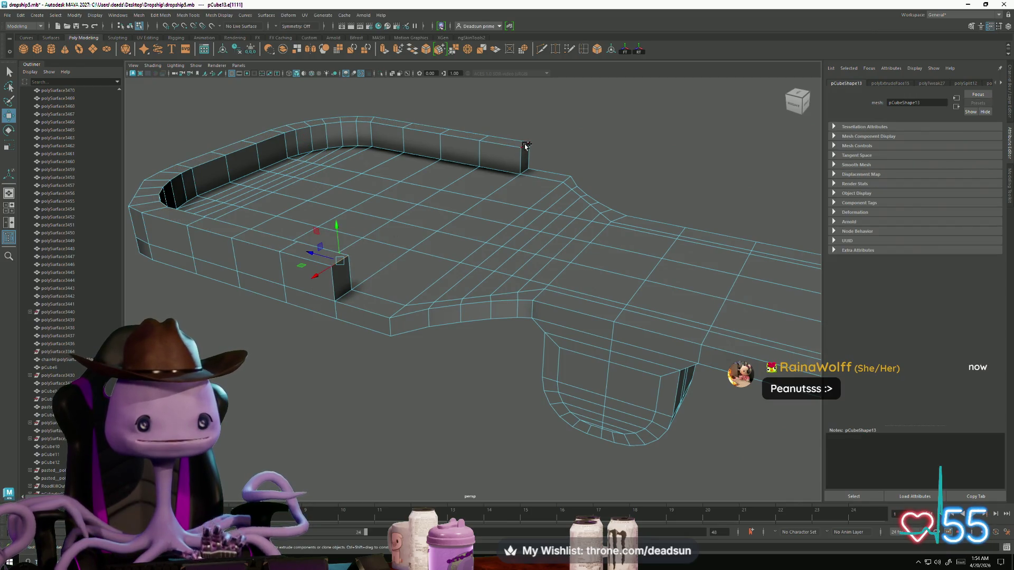
double_click(385, 197)
left_click_drag(416, 191, 386, 188)
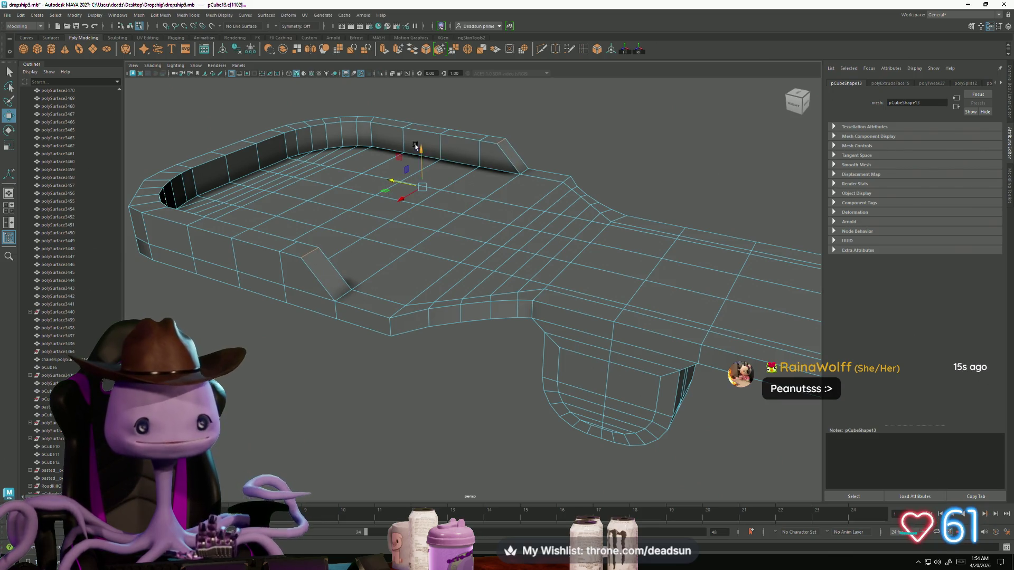
left_click_drag(422, 148, 422, 164)
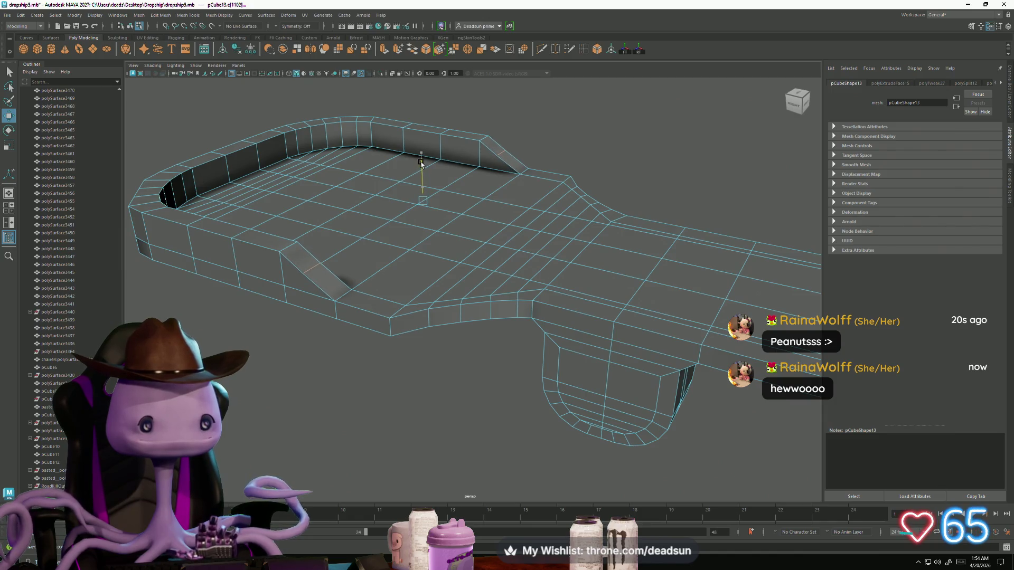
left_click(287, 250)
left_click(401, 177)
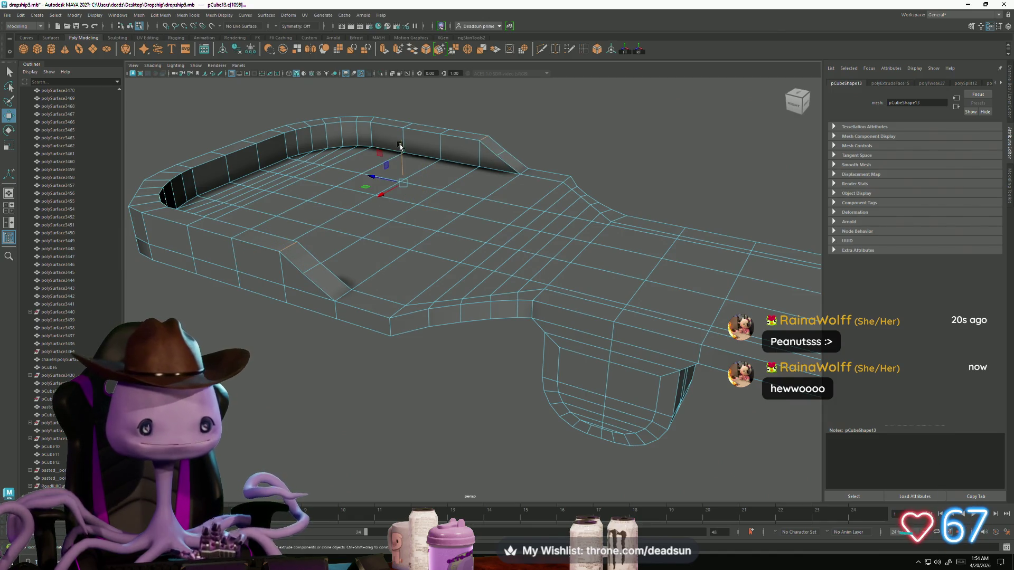
left_click_drag(401, 147, 396, 161)
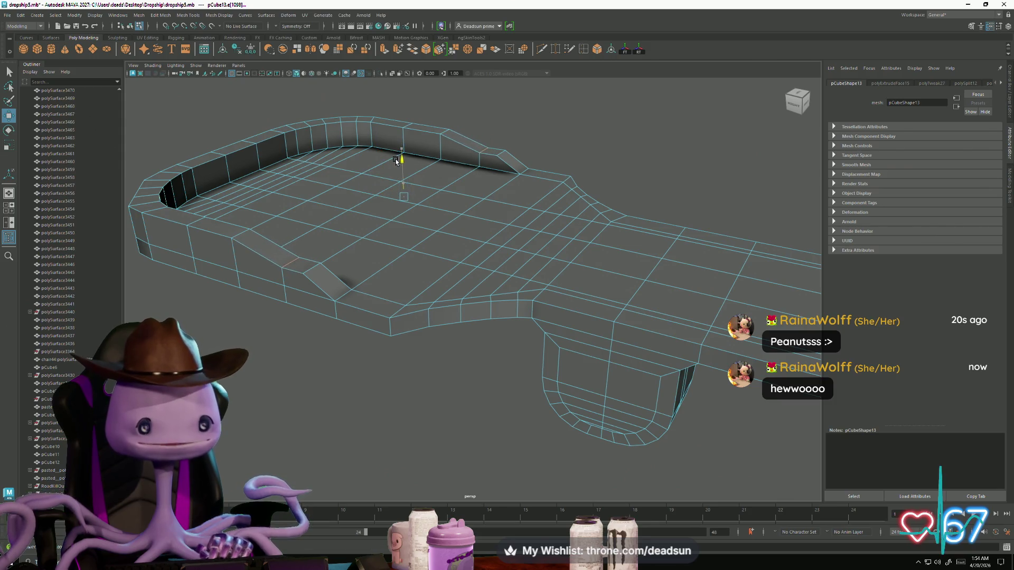
left_click(314, 267)
left_click(479, 161)
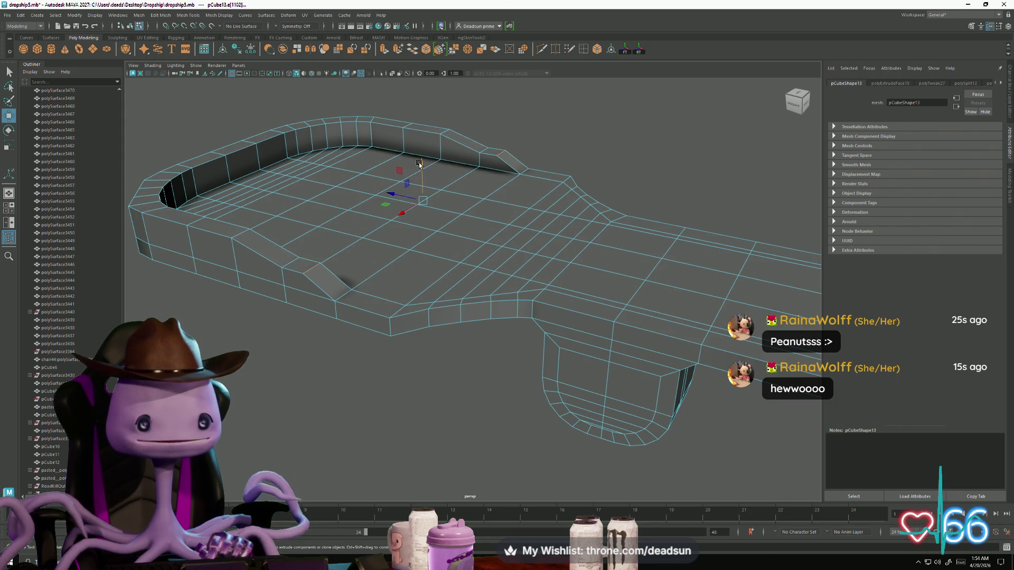
mouse_move(420, 165)
left_mouse_down()
mouse_move(387, 187)
mouse_move(404, 224)
mouse_move(404, 296)
mouse_move(389, 333)
mouse_move(386, 309)
left_mouse_up()
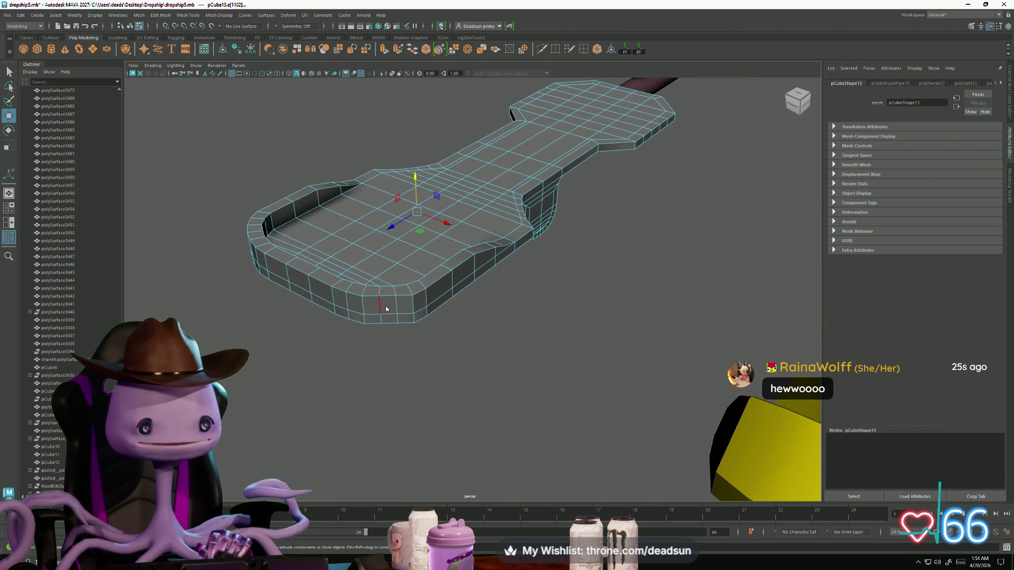
Select a plate face and orbit from above and obliquely to check the lowered walls.
right_click_drag(386, 309, 387, 328)
left_click(389, 306)
mouse_move(390, 320)
left_mouse_down("alt")
mouse_move(410, 346)
mouse_move(403, 367)
mouse_move(475, 408)
left_mouse_up("alt")
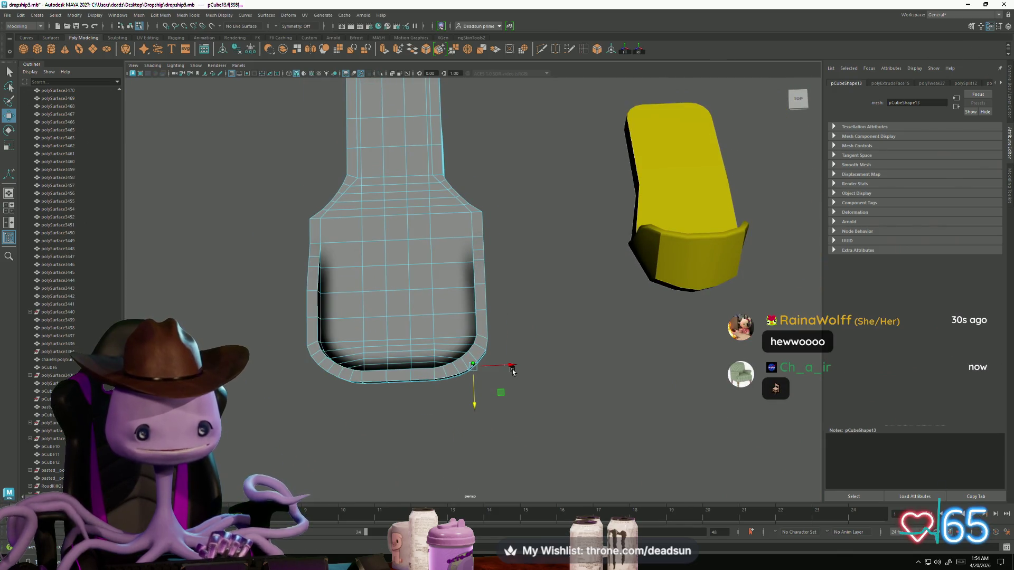
mouse_move(513, 364)
left_mouse_down("alt")
mouse_move(502, 404)
mouse_move(401, 365)
mouse_move(362, 361)
mouse_move(421, 389)
mouse_move(429, 320)
left_mouse_up("alt")
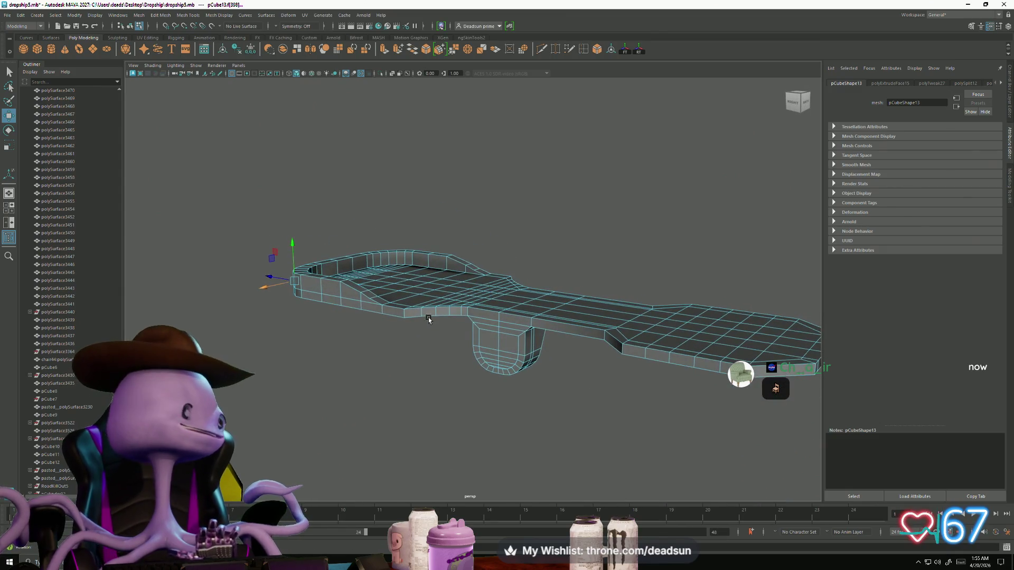
left_click(29, 562)
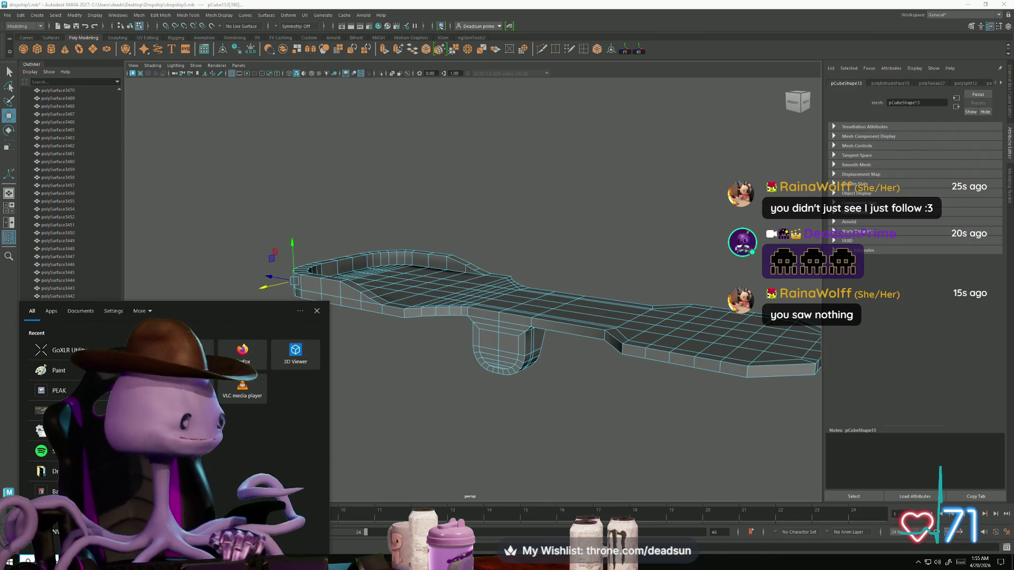
mouse_move(524, 236)
right_mouse_down("alt")
mouse_move(448, 339)
mouse_move(543, 410)
mouse_move(465, 369)
mouse_move(350, 283)
mouse_move(534, 373)
mouse_move(358, 318)
right_mouse_up("alt")
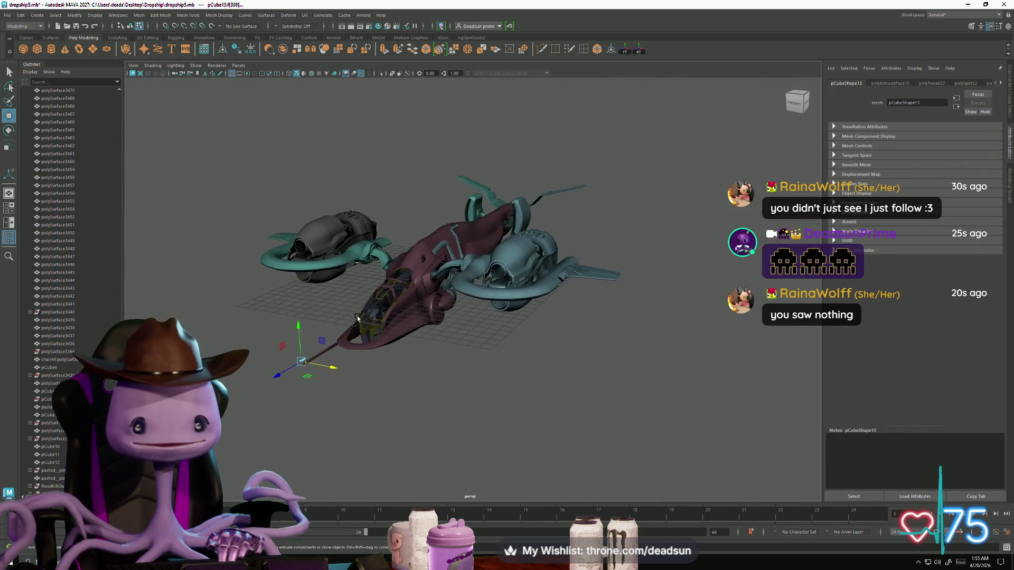
mouse_move(357, 318)
left_mouse_down("alt")
mouse_move(380, 285)
mouse_move(454, 317)
left_mouse_up("alt")
right_click_drag(454, 317, 480, 331, "alt")
mouse_move(479, 331)
left_mouse_down("alt")
mouse_move(512, 421)
mouse_move(588, 395)
mouse_move(552, 430)
mouse_move(541, 394)
mouse_move(489, 419)
mouse_move(604, 421)
mouse_move(409, 407)
left_mouse_up("alt")
right_click_drag(408, 406, 524, 421, "alt")
mouse_move(525, 421)
left_mouse_down("alt")
mouse_move(512, 425)
mouse_move(475, 402)
mouse_move(438, 338)
left_mouse_up("alt")
Switch to vertex mode and frame the plate's wide end in a near-top view.
right_click_drag(431, 320, 406, 400)
right_click_drag(389, 324, 389, 323)
left_click(482, 463)
key("f")
mouse_move(483, 463)
left_mouse_down("alt")
mouse_move(475, 448)
mouse_move(430, 468)
mouse_move(364, 455)
left_mouse_up("alt")
left_click(396, 444)
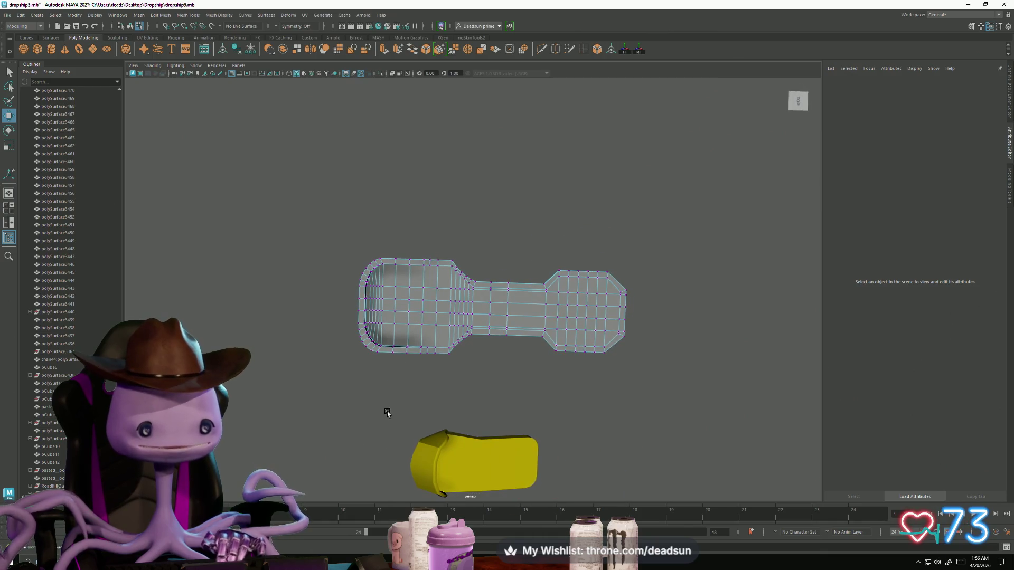
middle_click_drag(387, 409, 444, 421, "alt")
scroll(442, 421, "up", 5)
middle_click_drag(542, 452, 584, 410, "alt")
Marquee-select the left-end vertices, scale them, and nudge the corner vertices into shape.
scroll(584, 410, "up", 1)
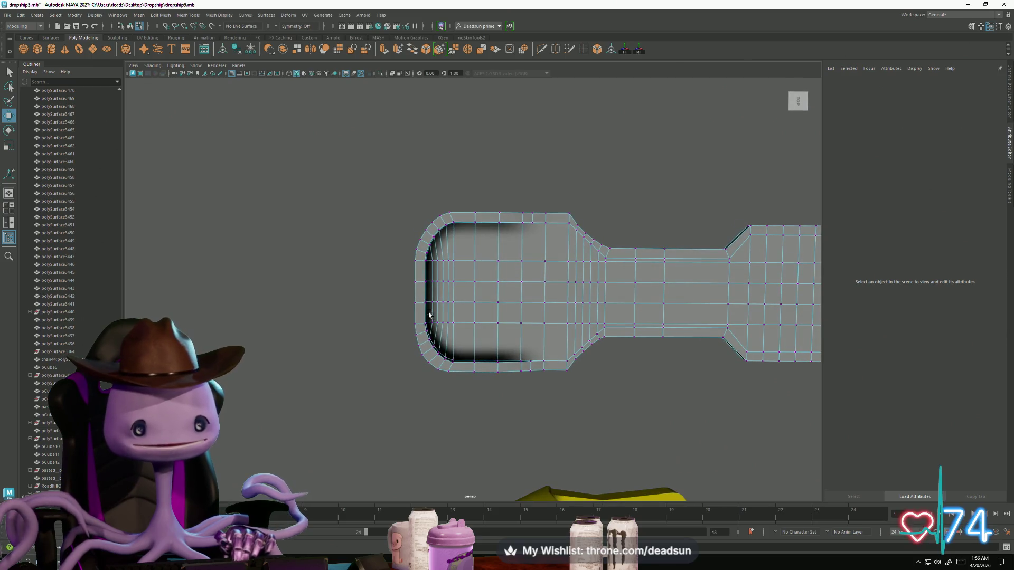
right_click_drag(416, 305, 402, 287)
mouse_move(418, 283)
left_mouse_down()
mouse_move(464, 414)
mouse_move(453, 373)
left_mouse_up()
left_click_drag(430, 331, 432, 325)
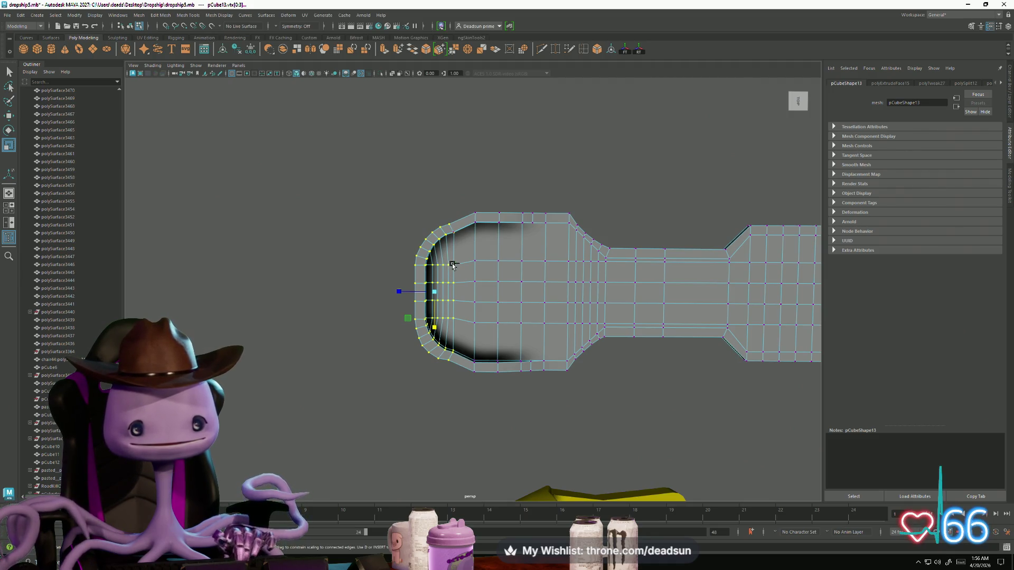
mouse_move(428, 328)
left_mouse_down()
mouse_move(464, 330)
mouse_move(475, 314)
mouse_move(544, 351)
mouse_move(525, 334)
mouse_move(525, 385)
mouse_move(510, 379)
mouse_move(503, 351)
mouse_move(511, 333)
mouse_move(534, 353)
left_mouse_up()
key("super")
type("ch")
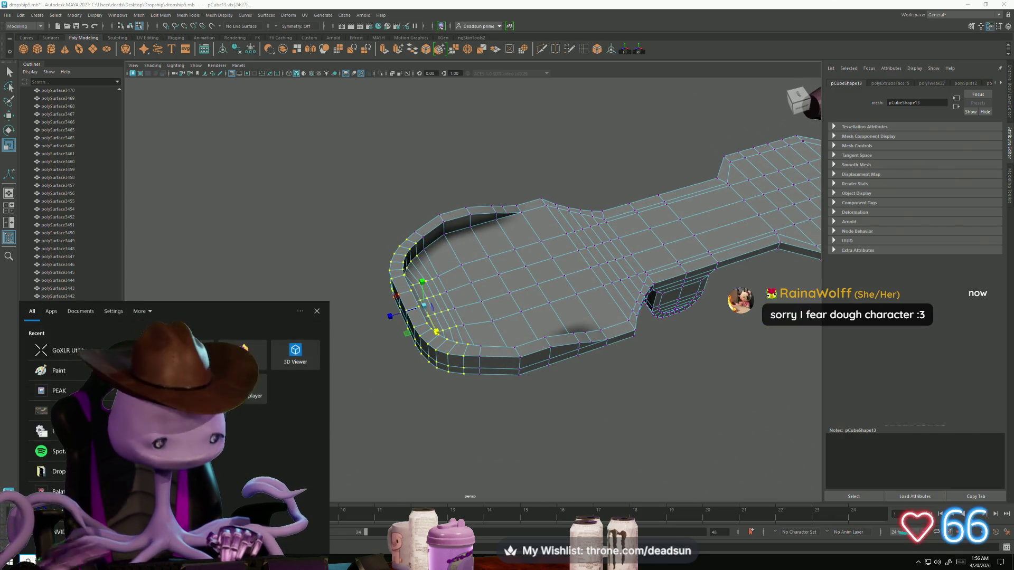
key("BackSpace")
key("BackSpace")
key("BackSpace")
type("birdo")
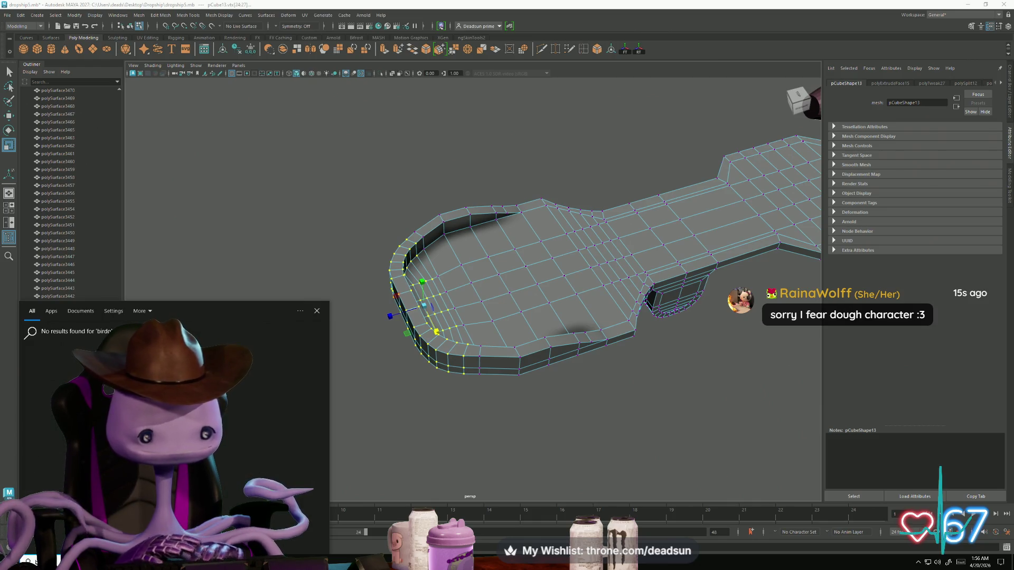
key("BackSpace")
key("BackSpace")
key("BackSpace")
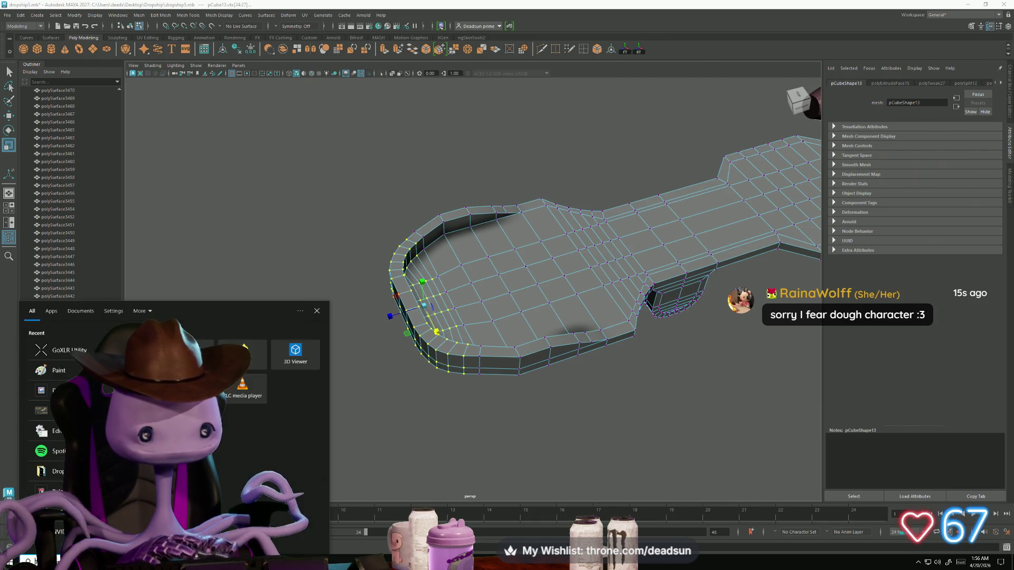
type("chai")
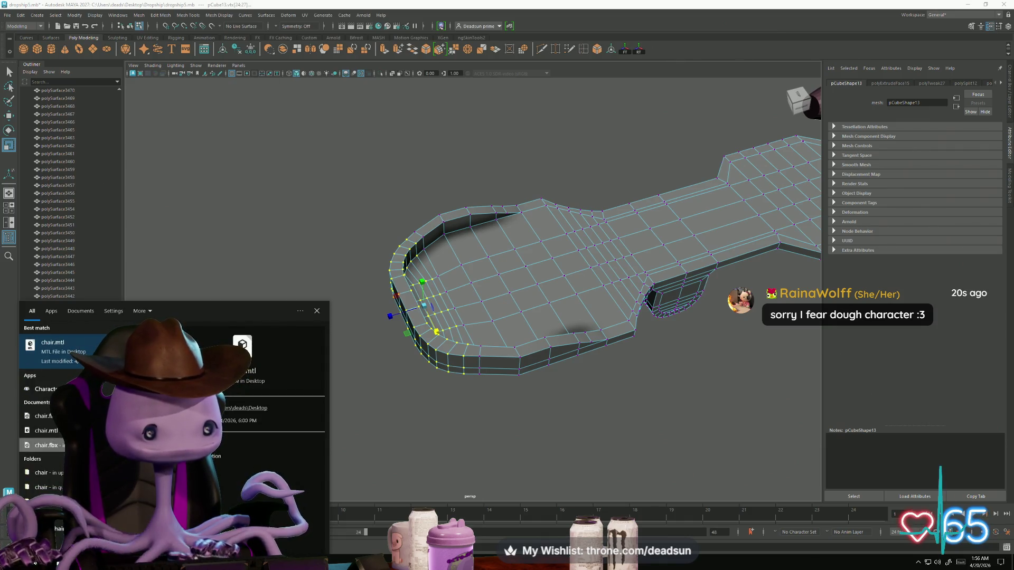
key("Down")
key("Down")
key("Up")
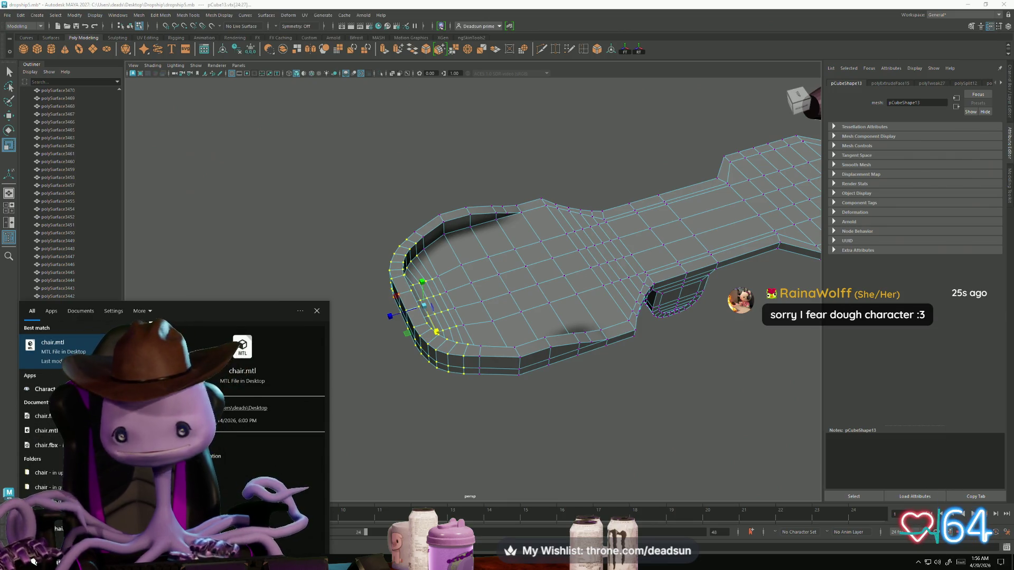
left_click(328, 561)
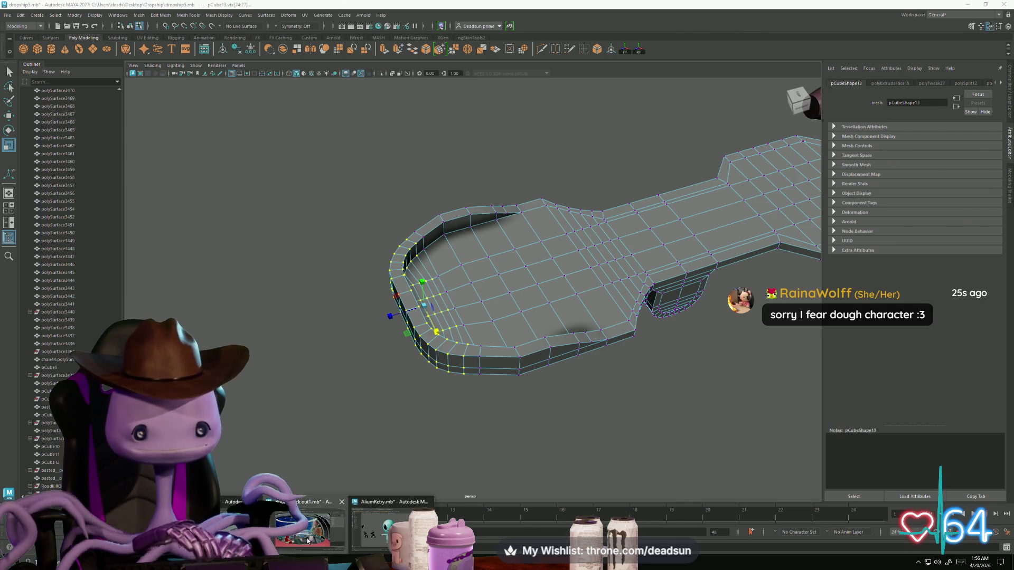
Bring up the BridgeBlock scene, frame the red chair, and orbit around it.
left_click(308, 541)
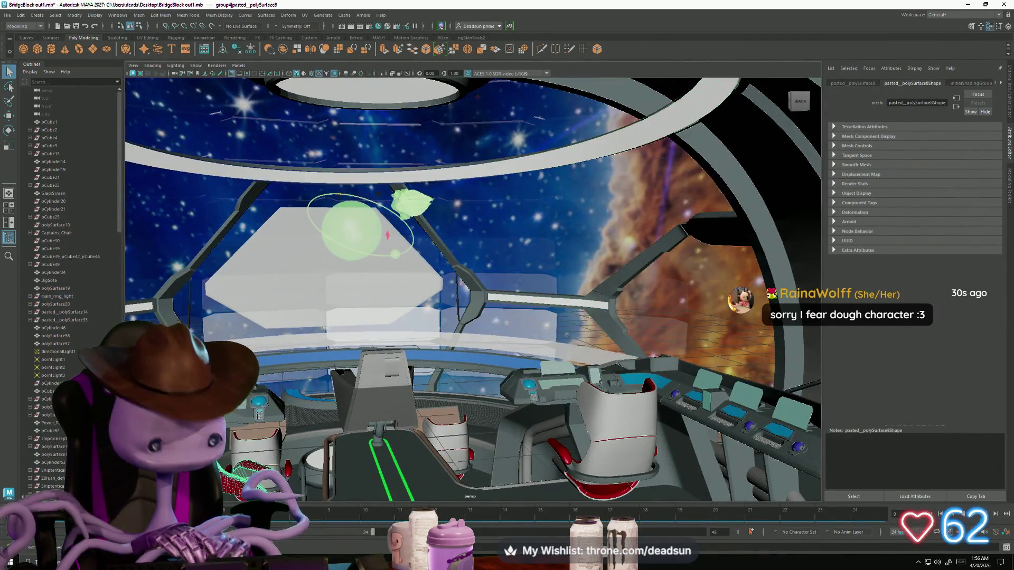
left_click(613, 423)
key("f")
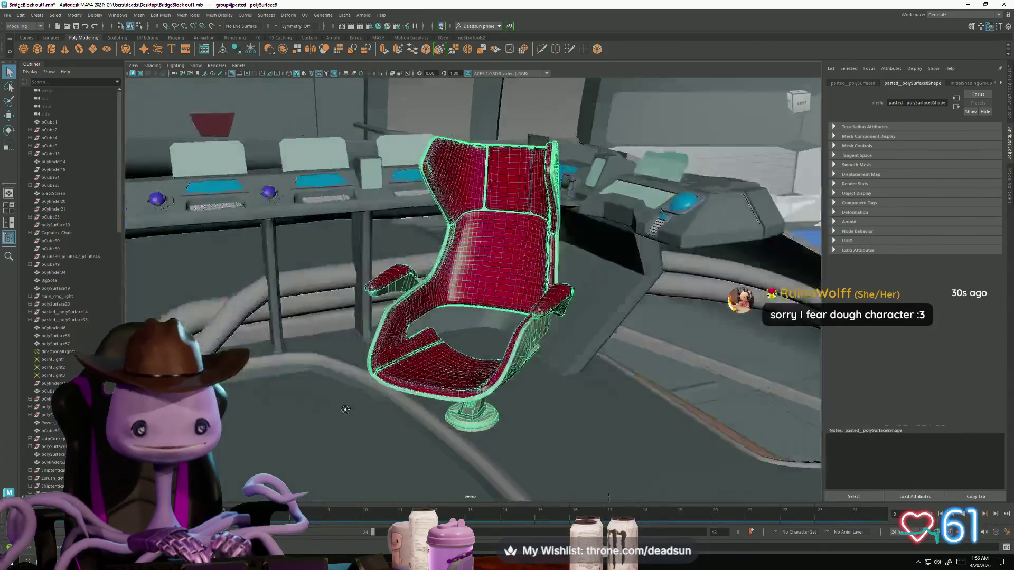
mouse_move(301, 423)
left_mouse_down("alt")
mouse_move(322, 412)
mouse_move(422, 414)
mouse_move(479, 459)
mouse_move(327, 402)
mouse_move(430, 407)
mouse_move(363, 407)
left_mouse_up("alt")
Return to the dropship plate, orbit along its full length, then switch to the spaceship reference image.
key("alt+Tab")
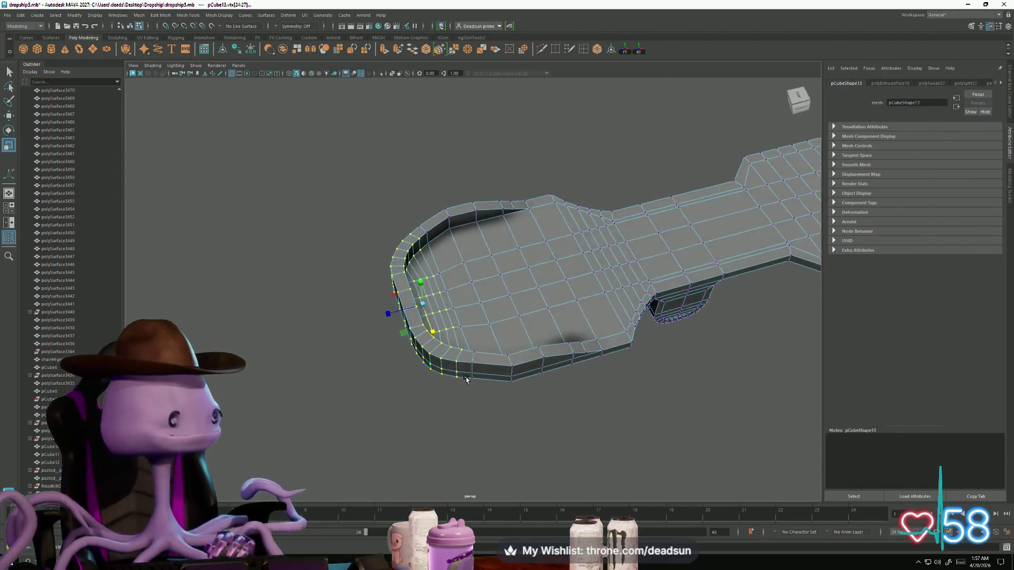
mouse_move(440, 376)
left_mouse_down("alt")
mouse_move(503, 385)
mouse_move(481, 400)
left_mouse_up("alt")
mouse_move(481, 400)
right_mouse_down("alt")
mouse_move(437, 358)
mouse_move(480, 367)
mouse_move(419, 358)
right_mouse_up("alt")
mouse_move(420, 357)
left_mouse_down("alt")
mouse_move(458, 319)
mouse_move(435, 321)
mouse_move(487, 351)
left_mouse_up("alt")
mouse_move(487, 351)
right_mouse_down("alt")
mouse_move(543, 408)
mouse_move(511, 396)
right_mouse_up("alt")
key("alt+Tab")
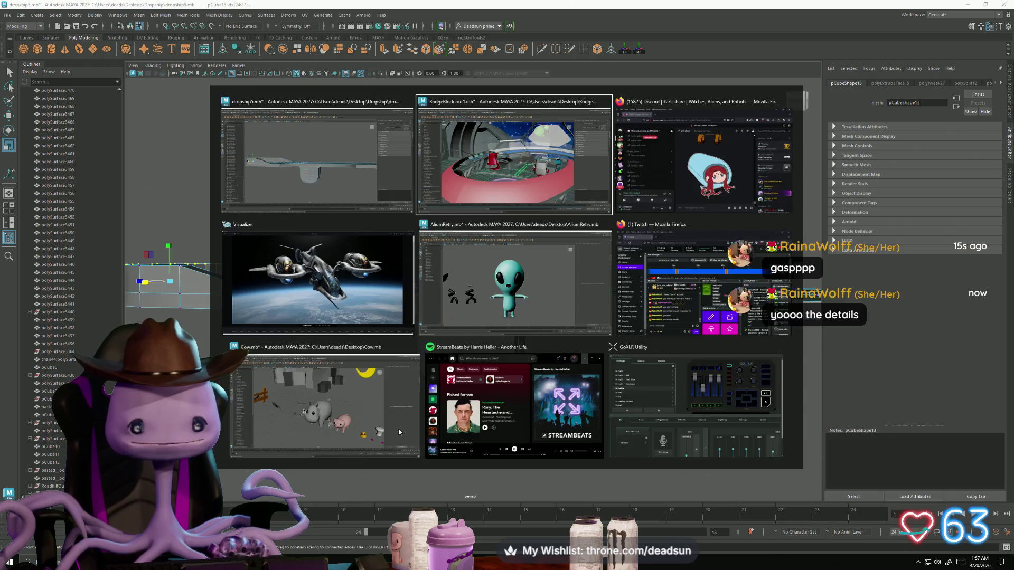
left_click(357, 297)
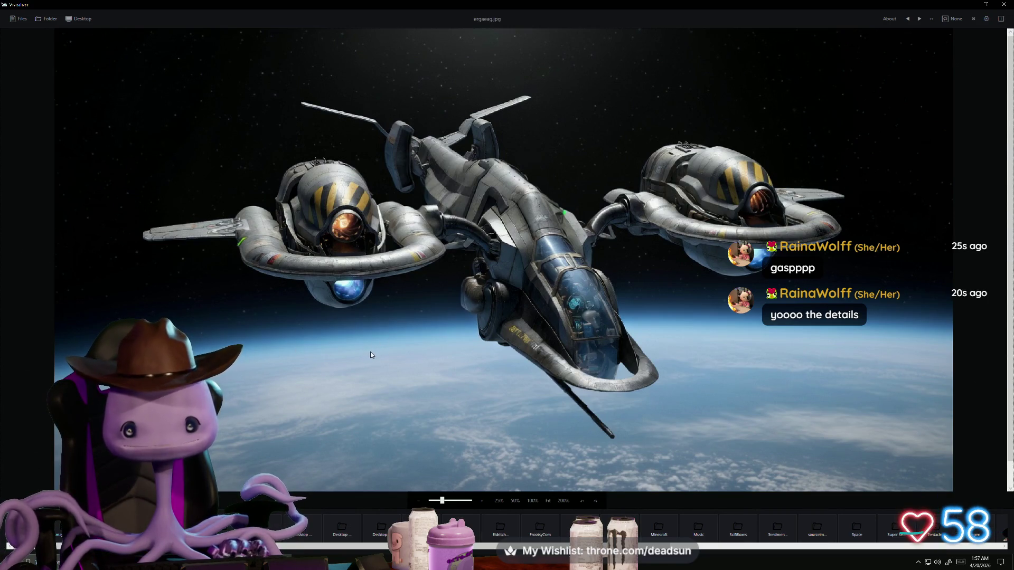
Bring up the Alt+Tab window switcher over the ergaeag.jpg reference image.
key("alt+Tab")
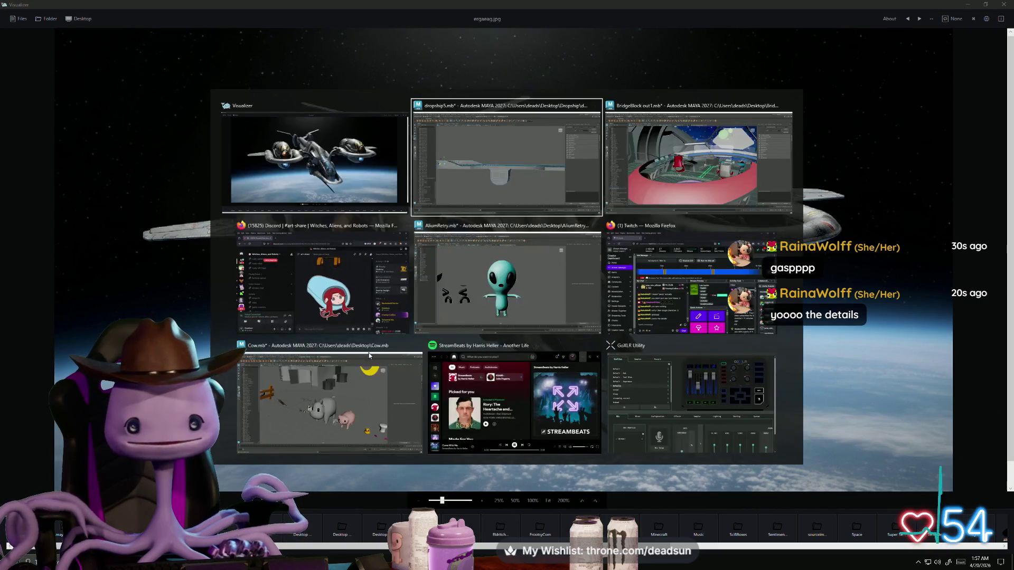
Switch to the AliumRetry alien scene and orbit in around the alien.
left_click(491, 312)
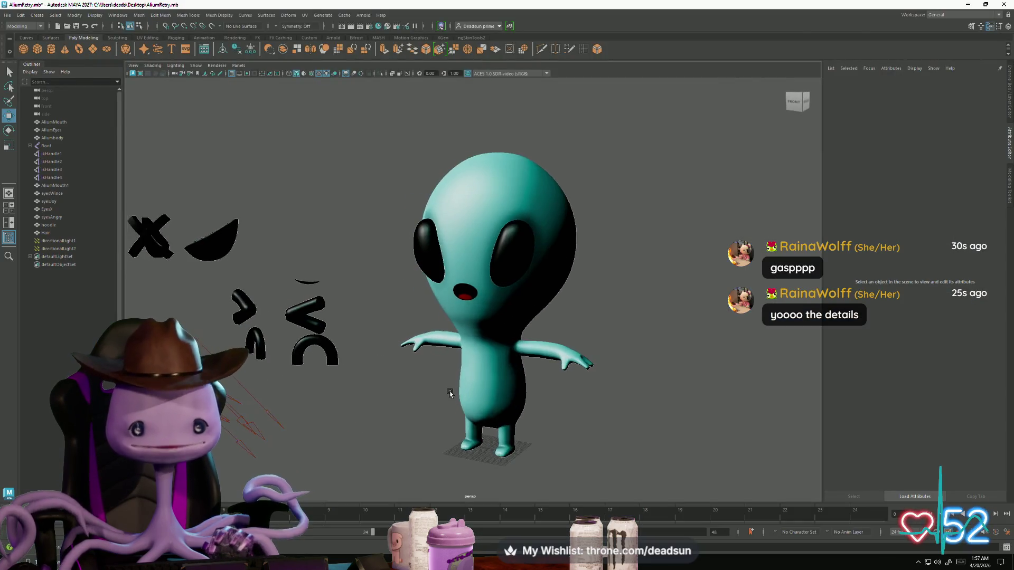
mouse_move(458, 378)
left_mouse_down("alt")
mouse_move(510, 441)
mouse_move(544, 442)
mouse_move(465, 429)
mouse_move(483, 407)
mouse_move(506, 445)
left_mouse_up("alt")
scroll(527, 462, "up", 3)
Search Windows for 'hld' and open the halodeck.mb scene.
key("alt+Tab")
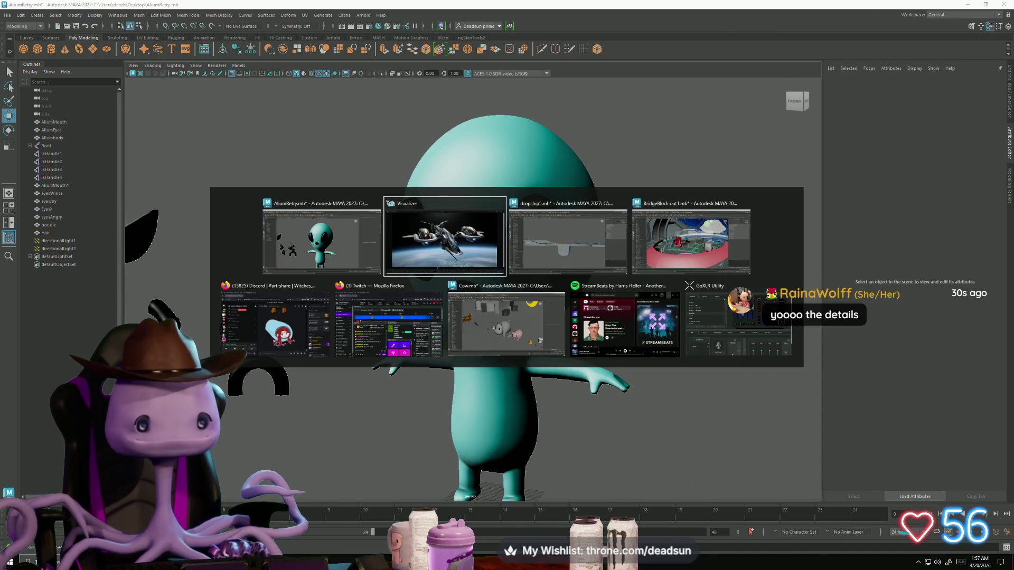
key("super+s")
type("h")
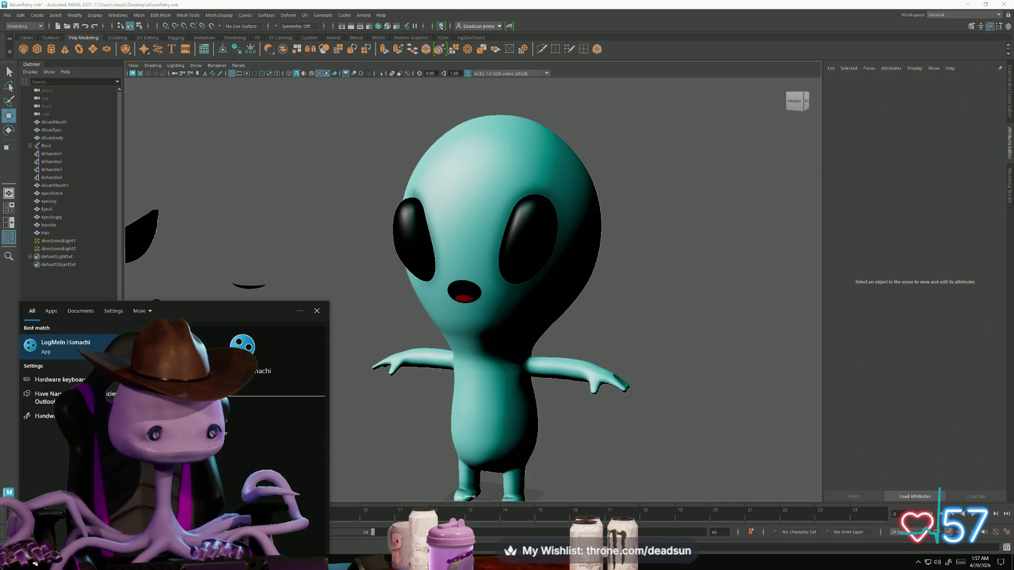
type("l")
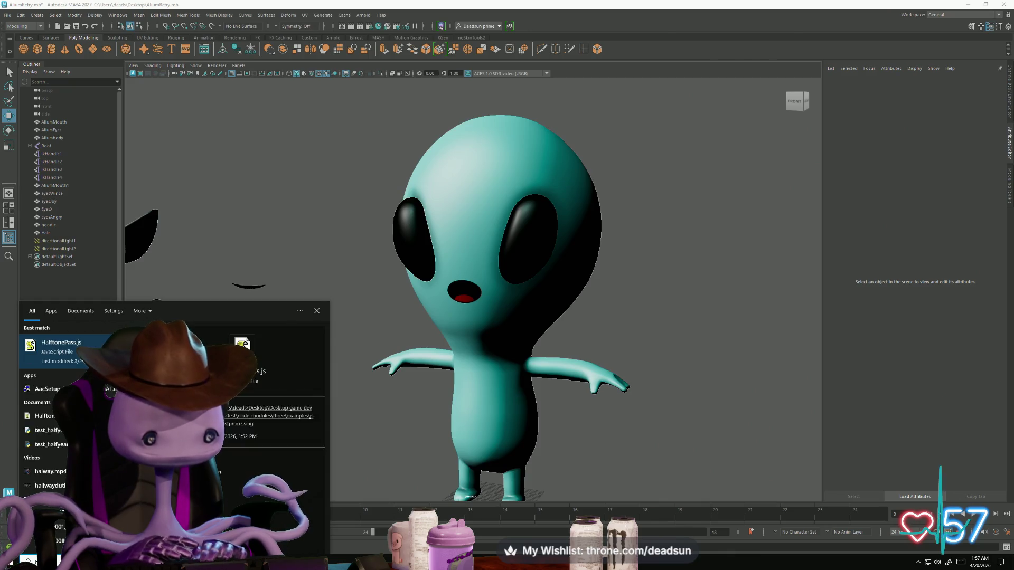
type("d")
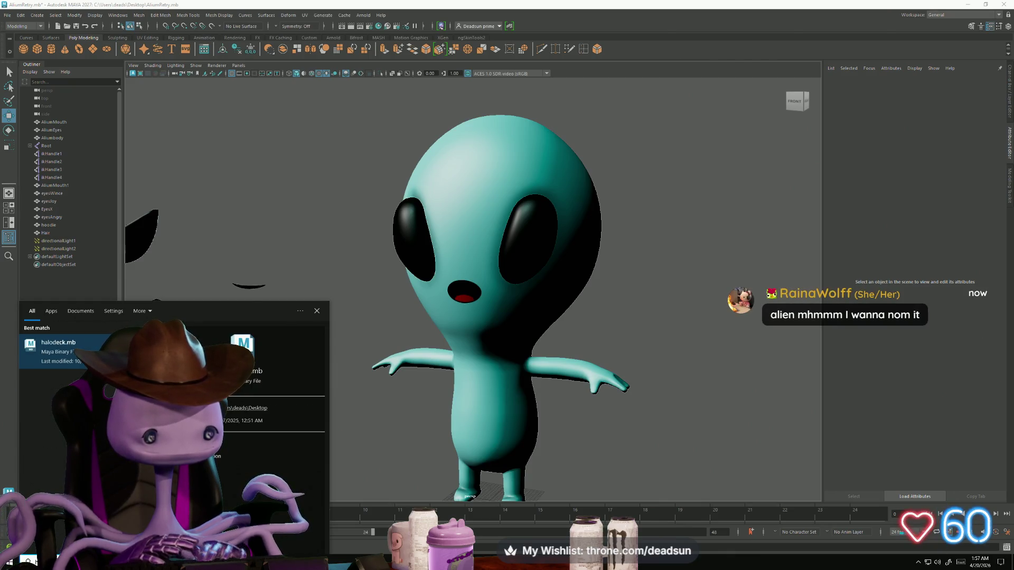
key("Return")
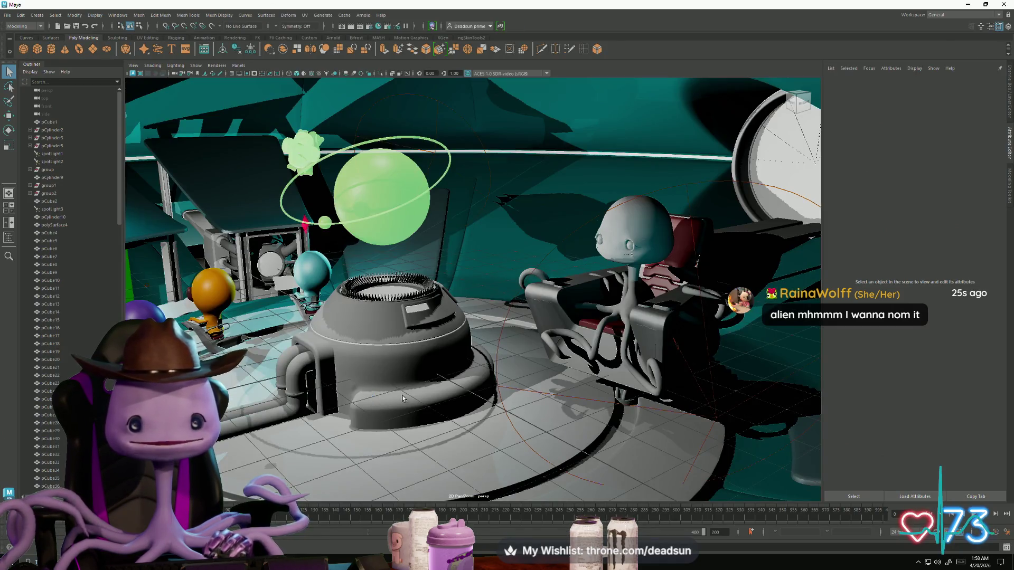
Orbit through the holodeck set to a close view of the orange alien, then Alt+Tab.
mouse_move(401, 395)
right_mouse_down("alt")
mouse_move(426, 428)
mouse_move(420, 420)
right_mouse_up("alt")
left_click_drag(420, 420, 404, 374, "alt")
right_click_drag(404, 374, 402, 357, "alt")
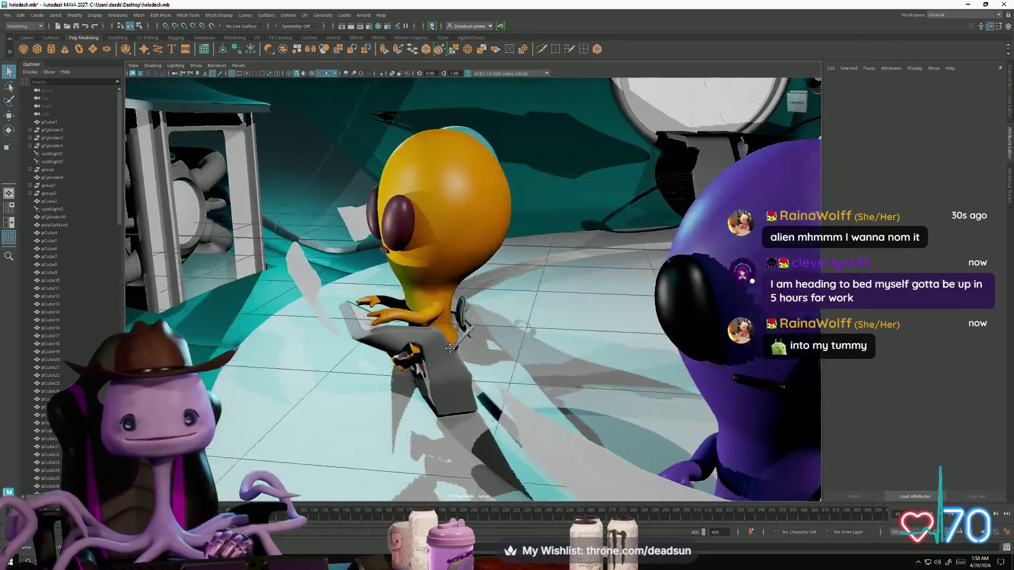
middle_click_drag(402, 357, 399, 340, "alt")
mouse_move(399, 340)
left_mouse_down("alt")
mouse_move(401, 363)
mouse_move(434, 376)
left_mouse_up("alt")
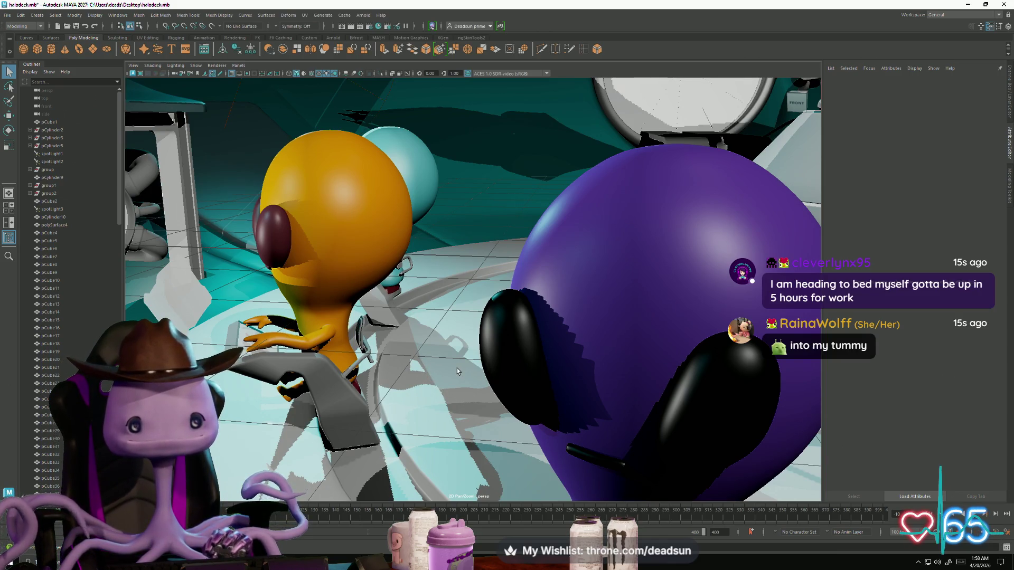
key("ctrl+z")
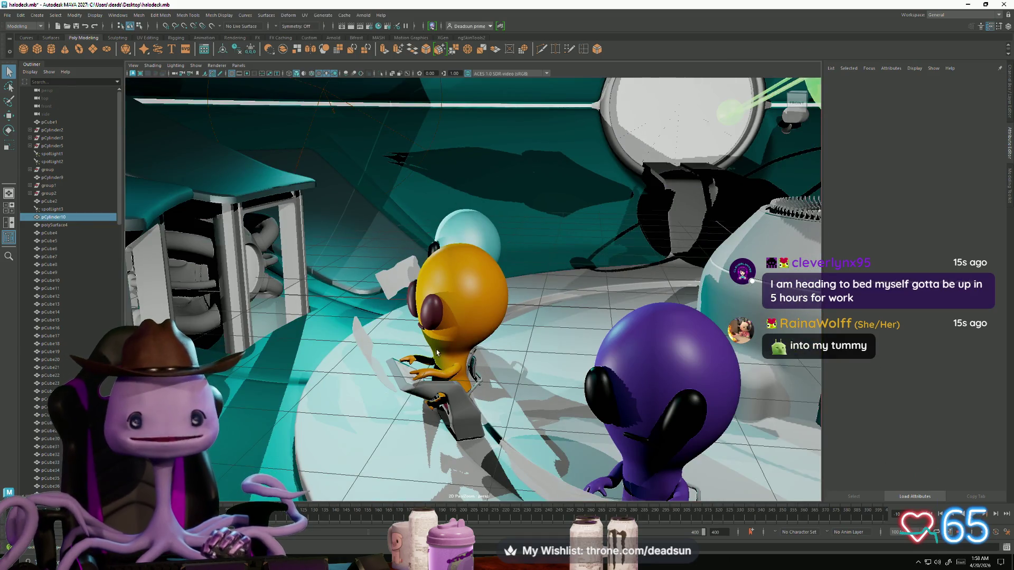
key("ctrl+z")
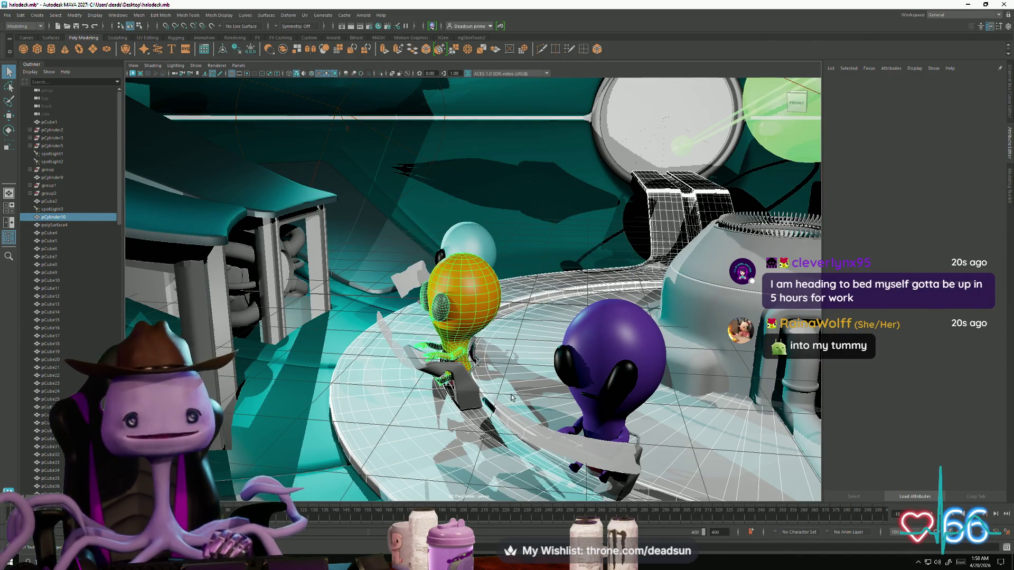
left_click_drag(505, 399, 542, 422, "alt")
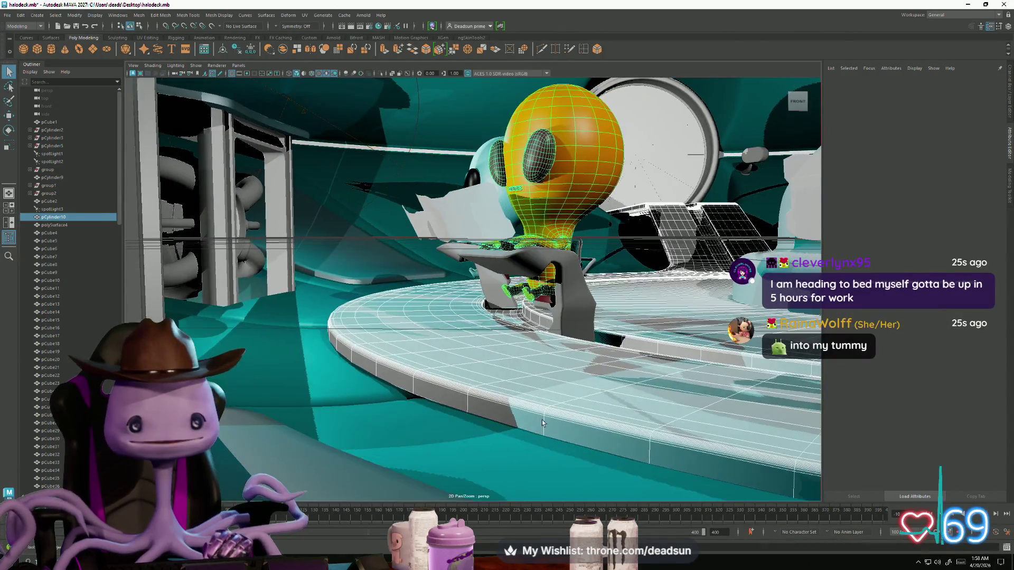
key("alt+Tab")
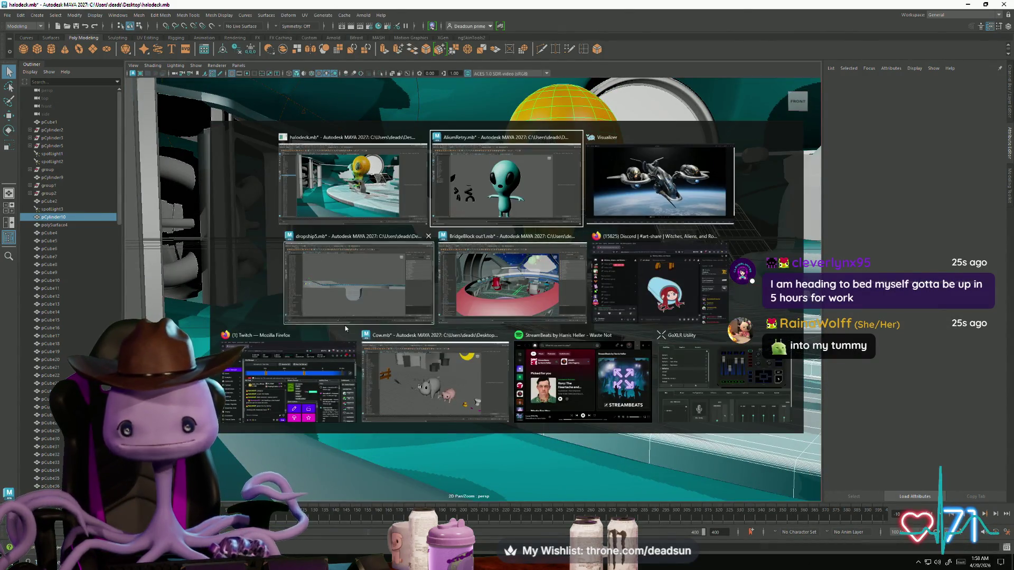
Switch to the dropship5.mb scene and save it.
left_click(357, 286)
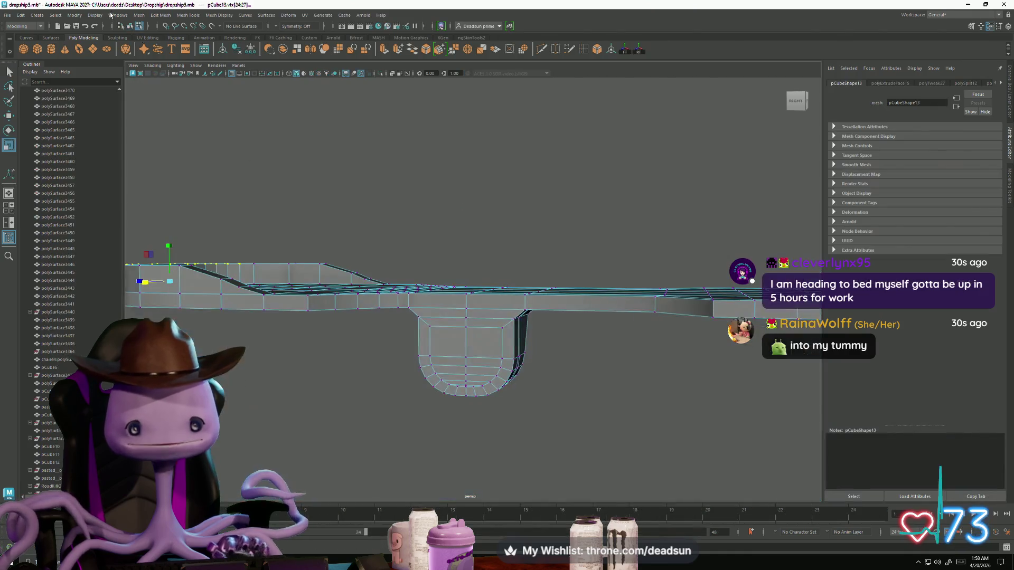
left_click(7, 15)
left_click(32, 57)
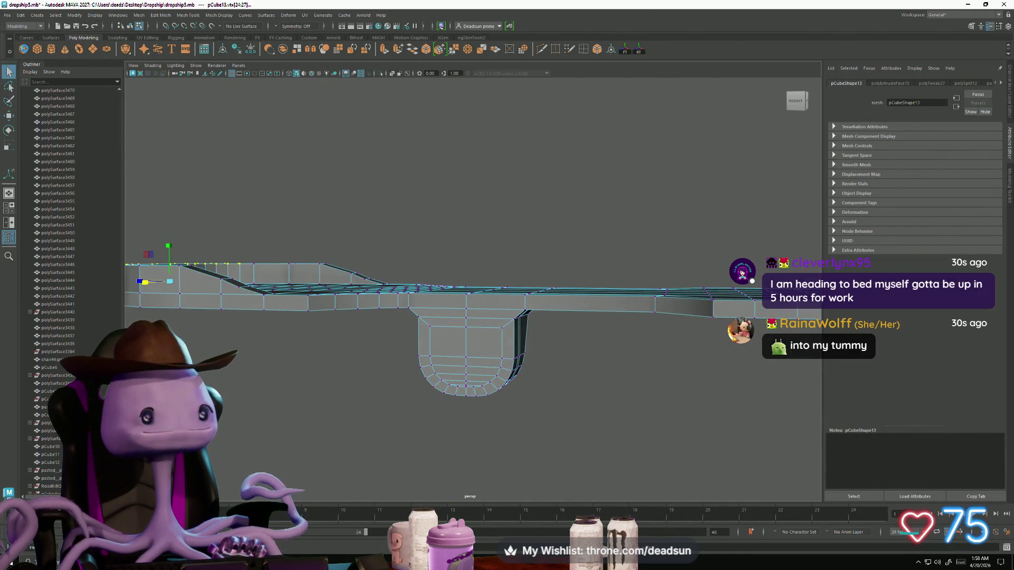
Tumble close to plate pCube13, select it and pick a rim edge in Edge mode.
mouse_move(459, 316)
left_mouse_down("alt")
mouse_move(281, 297)
mouse_move(380, 317)
mouse_move(485, 293)
left_mouse_up("alt")
right_click_drag(484, 294, 535, 283)
left_click(550, 272)
mouse_move(550, 272)
left_mouse_down("alt")
mouse_move(459, 376)
mouse_move(487, 369)
left_mouse_up("alt")
mouse_move(455, 335)
right_mouse_down("alt")
mouse_move(473, 358)
mouse_move(575, 393)
right_mouse_up("alt")
mouse_move(574, 393)
left_mouse_down("alt")
mouse_move(441, 362)
mouse_move(464, 409)
mouse_move(390, 368)
mouse_move(442, 351)
mouse_move(480, 306)
mouse_move(432, 268)
mouse_move(404, 315)
left_mouse_up("alt")
left_click(391, 368)
right_click_drag(404, 316, 398, 293)
left_click(399, 291)
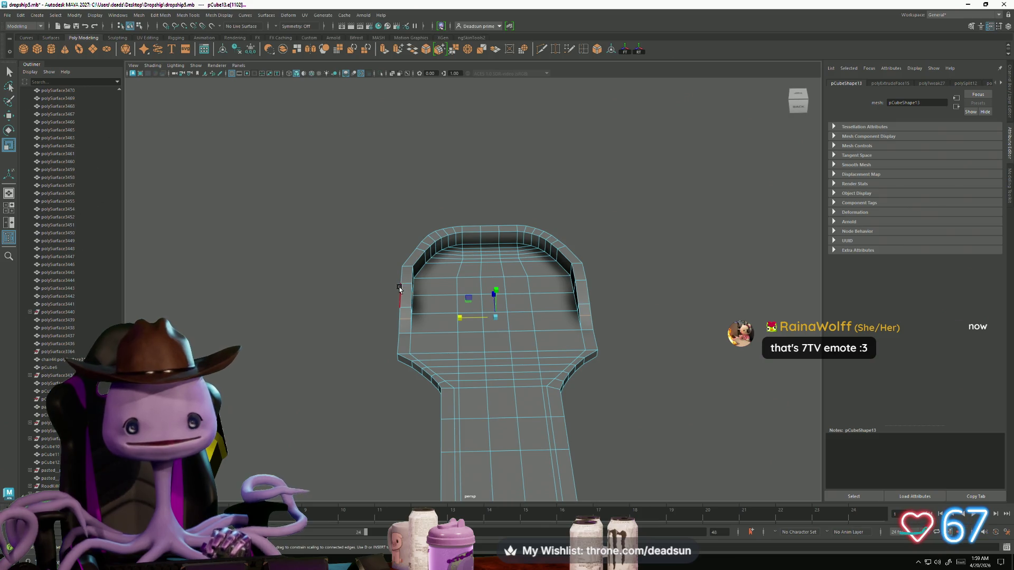
mouse_move(453, 332)
left_mouse_down("alt")
mouse_move(470, 335)
mouse_move(429, 331)
mouse_move(540, 319)
mouse_move(420, 370)
mouse_move(415, 355)
mouse_move(459, 227)
mouse_move(524, 213)
mouse_move(520, 206)
left_mouse_up("alt")
scroll(518, 328, "up", 5)
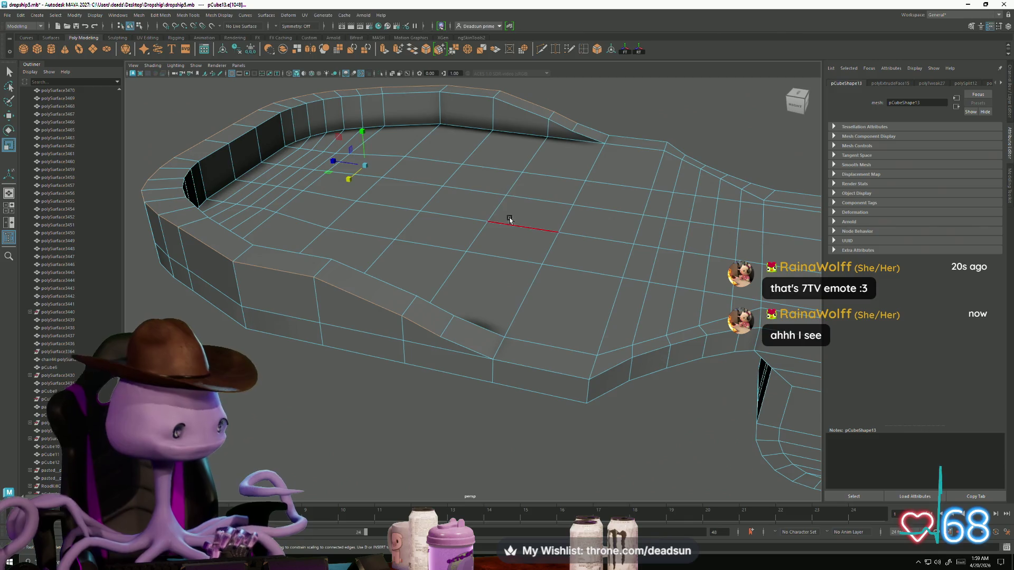
left_click(540, 50)
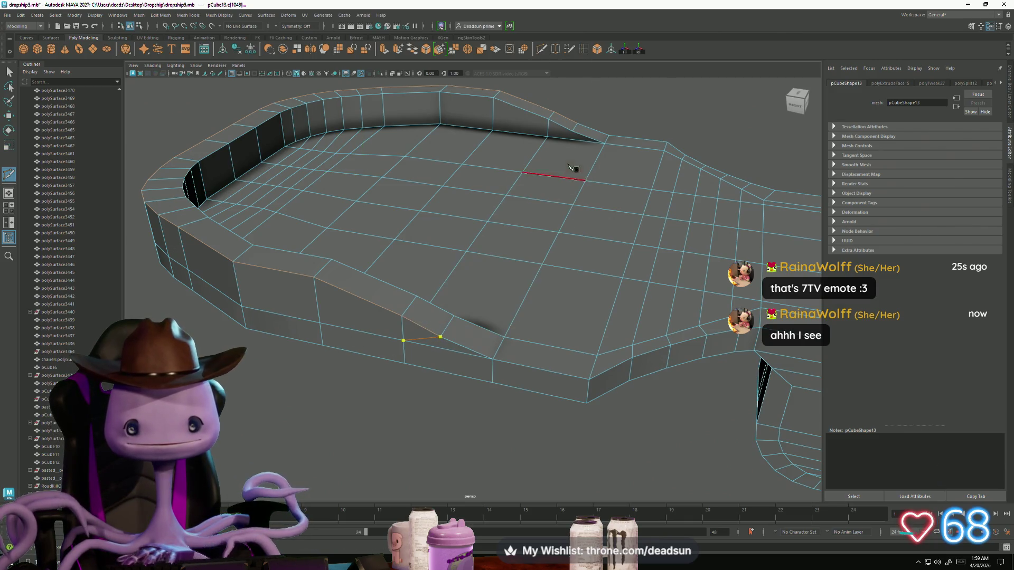
key("Escape")
left_click(572, 131)
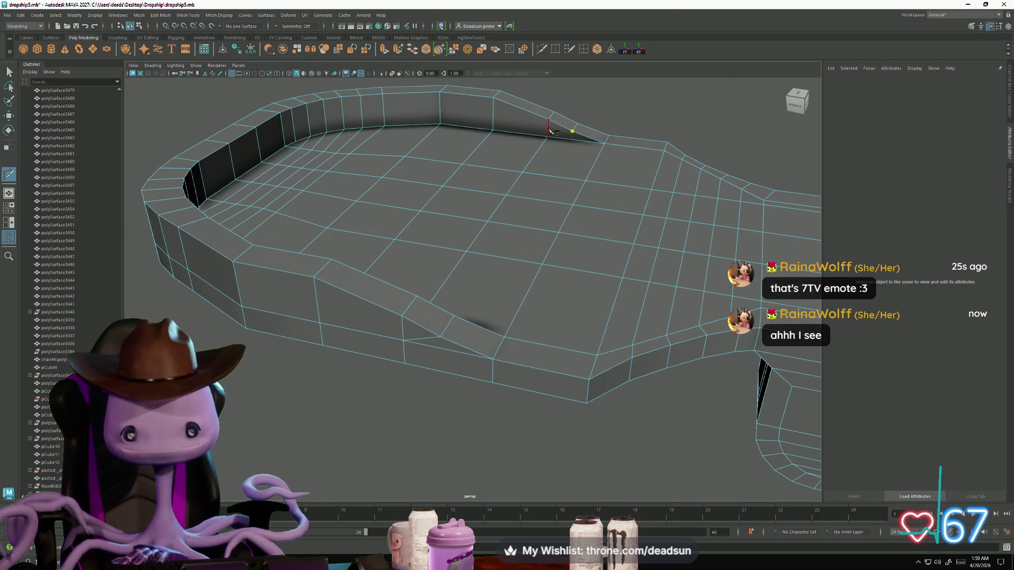
mouse_move(491, 349)
left_mouse_down("alt")
mouse_move(369, 351)
mouse_move(383, 196)
left_mouse_up("alt")
left_click(418, 198)
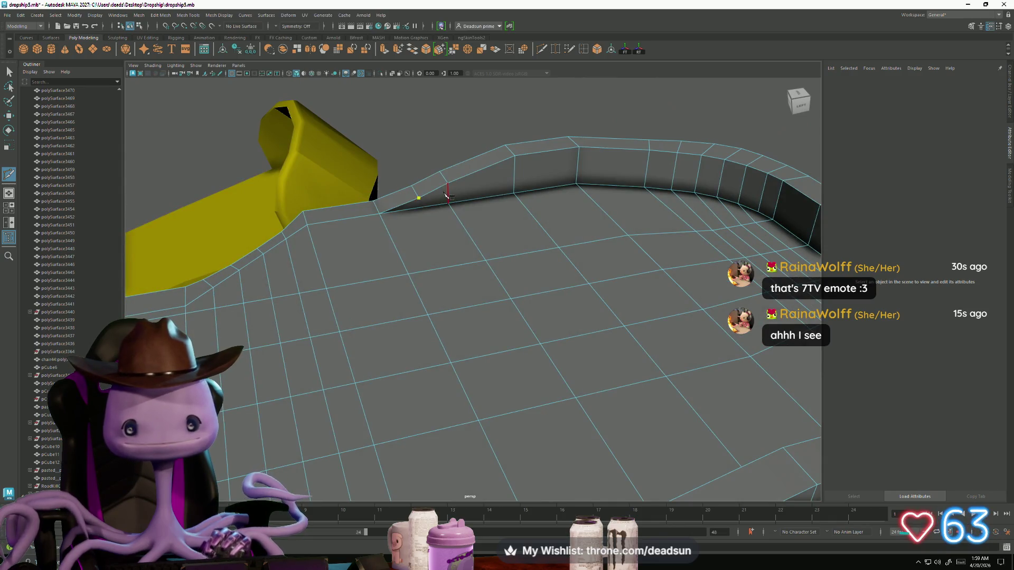
mouse_move(534, 353)
left_mouse_down("alt")
mouse_move(568, 353)
mouse_move(565, 340)
left_mouse_up("alt")
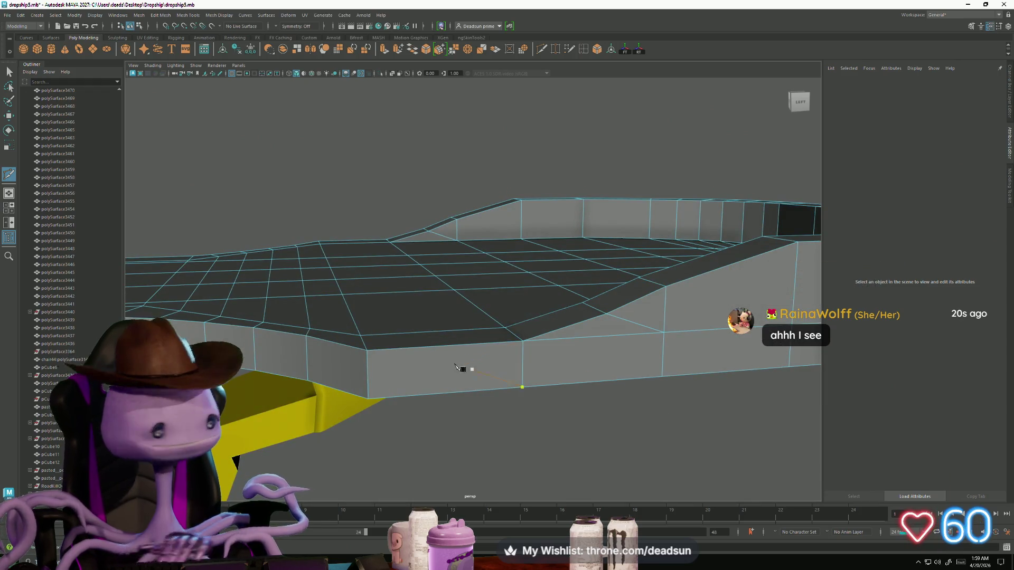
left_click(522, 388)
mouse_move(578, 368)
left_mouse_down("alt")
mouse_move(528, 354)
mouse_move(214, 190)
left_mouse_up("alt")
key("q")
mouse_move(335, 324)
left_mouse_down("alt")
mouse_move(468, 339)
mouse_move(606, 323)
left_mouse_up("alt")
Select the end rim's top vertices in Vertex mode, then clear that selection.
right_click_drag(510, 300, 399, 291)
mouse_move(407, 254)
left_mouse_down()
mouse_move(521, 312)
mouse_move(488, 326)
left_mouse_up()
key("w")
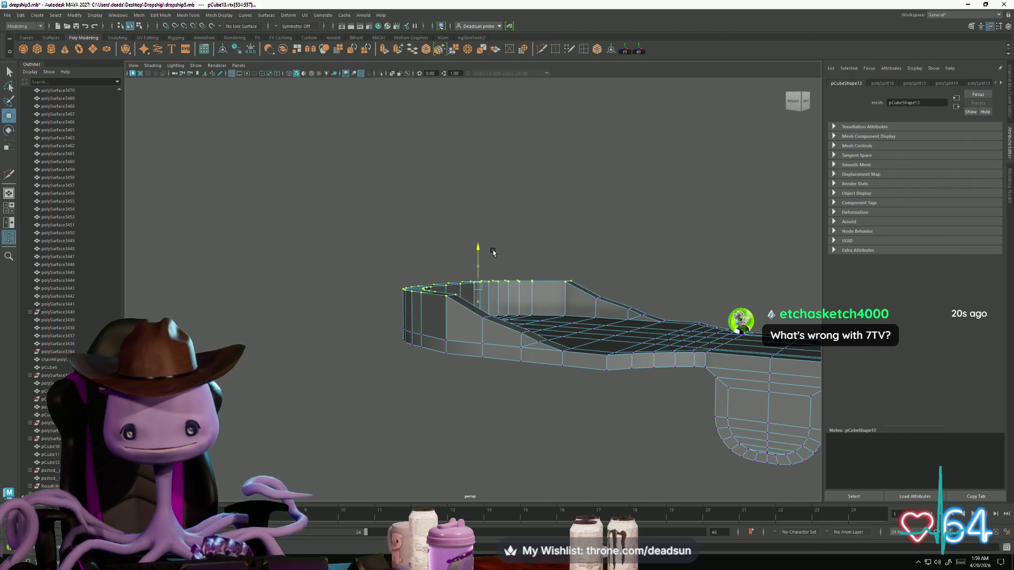
left_click_drag(445, 327, 473, 328, "alt")
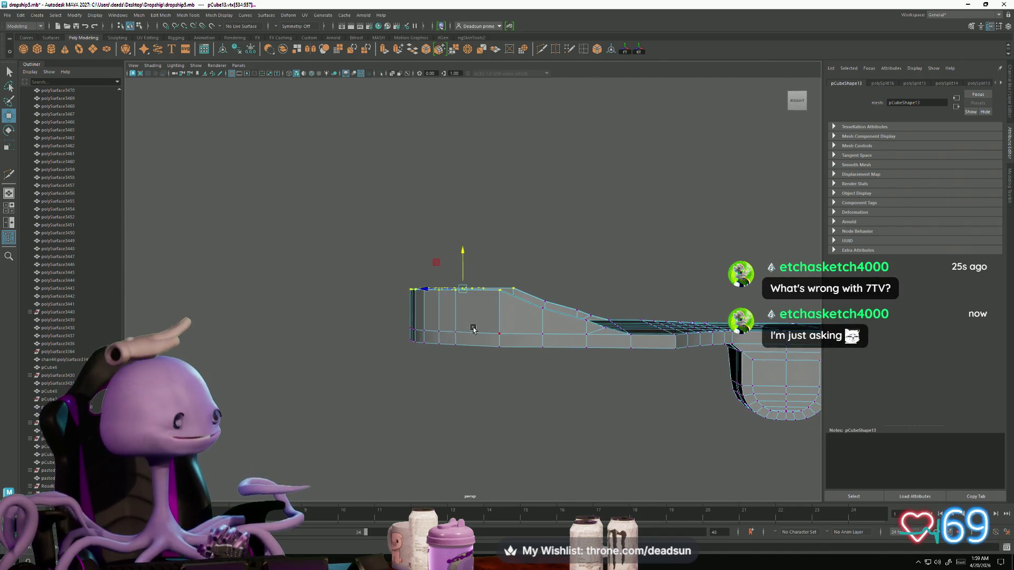
left_click(390, 251)
left_click_drag(389, 256, 483, 294, "alt")
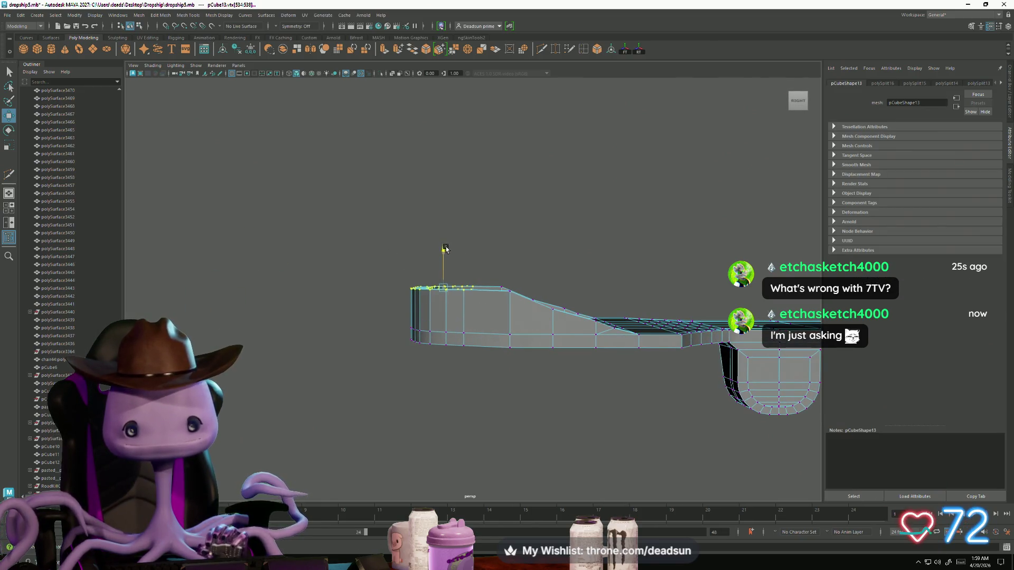
mouse_move(463, 232)
left_mouse_down("alt")
mouse_move(460, 256)
mouse_move(410, 249)
mouse_move(370, 262)
mouse_move(376, 322)
mouse_move(423, 332)
left_mouse_up("alt")
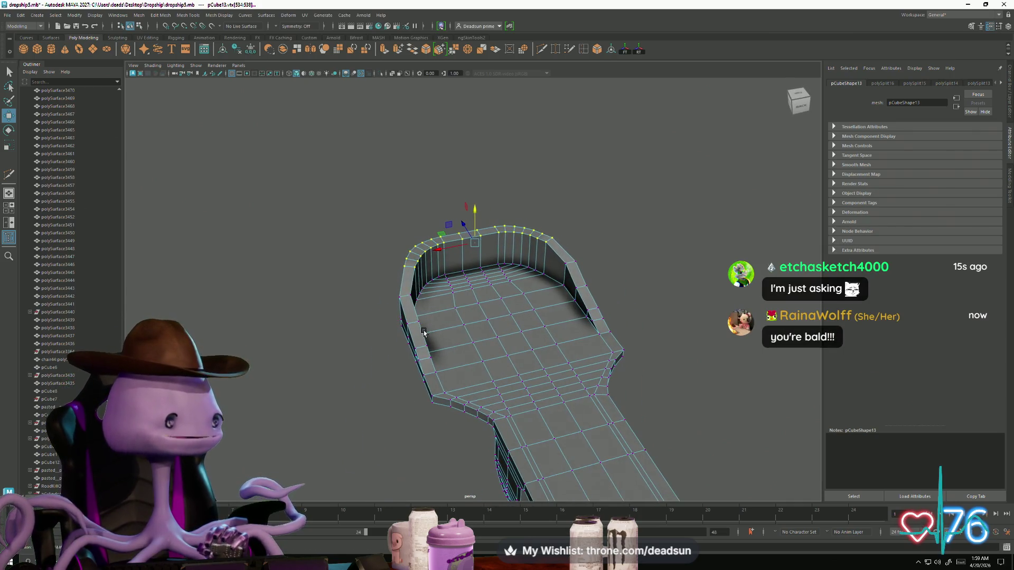
Select an edge on the left rim and bring up the Mesh and Edit Mesh menus.
right_click_drag(445, 319, 458, 295)
left_click(401, 280)
left_click_drag(513, 330, 567, 283, "alt")
mouse_move(533, 326)
left_mouse_down("alt")
mouse_move(528, 301)
mouse_move(485, 355)
mouse_move(460, 337)
mouse_move(496, 349)
mouse_move(464, 378)
mouse_move(493, 344)
mouse_move(476, 310)
mouse_move(562, 410)
mouse_move(430, 403)
mouse_move(415, 389)
mouse_move(439, 412)
left_mouse_up("alt")
left_click(138, 16)
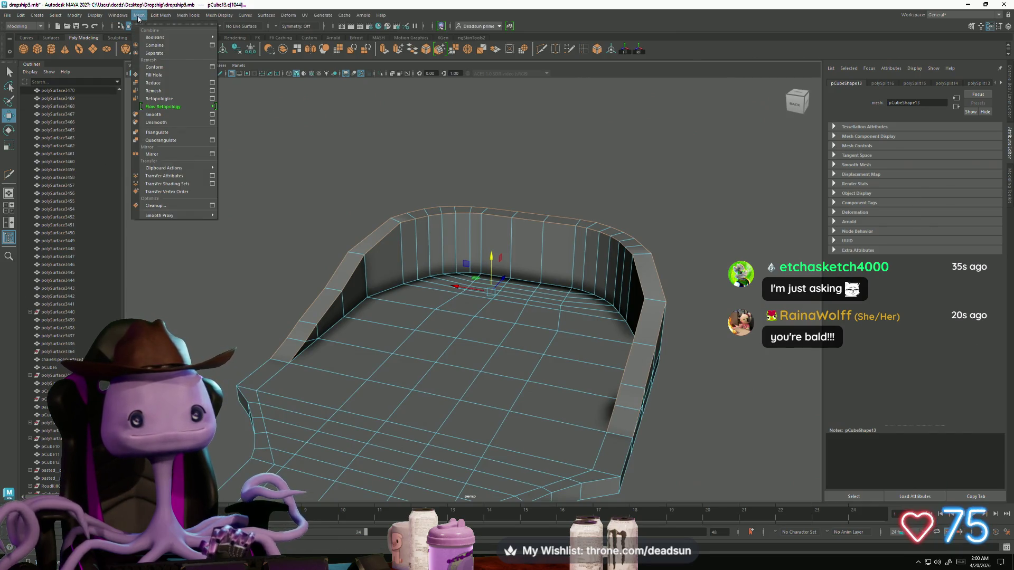
left_click(161, 16)
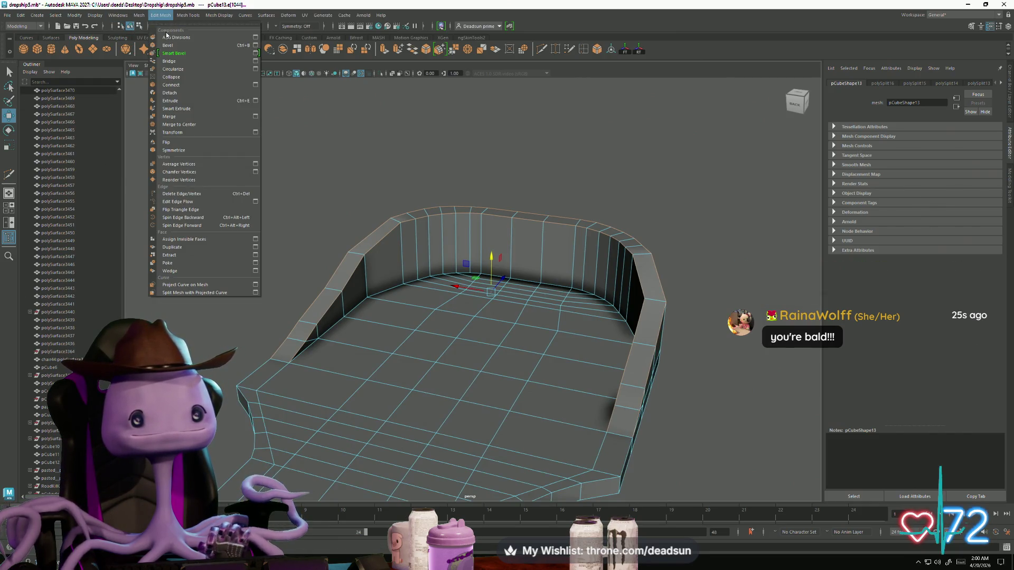
Bevel the rim edges with 1 segment and width about 0.1.
left_click(256, 46)
left_click_drag(214, 310, 180, 307)
left_click_drag(243, 296, 193, 297)
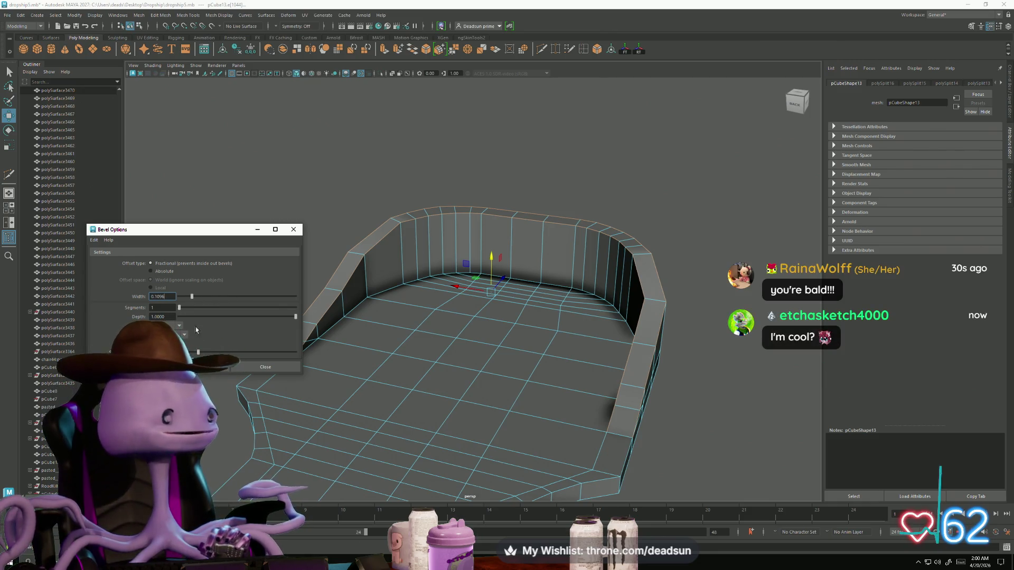
left_click(195, 368)
Select the front floor edge and bevel it with width raised to about 0.2.
mouse_move(433, 343)
left_mouse_down("alt")
mouse_move(469, 351)
mouse_move(402, 326)
left_mouse_up("alt")
left_click(400, 326)
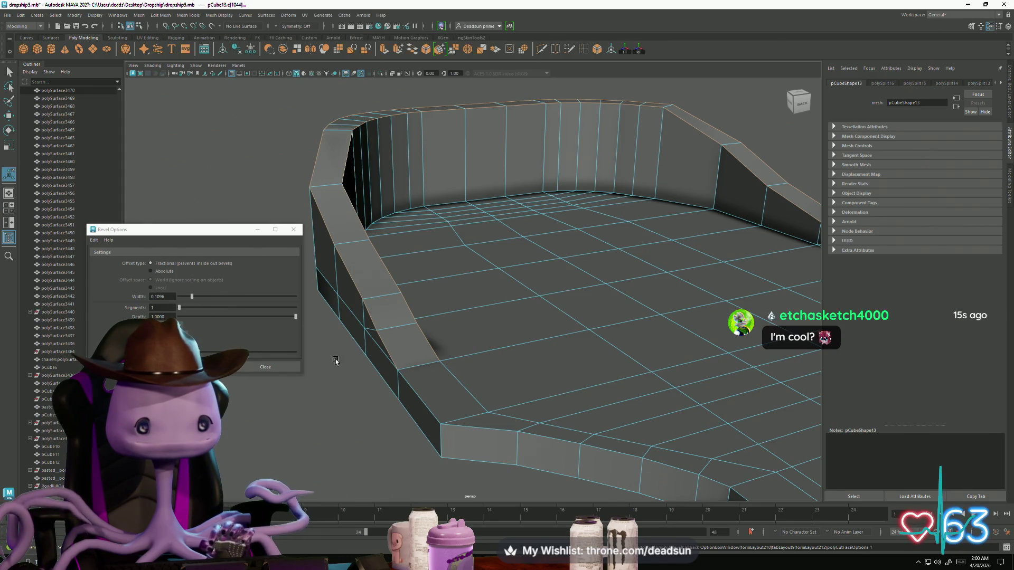
left_click(507, 432)
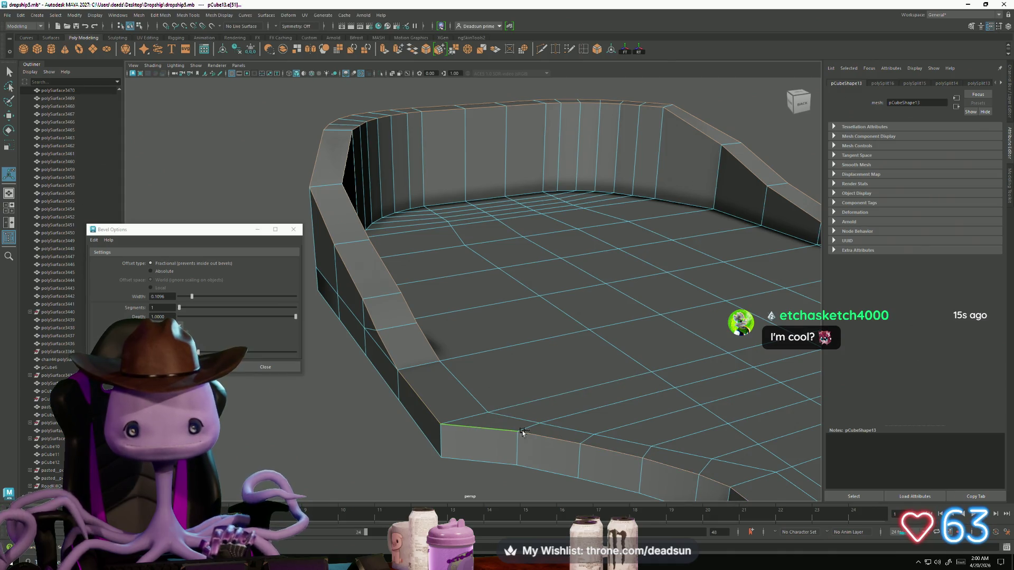
scroll(507, 432, "down", 5)
mouse_move(507, 432)
left_mouse_down("alt")
mouse_move(549, 397)
mouse_move(655, 438)
mouse_move(624, 419)
mouse_move(659, 419)
left_mouse_up("alt")
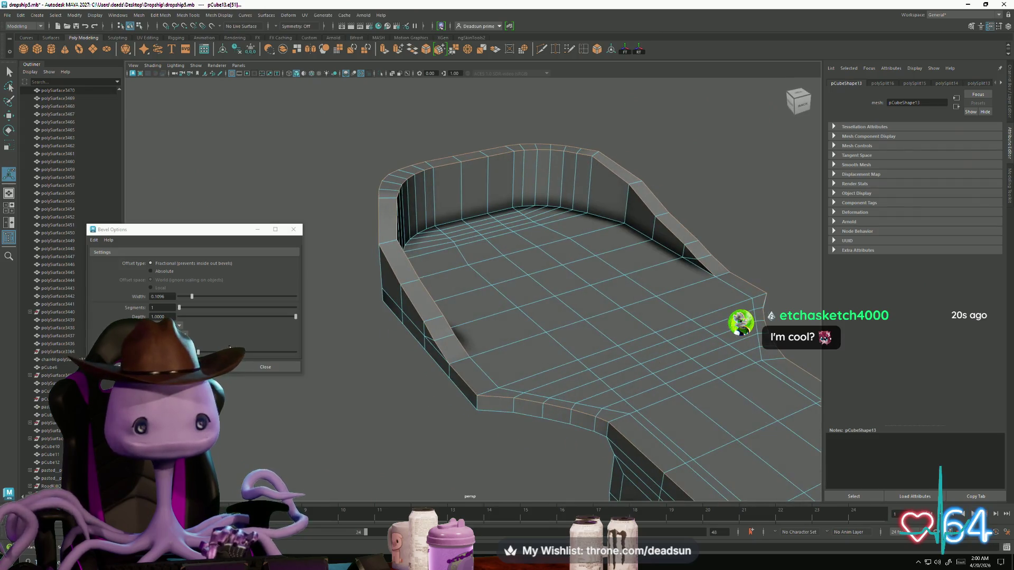
left_click(205, 296)
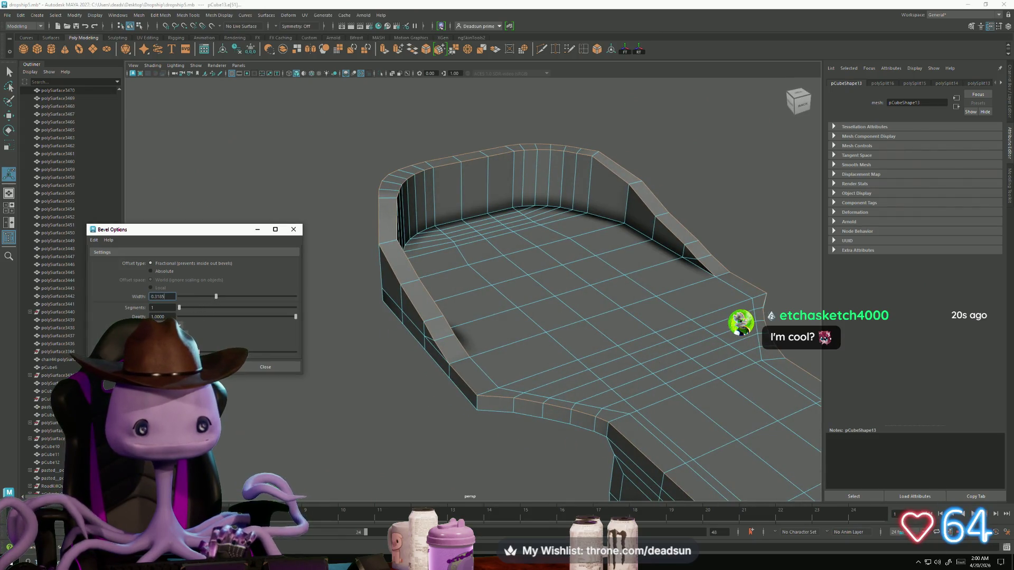
left_click(195, 367)
Inspect the bevelled floor edge up close and select a vertex at its corner.
left_click_drag(365, 407, 386, 402, "alt")
right_click_drag(386, 402, 482, 403, "alt")
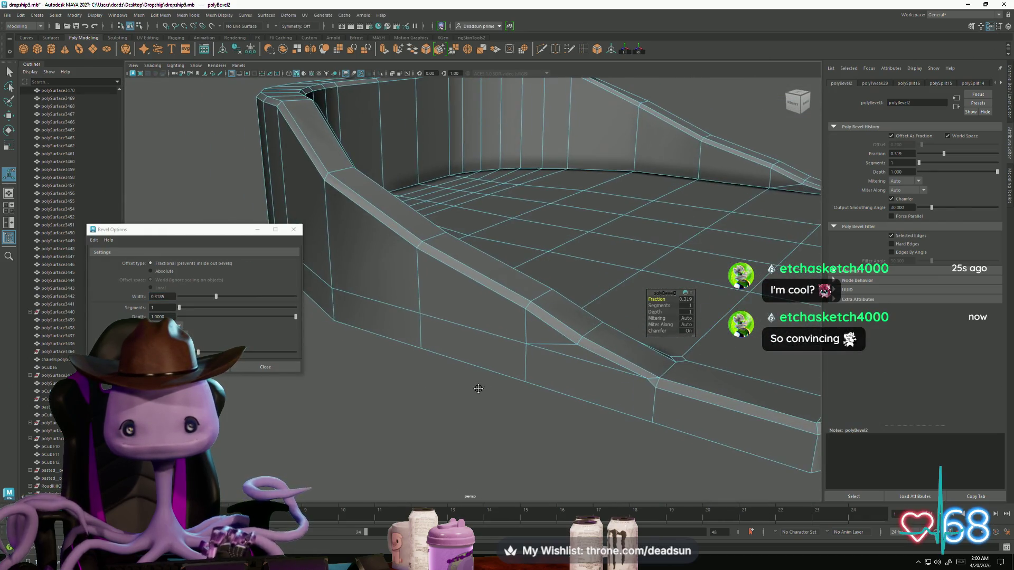
middle_click_drag(482, 403, 451, 386, "alt")
mouse_move(451, 386)
left_mouse_down("alt")
mouse_move(465, 386)
mouse_move(475, 320)
left_mouse_up("alt")
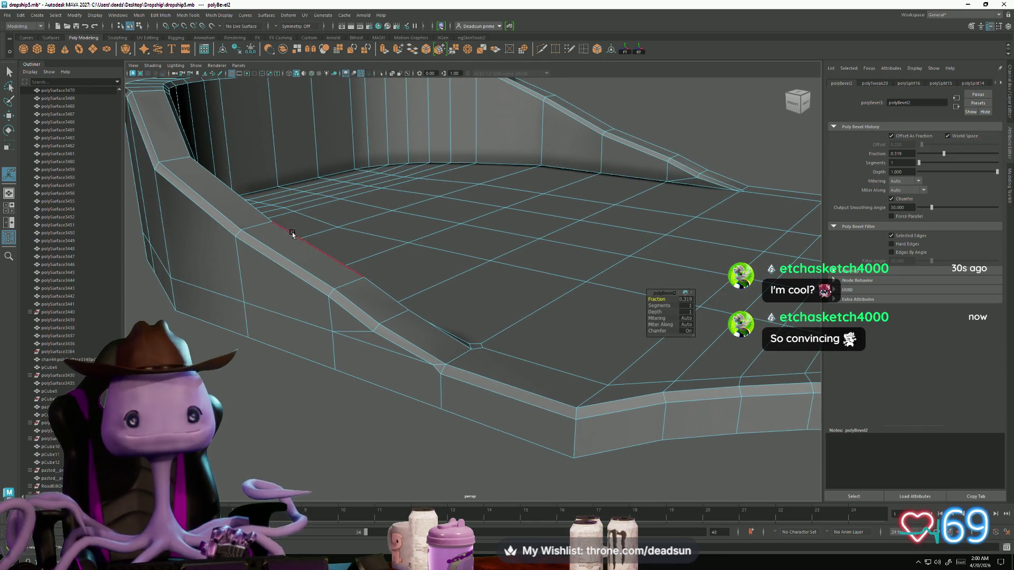
right_click_drag(475, 320, 436, 368)
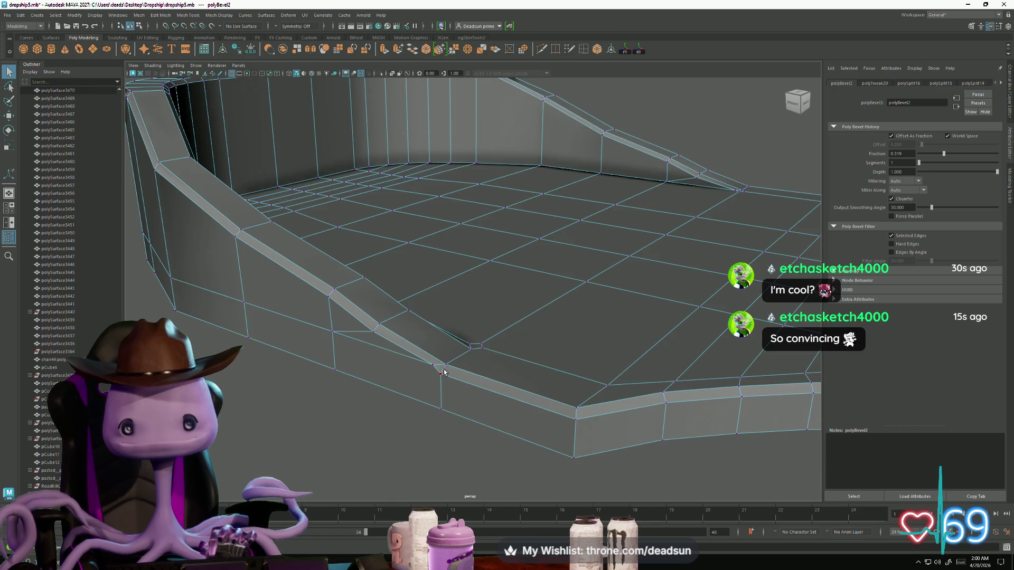
left_click(437, 370)
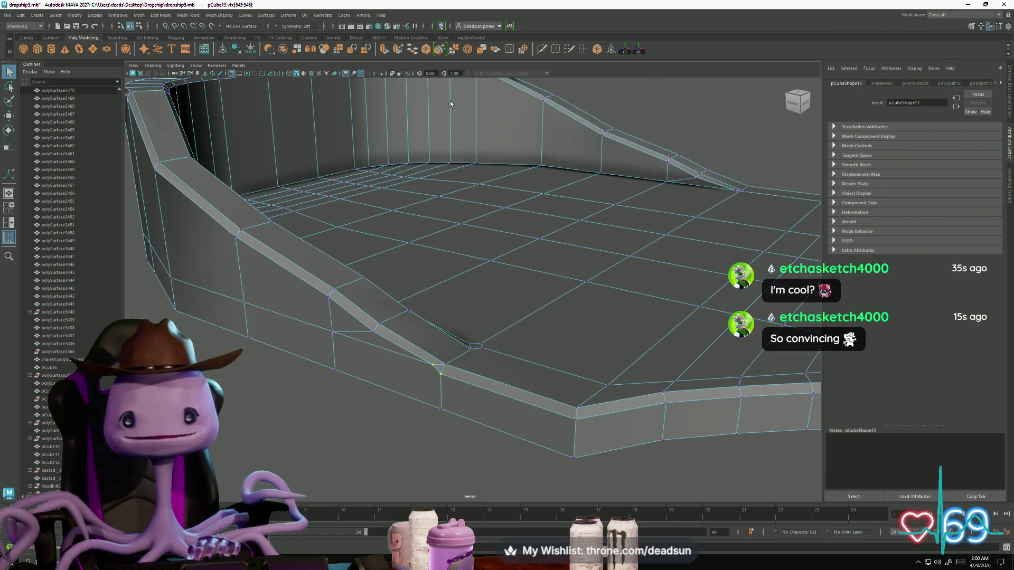
Merge the first stray corner vertices where the bevelled wall meets the floor.
left_click(453, 50)
mouse_move(493, 235)
left_mouse_down("alt")
mouse_move(539, 287)
mouse_move(469, 290)
mouse_move(464, 332)
left_mouse_up("alt")
scroll(489, 369, "up", 5)
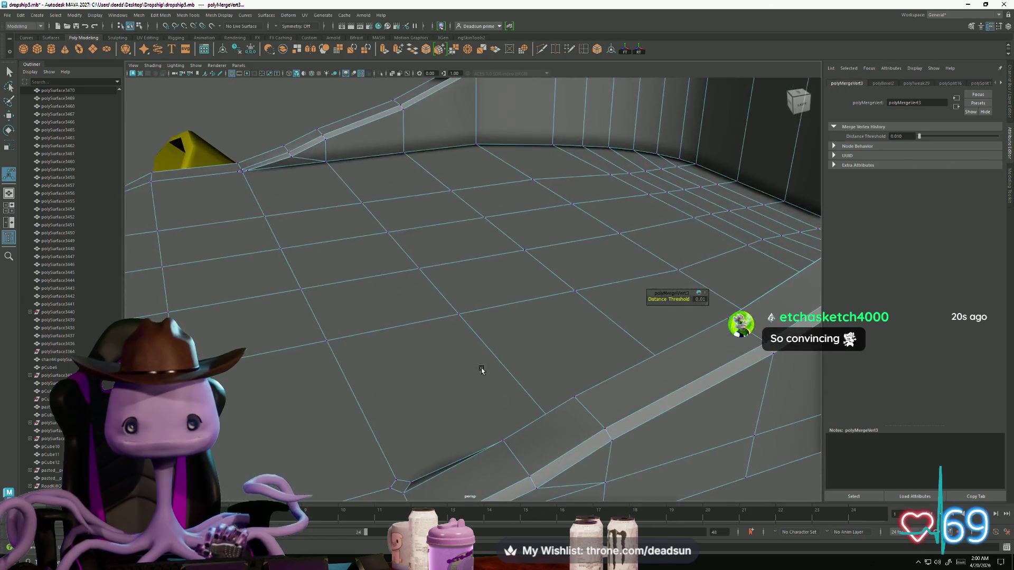
left_click(474, 363)
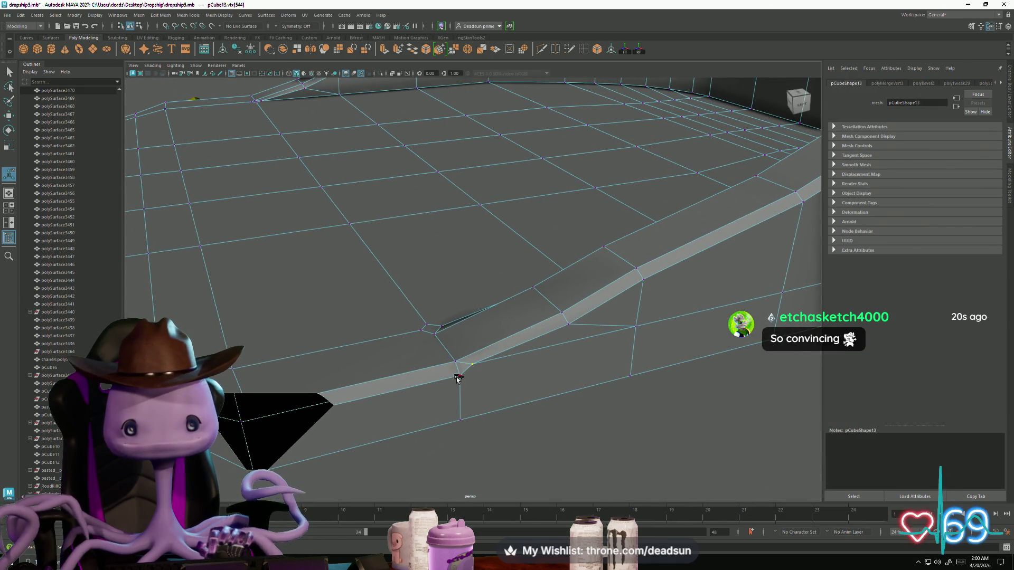
scroll(482, 410, "down", 3)
scroll(479, 412, "up", 2)
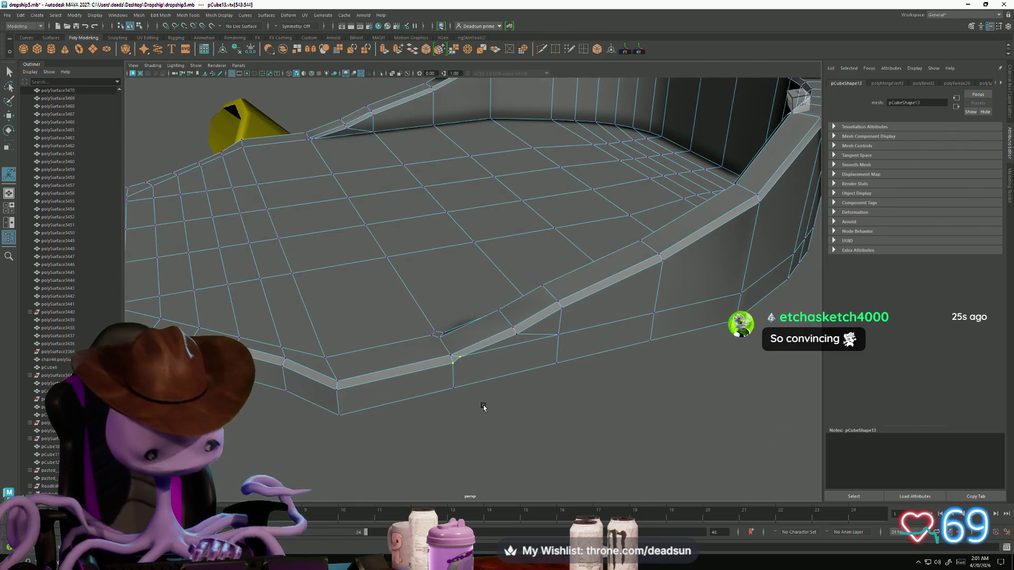
right_click_drag(484, 407, 455, 395, "shift")
mouse_move(456, 394)
left_mouse_down("alt")
mouse_move(464, 403)
mouse_move(582, 398)
mouse_move(529, 370)
left_mouse_up("alt")
scroll(507, 372, "up", 4)
Merge the remaining nearby corner vertex pairs, then zoom out over the plate.
left_click(472, 378)
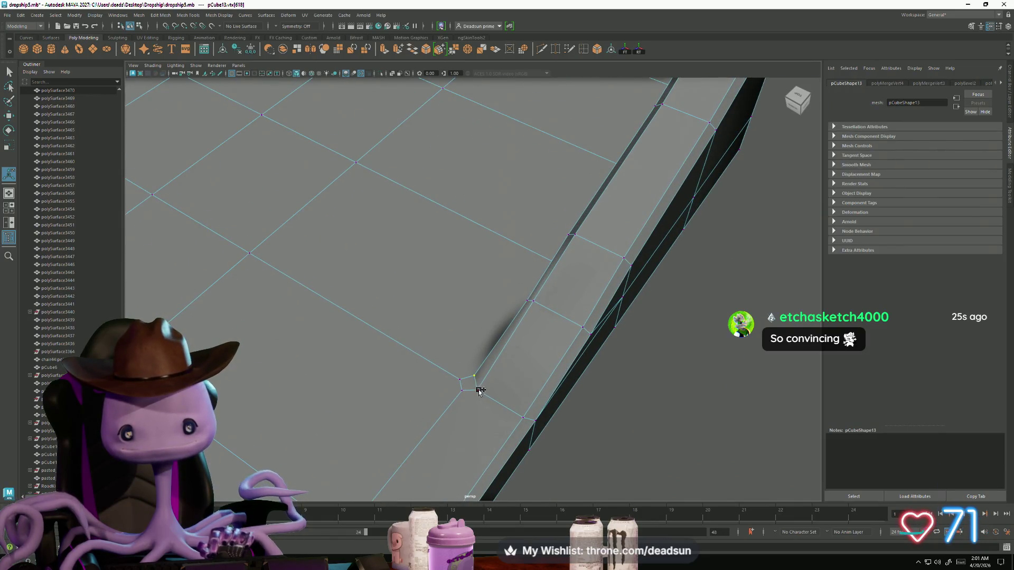
mouse_move(520, 412)
right_mouse_down("shift")
mouse_move(460, 417)
mouse_move(475, 380)
mouse_move(473, 408)
right_mouse_up("shift")
left_click(460, 382)
left_click(472, 385)
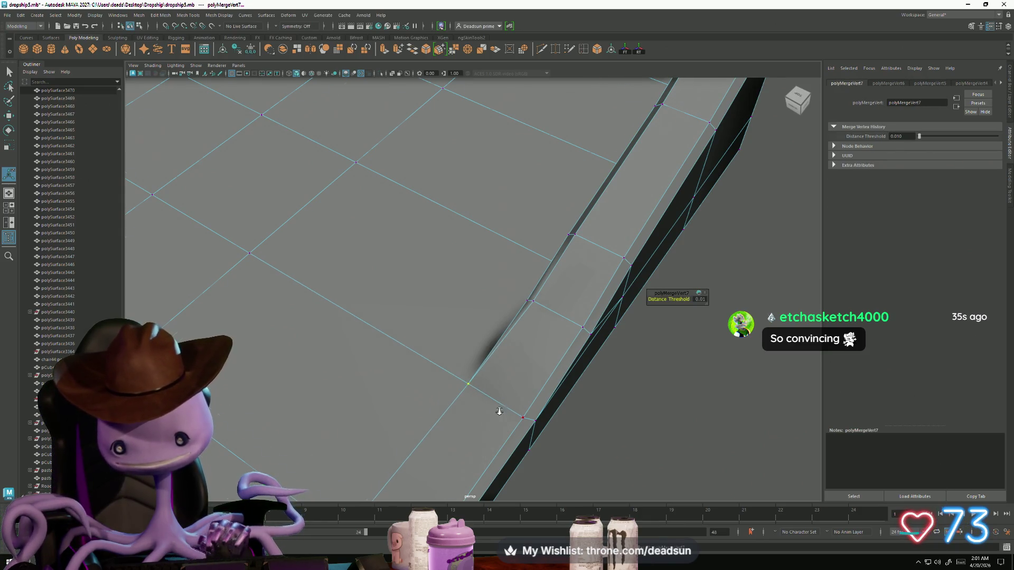
scroll(500, 407, "down", 5)
scroll(369, 401, "up", 10)
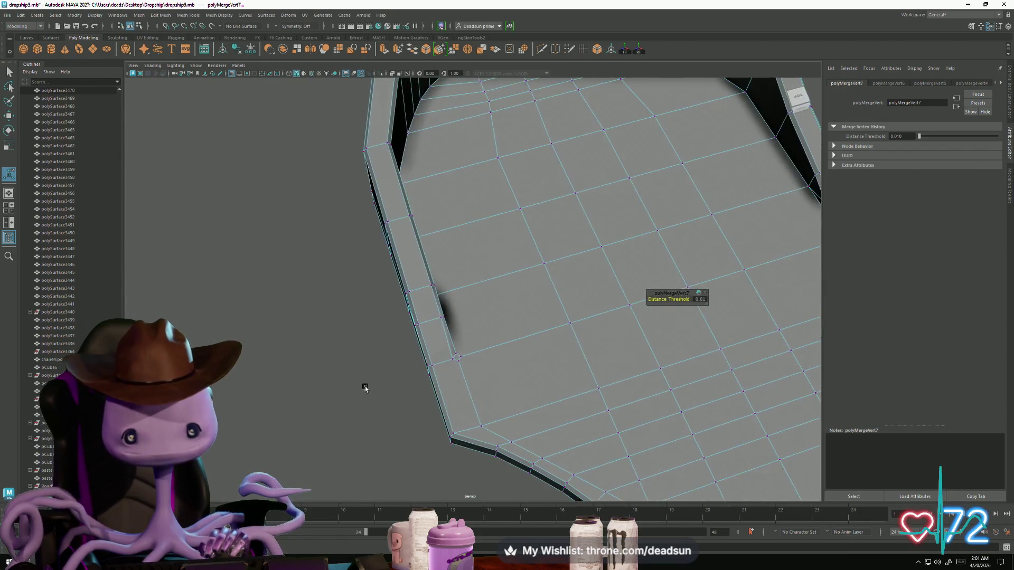
mouse_move(373, 418)
left_mouse_down("alt")
mouse_move(398, 414)
mouse_move(325, 386)
mouse_move(331, 398)
left_mouse_up("alt")
right_click_drag(337, 410, 323, 392, "shift")
left_click(322, 375)
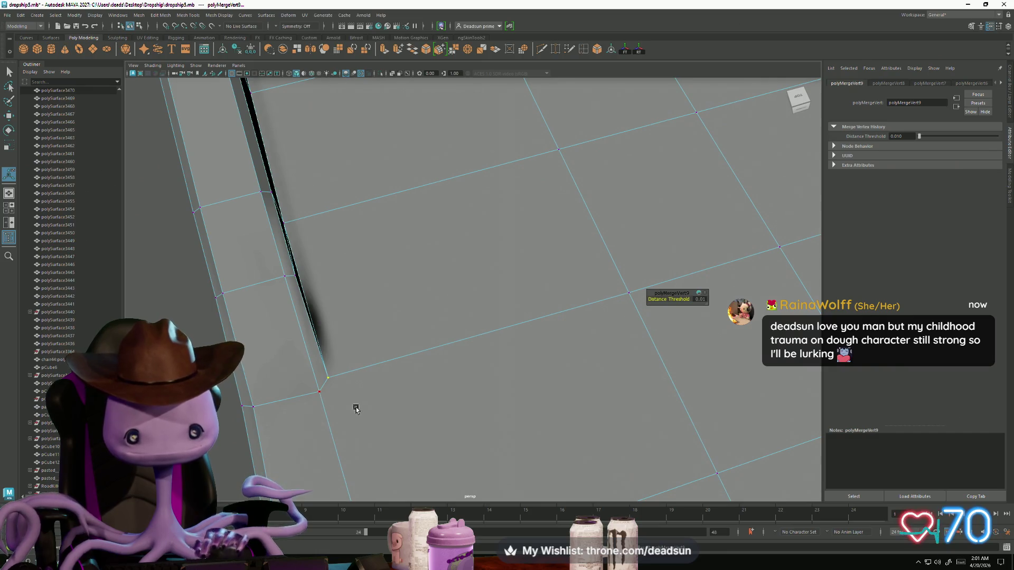
scroll(424, 418, "down", 5)
mouse_move(408, 398)
left_mouse_down("alt")
mouse_move(421, 405)
mouse_move(382, 408)
mouse_move(363, 386)
mouse_move(407, 392)
left_mouse_up("alt")
Undo the last merges and re-merge the selected corner vertices with Ctrl+M.
key("ctrl+z")
key("ctrl+z")
key("ctrl+z")
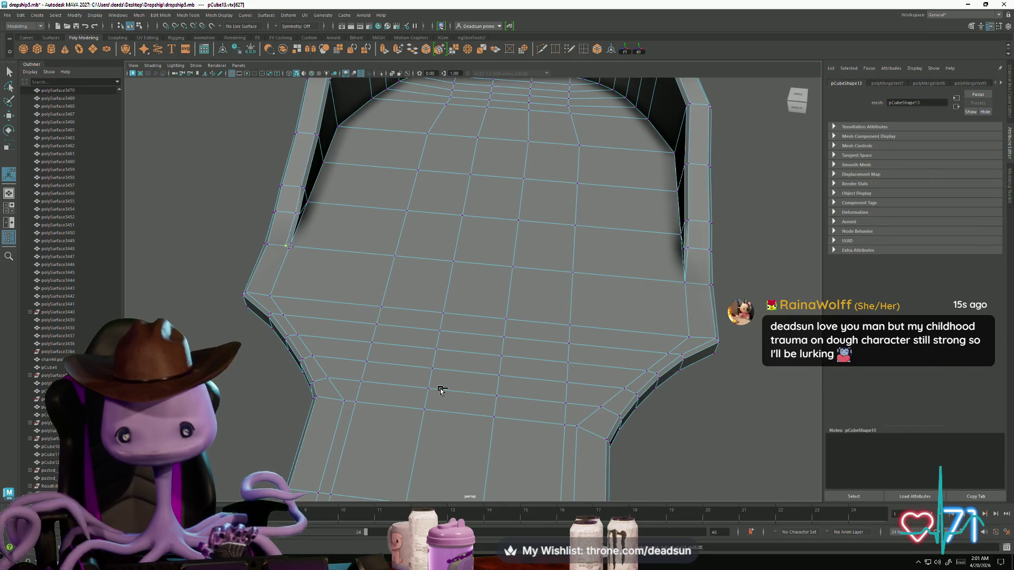
left_click_drag(457, 385, 298, 334, "alt")
scroll(294, 329, "up", 5)
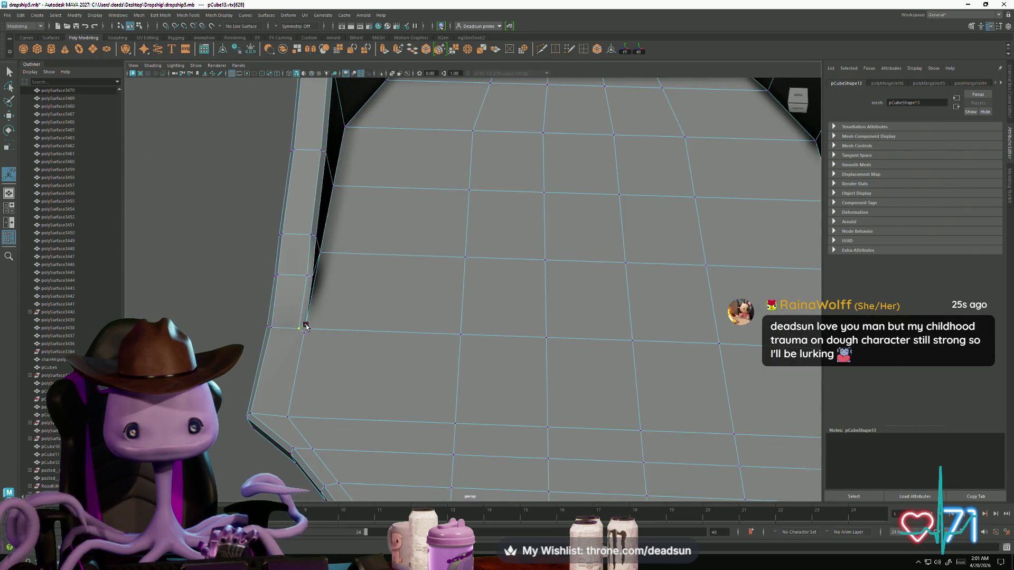
left_click_drag(371, 335, 295, 355, "alt")
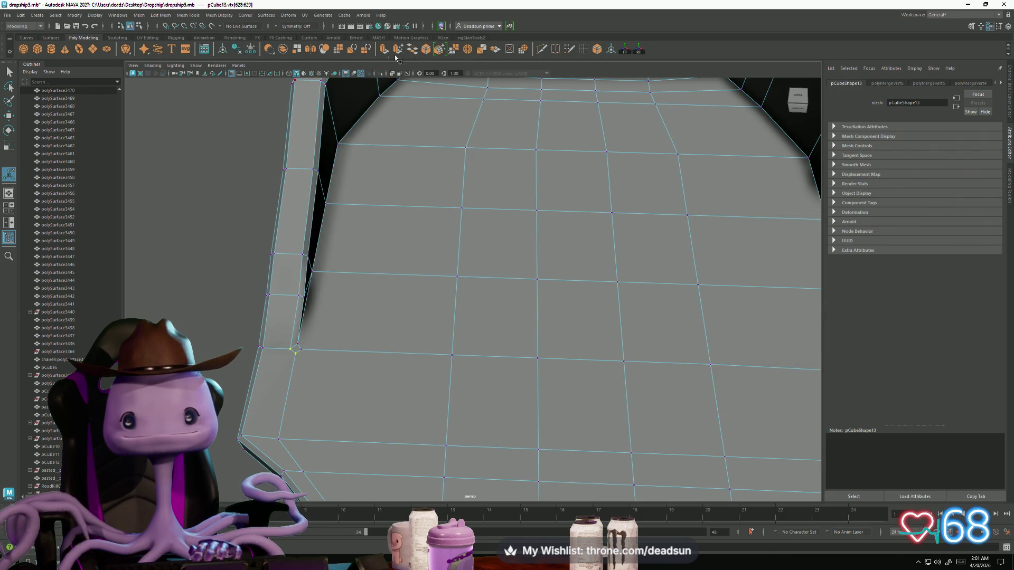
key("ctrl+m")
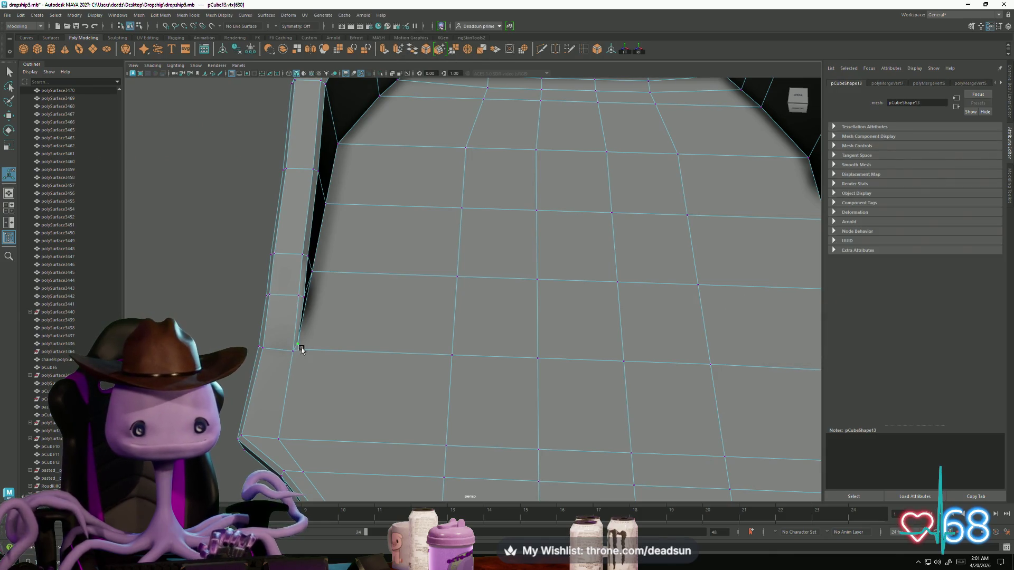
key("ctrl+m")
right_click_drag(403, 387, 378, 385, "alt")
mouse_move(378, 385)
middle_mouse_down("alt")
mouse_move(314, 378)
mouse_move(337, 381)
middle_mouse_up("alt")
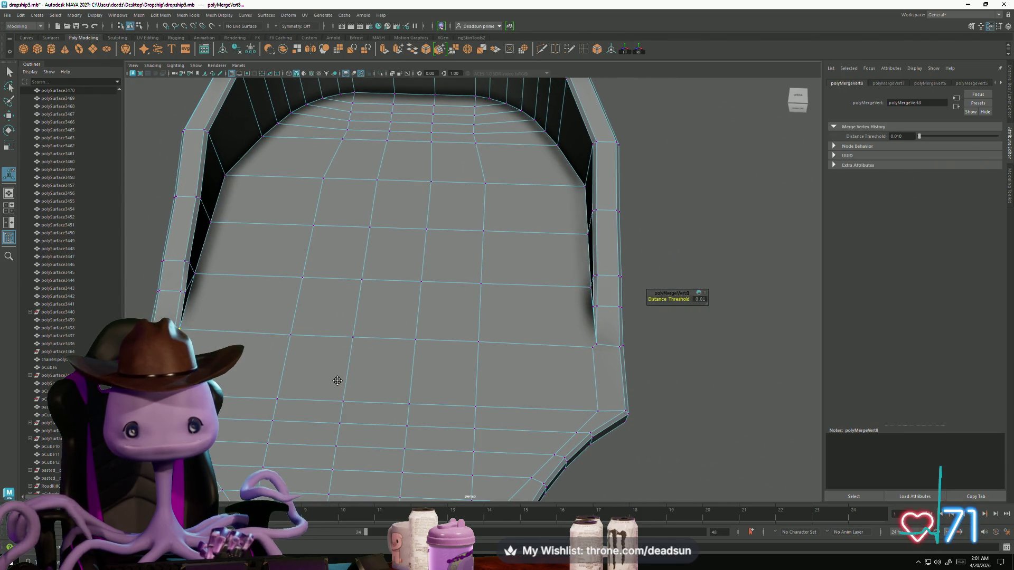
Undo two more merges, then merge each wall-corner vertex in turn.
key("ctrl+z")
key("ctrl+z")
key("ctrl+z")
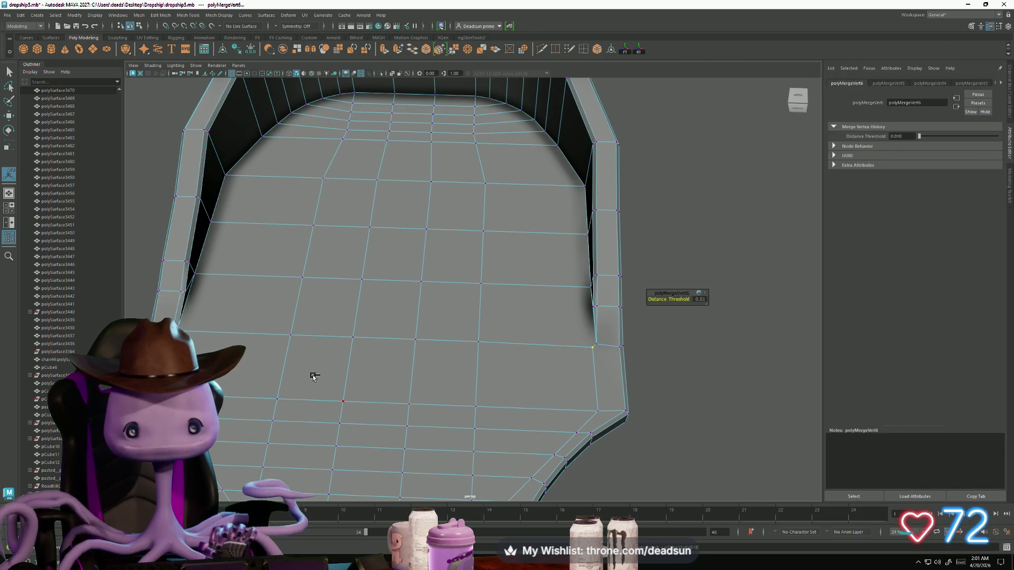
key("ctrl+z")
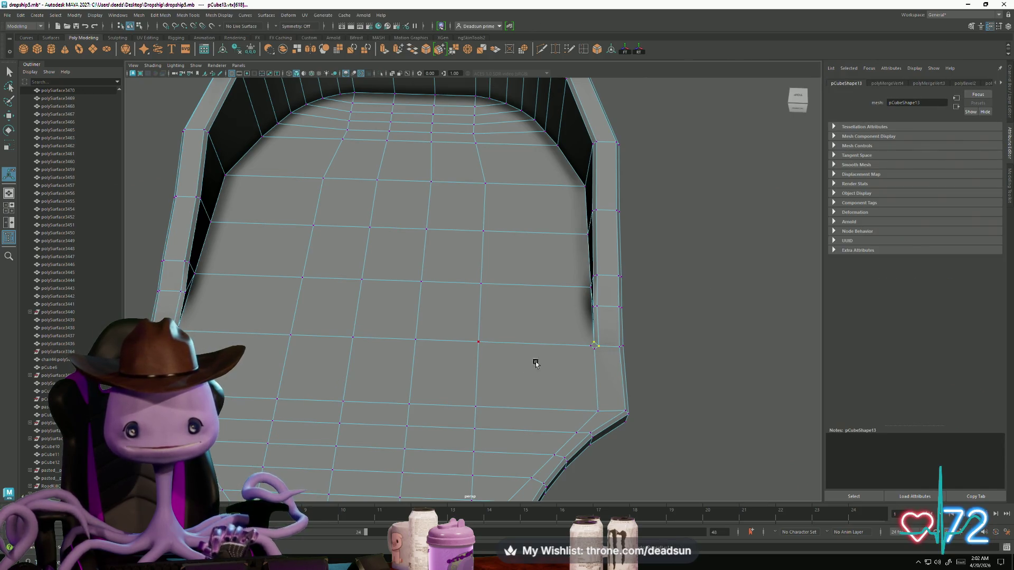
scroll(563, 352, "up", 5)
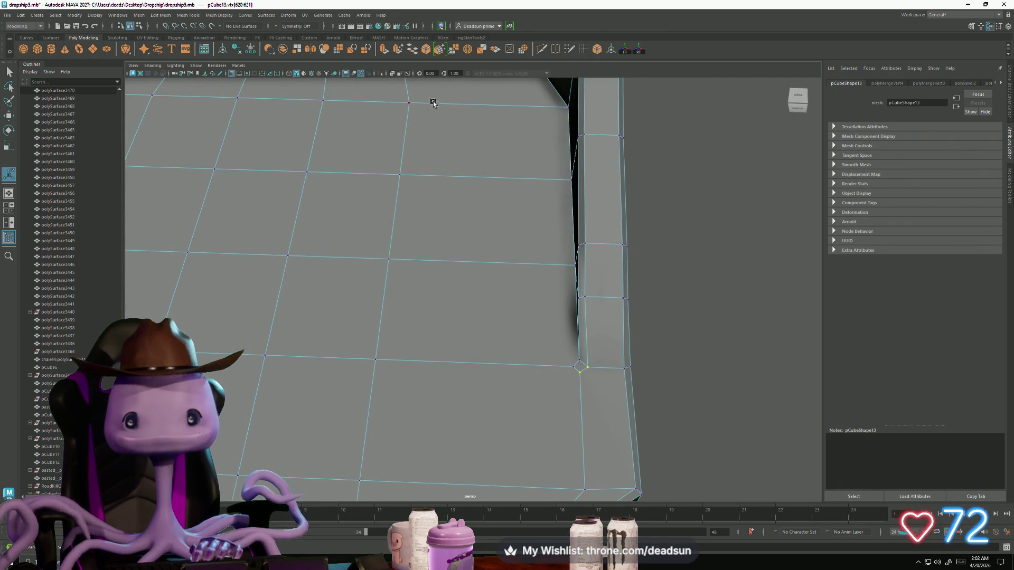
key("g")
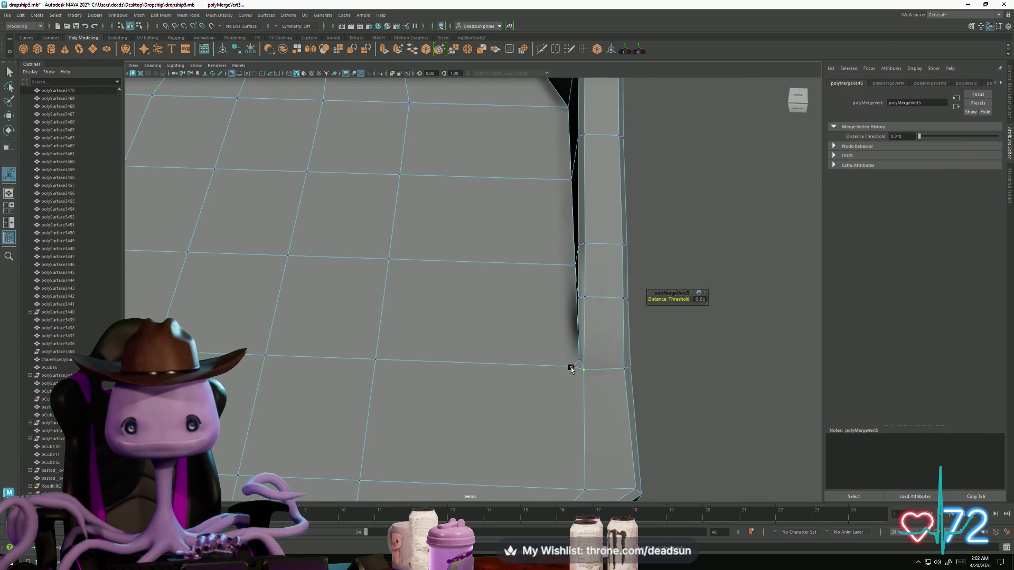
left_click(579, 362)
key("g")
mouse_move(385, 380)
left_mouse_down("alt")
mouse_move(482, 380)
mouse_move(383, 346)
left_mouse_up("alt")
left_click(383, 351)
key("g")
left_click(385, 340)
key("g")
mouse_move(395, 361)
left_mouse_down("alt")
mouse_move(475, 347)
mouse_move(379, 313)
left_mouse_up("alt")
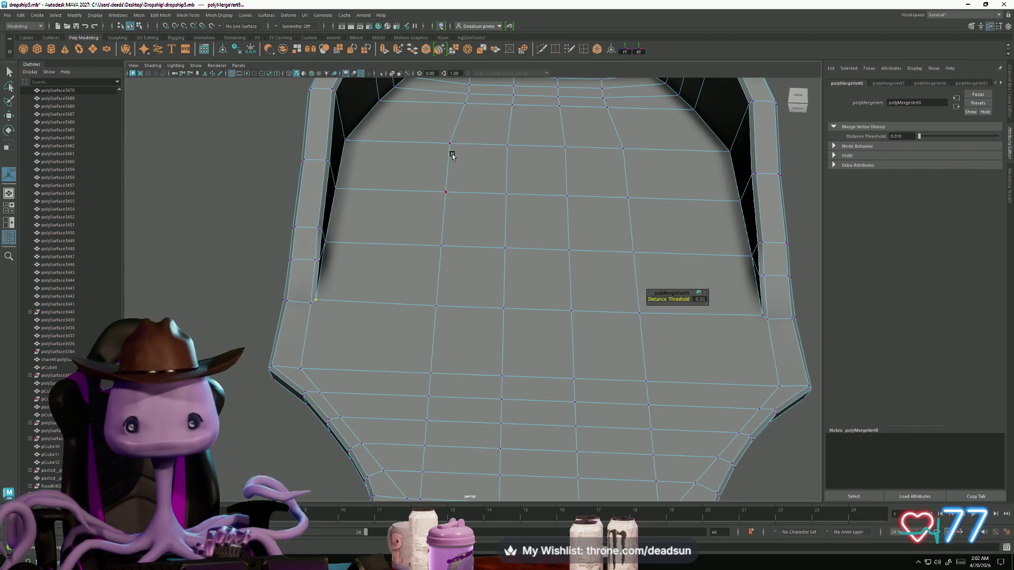
Target-weld a wall vertex onto the floor near the right wall's bevelled corner.
left_click_drag(311, 303, 319, 326)
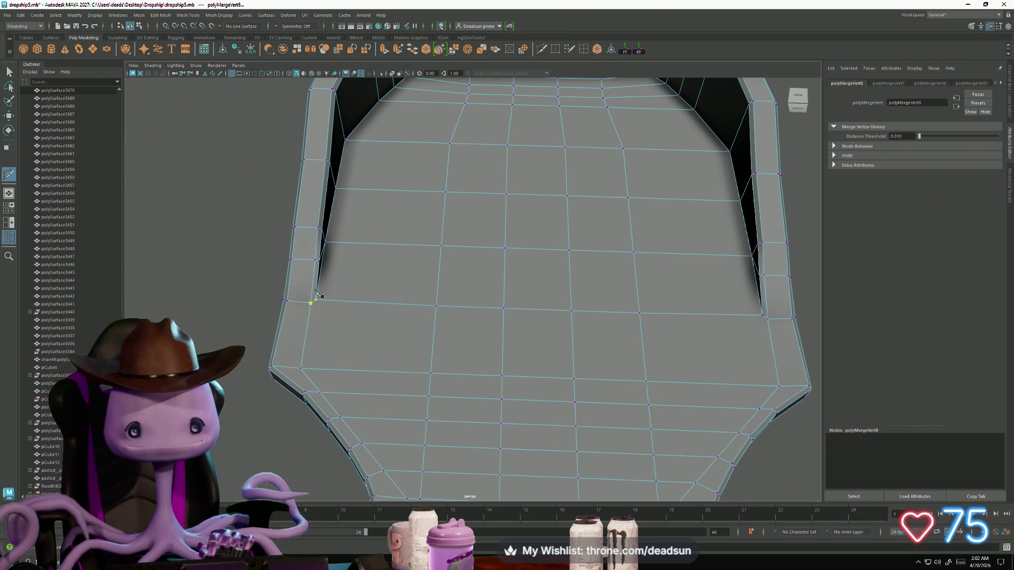
left_click_drag(577, 388, 521, 362, "alt")
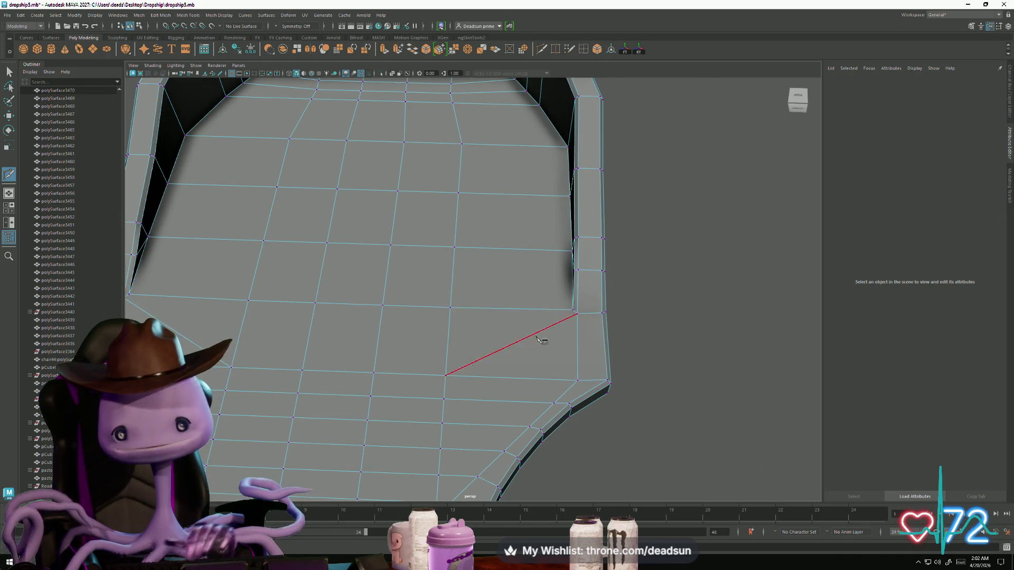
scroll(529, 339, "down", 8)
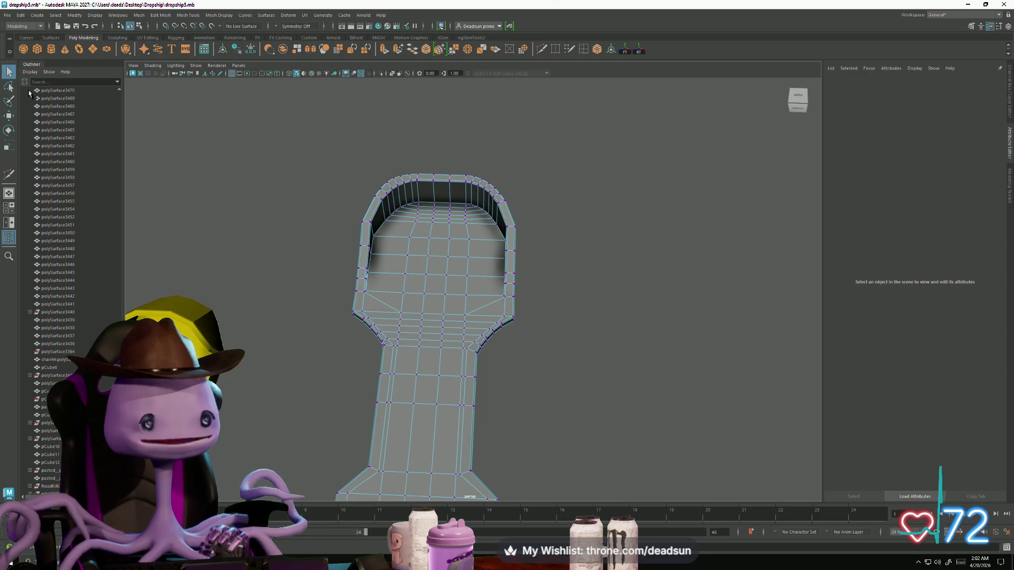
Marquee-select the inner vertex grid on the plate's rounded ends, tumbling around the mesh.
mouse_move(475, 348)
left_mouse_down("alt")
mouse_move(477, 374)
mouse_move(455, 340)
mouse_move(454, 365)
mouse_move(478, 407)
mouse_move(507, 414)
mouse_move(467, 378)
mouse_move(535, 439)
left_mouse_up("alt")
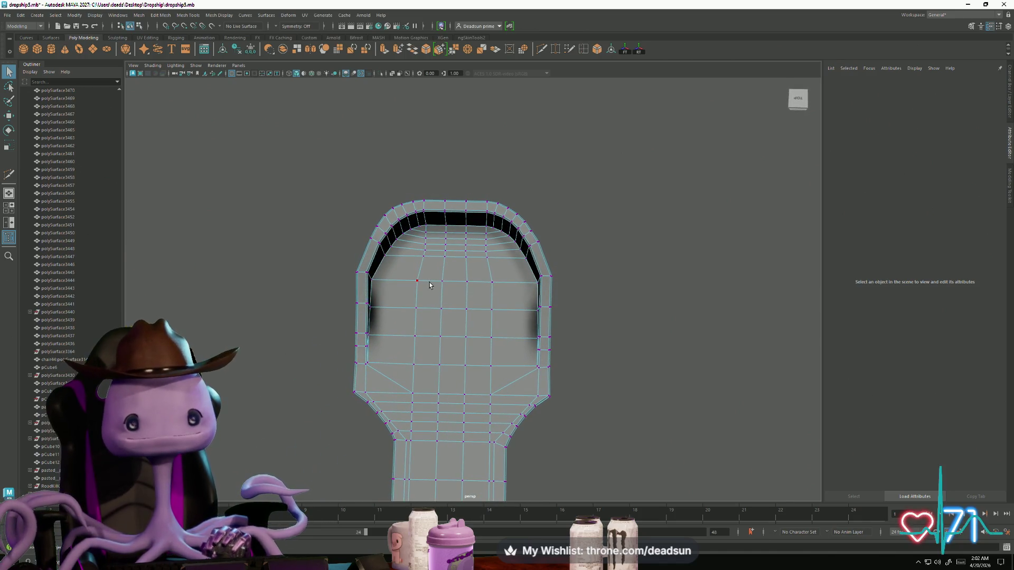
mouse_move(505, 380)
left_mouse_down()
mouse_move(482, 381)
mouse_move(474, 368)
mouse_move(499, 372)
left_mouse_up()
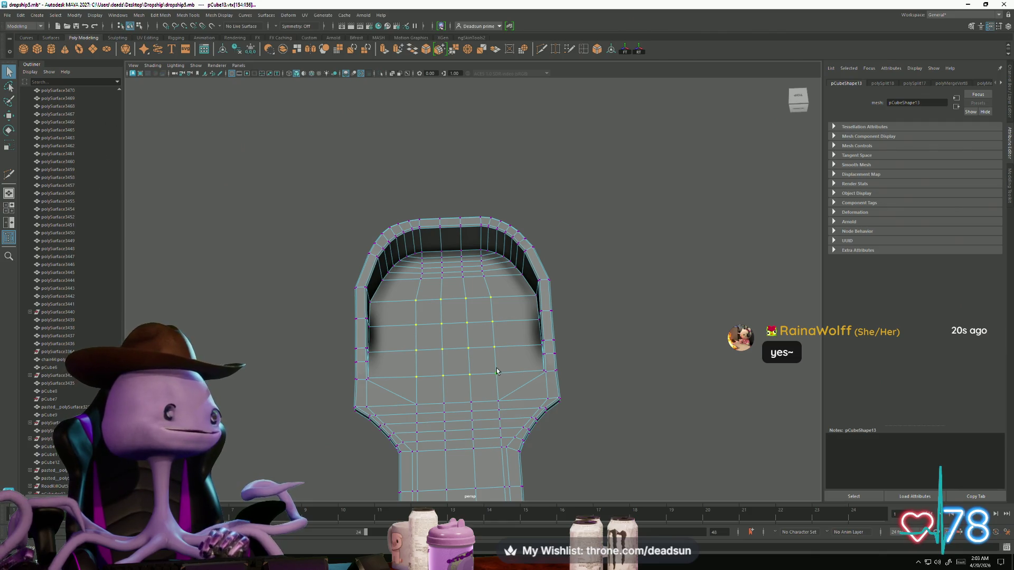
mouse_move(509, 383)
left_mouse_down("alt")
mouse_move(455, 387)
mouse_move(455, 401)
mouse_move(419, 385)
mouse_move(427, 398)
mouse_move(408, 373)
left_mouse_up("alt")
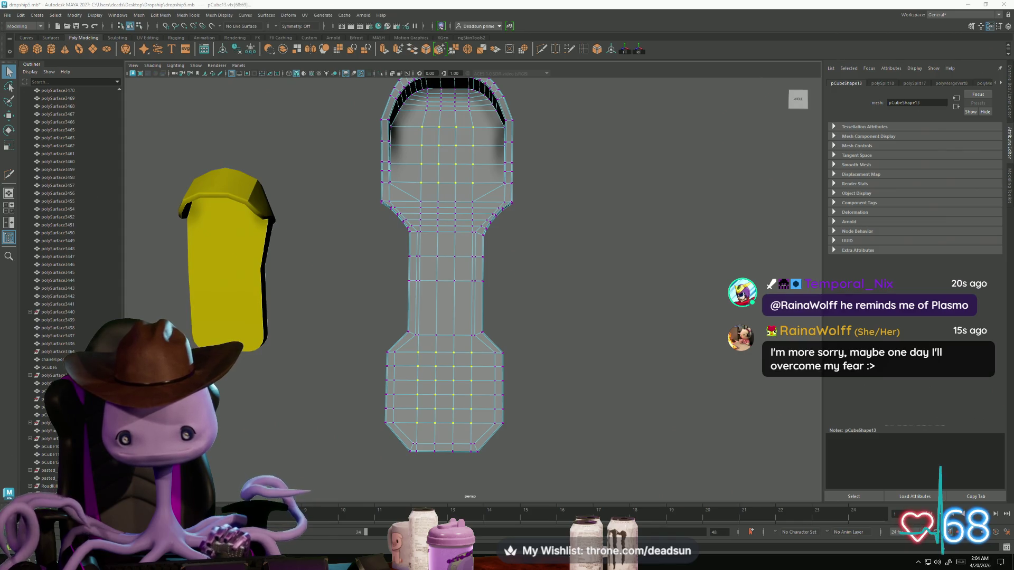
left_click_drag(412, 346, 452, 378, "alt")
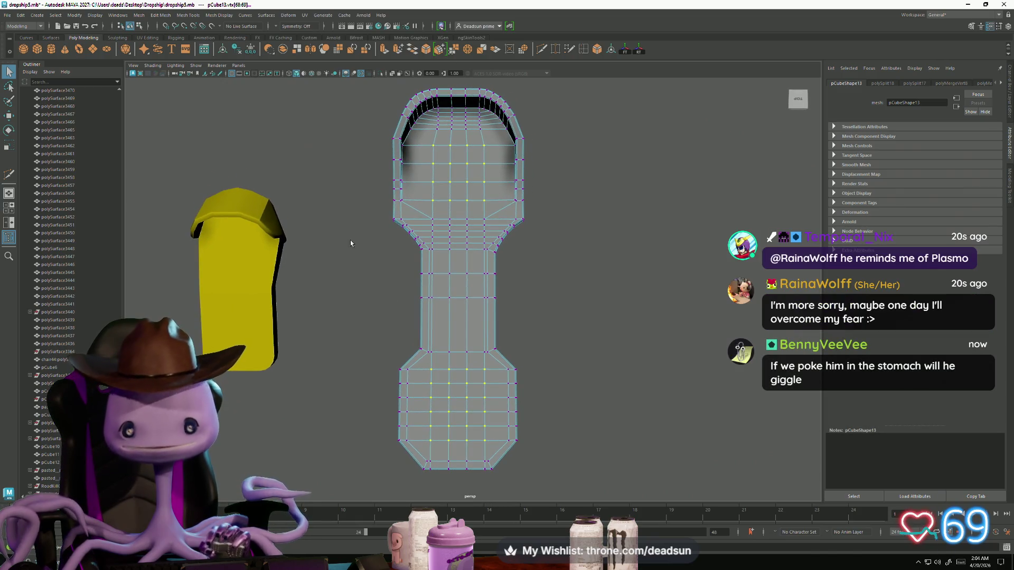
Chamfer the selected end vertices into a pattern of octagon holes.
left_click(157, 16)
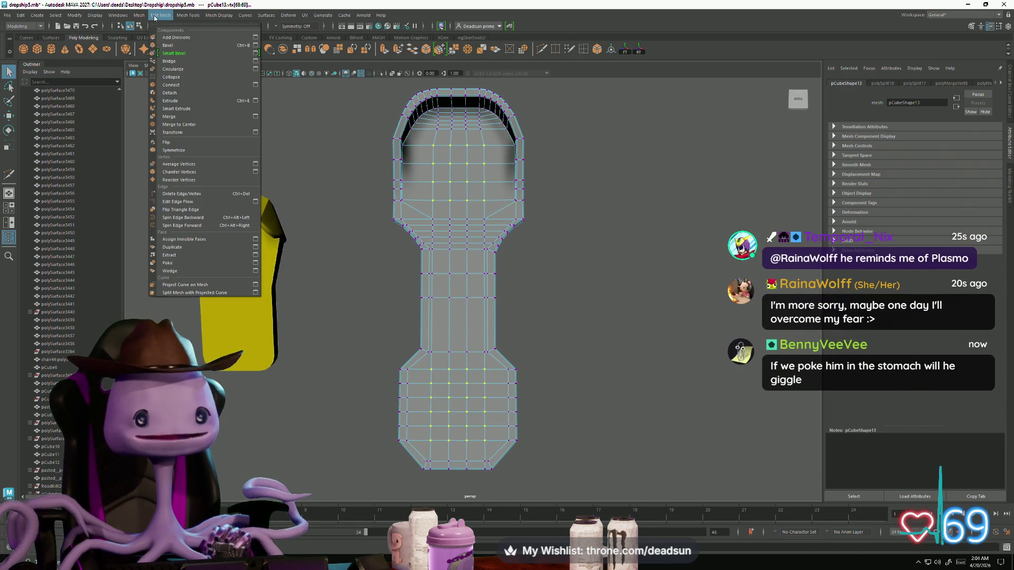
left_click(179, 172)
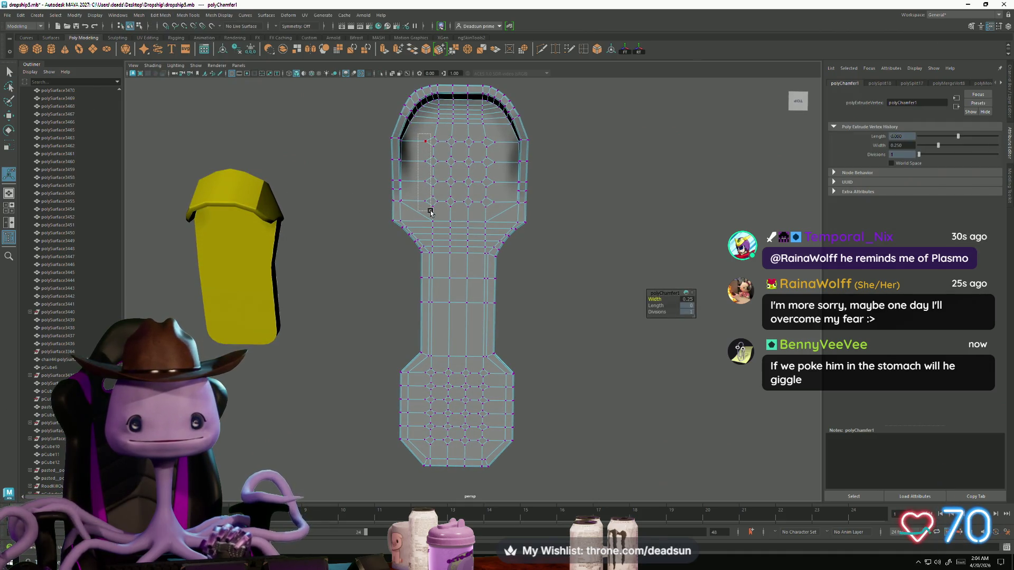
left_click(489, 133)
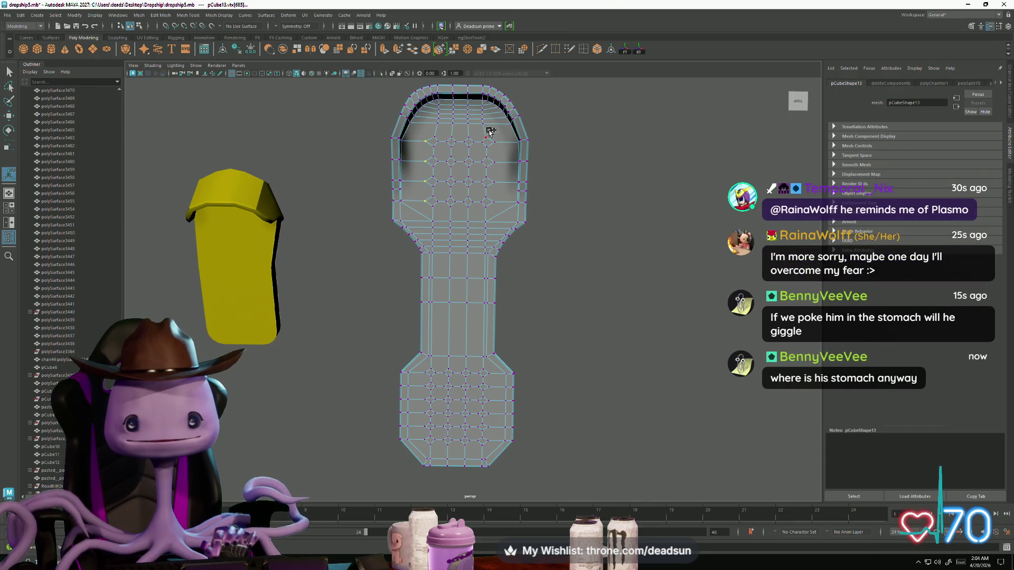
scroll(427, 272, "up", 2)
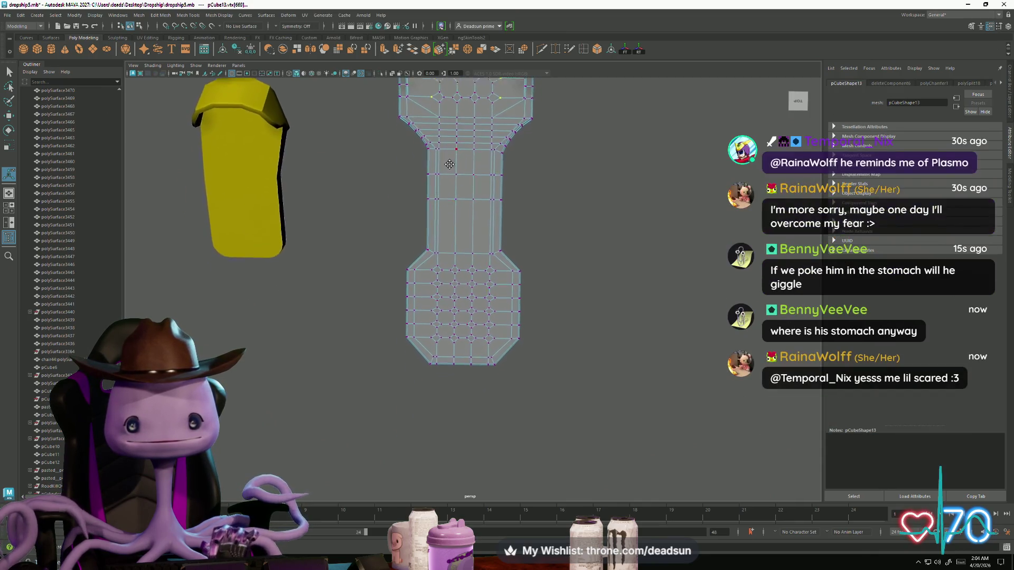
Select only the lower end's vertices and scale them sideways to adjust its width.
left_click_drag(416, 338, 426, 355)
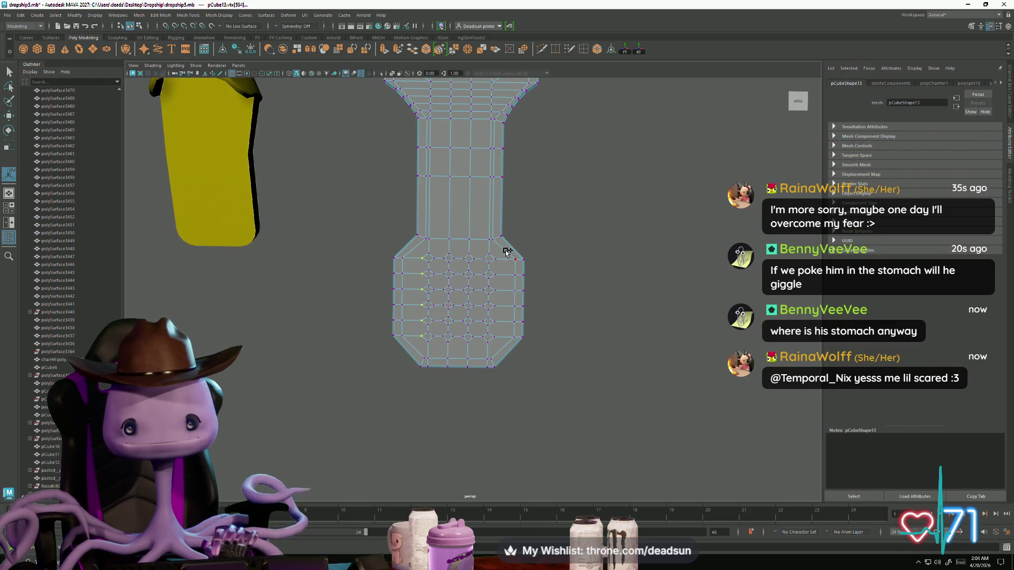
left_click_drag(489, 341, 493, 344)
mouse_move(456, 307)
left_mouse_down("alt")
mouse_move(466, 347)
mouse_move(441, 328)
mouse_move(430, 335)
mouse_move(412, 256)
mouse_move(439, 327)
left_mouse_up("alt")
mouse_move(440, 326)
middle_mouse_down("alt")
mouse_move(464, 350)
mouse_move(465, 280)
middle_mouse_up("alt")
key("r")
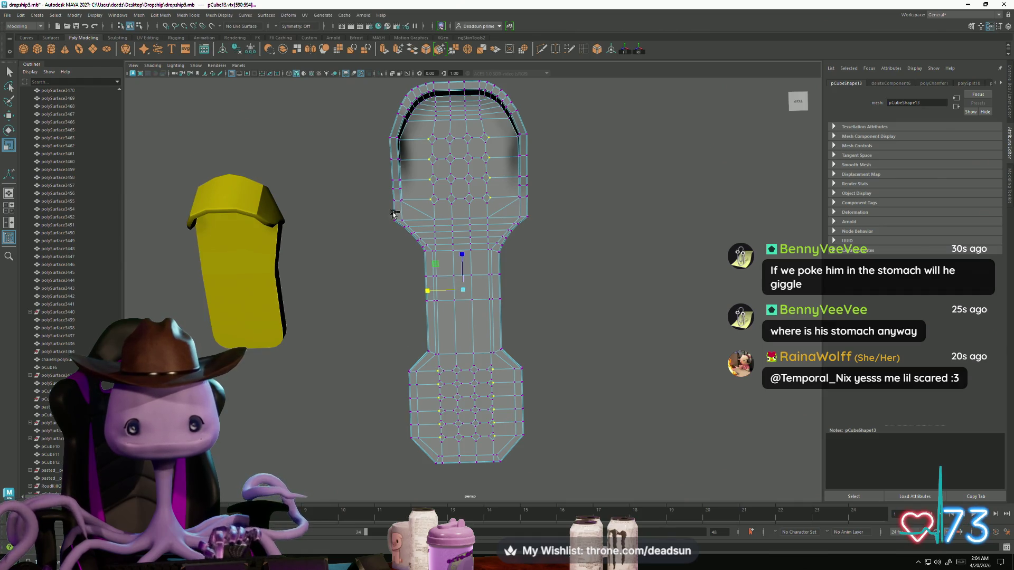
left_click_drag(379, 115, 587, 294, "ctrl")
mouse_move(432, 403)
left_mouse_down()
mouse_move(482, 408)
mouse_move(462, 387)
mouse_move(446, 387)
mouse_move(438, 404)
mouse_move(444, 358)
mouse_move(429, 342)
left_mouse_up()
scroll(429, 343, "up", 5)
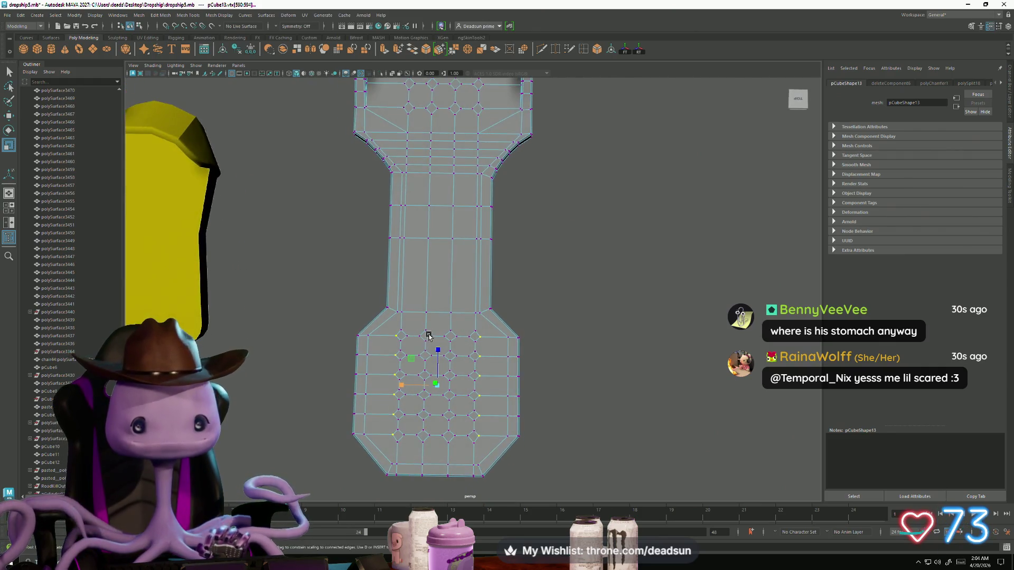
right_click_drag(390, 320, 388, 343)
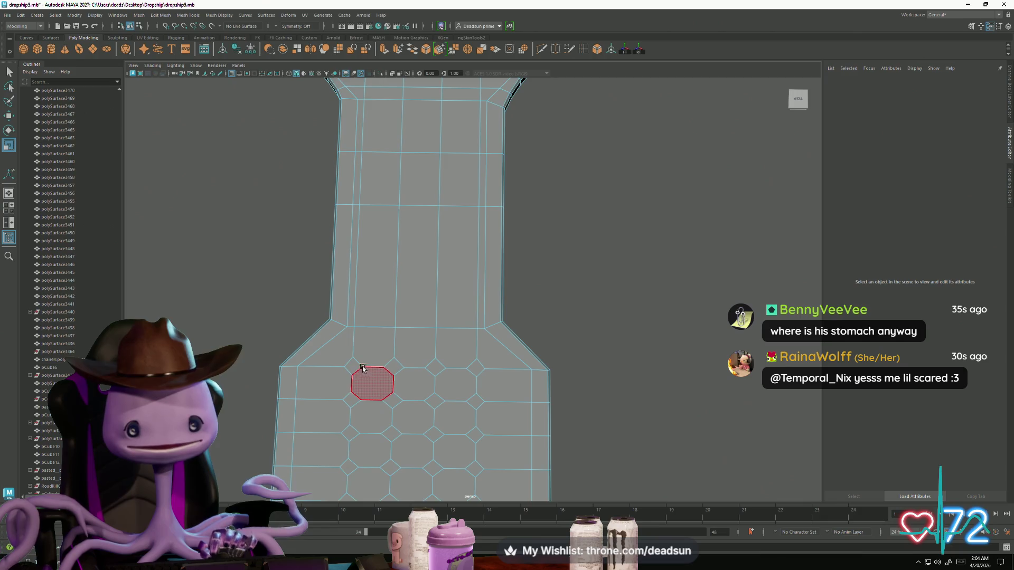
Select the first twelve octagonal vent faces on the plate's end.
left_click(351, 366)
left_click(353, 400, "shift")
left_click(393, 366, "shift")
left_click(393, 400, "shift")
left_click(435, 366, "shift")
left_click(434, 401, "shift")
left_click(476, 367, "shift")
left_click(476, 436, "shift")
left_click(392, 434, "shift")
left_click(350, 432, "shift")
left_click(387, 466, "shift")
left_click(432, 468, "shift")
Add the remaining six vent faces to the selection.
middle_click_drag(467, 440, 454, 380, "alt")
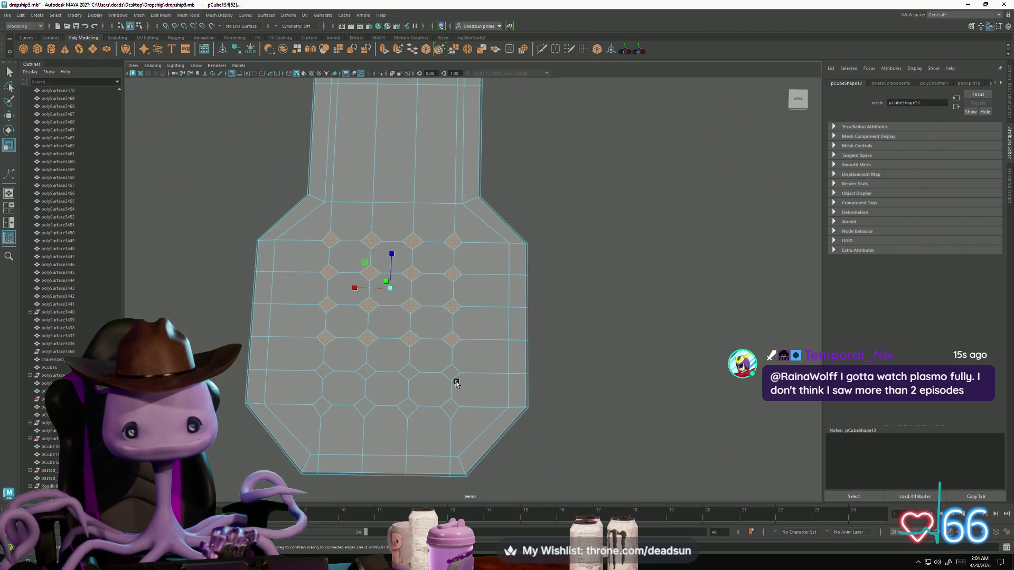
left_click(451, 371, "shift")
left_click(408, 371, "shift")
left_click(322, 371, "shift")
left_click(321, 405, "shift")
left_click(364, 406, "shift")
left_click(407, 407, "shift")
Deselect the border faces on the left, top, right and bottom of the end.
mouse_move(490, 426)
left_mouse_down("alt")
mouse_move(444, 363)
mouse_move(444, 281)
mouse_move(492, 328)
left_mouse_up("alt")
left_click_drag(403, 341, 403, 340, "ctrl")
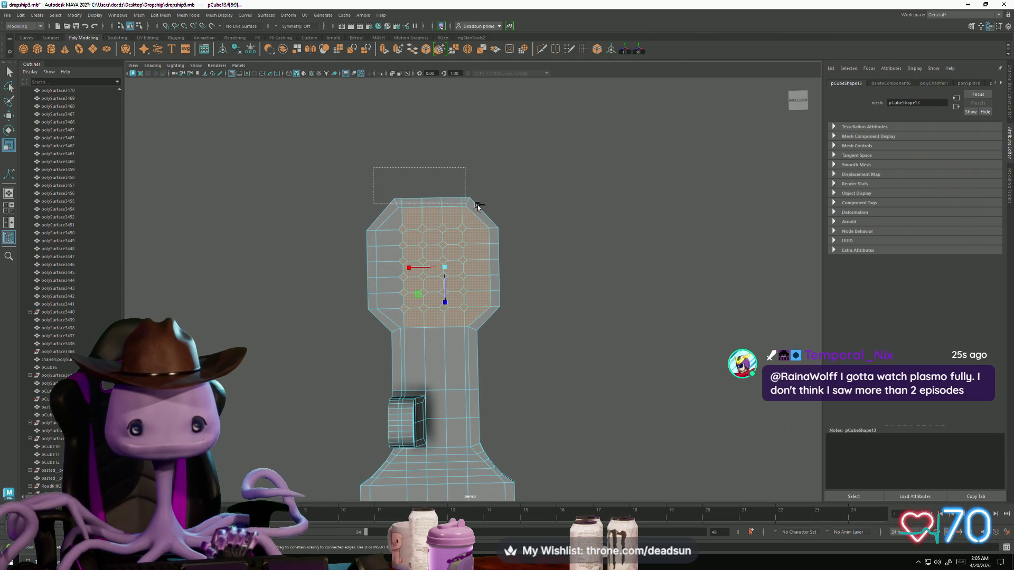
left_click_drag(511, 211, 516, 312, "ctrl")
left_click_drag(394, 321, 484, 353, "ctrl")
scroll(504, 346, "up", 3)
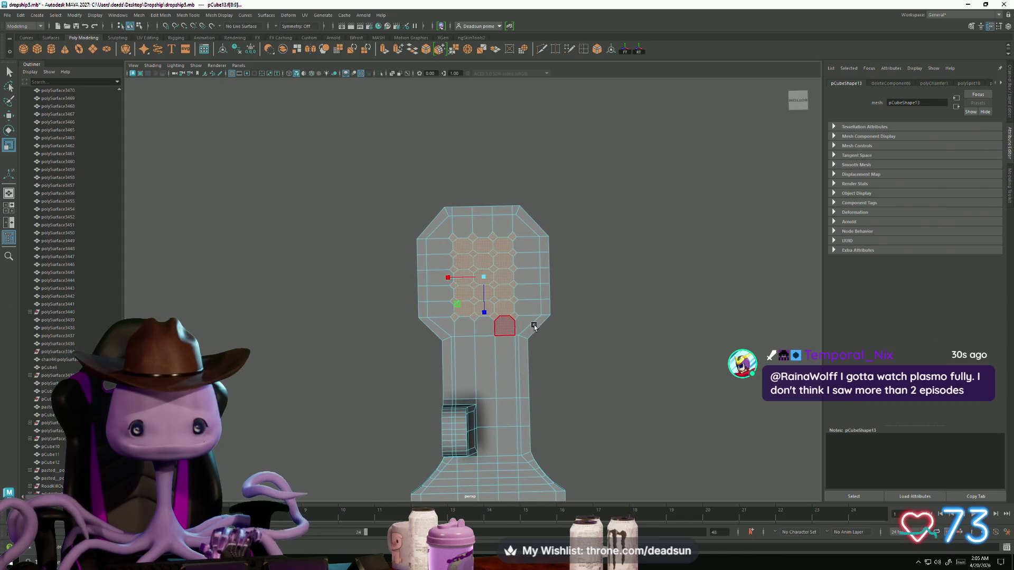
scroll(617, 364, "up", 2)
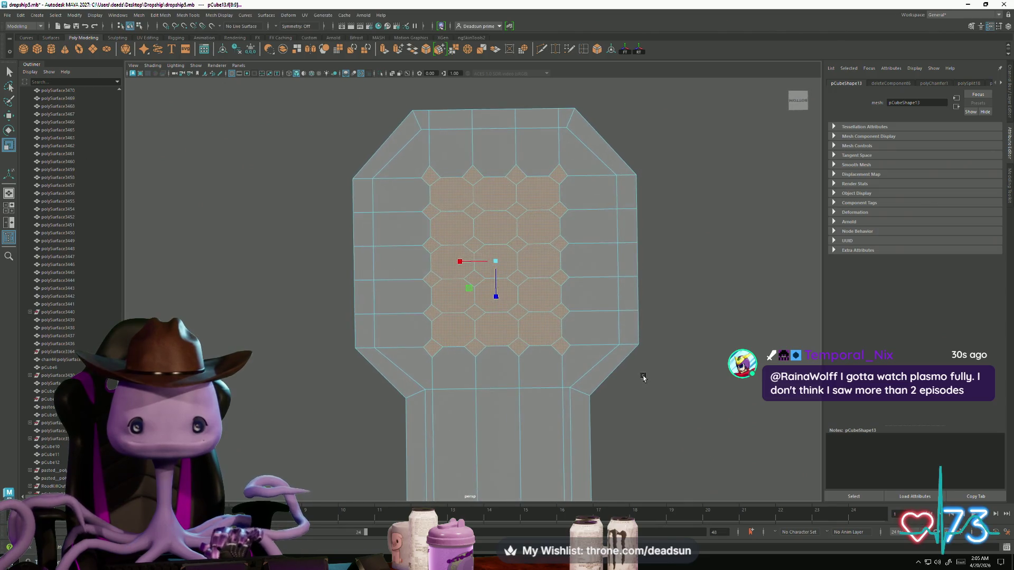
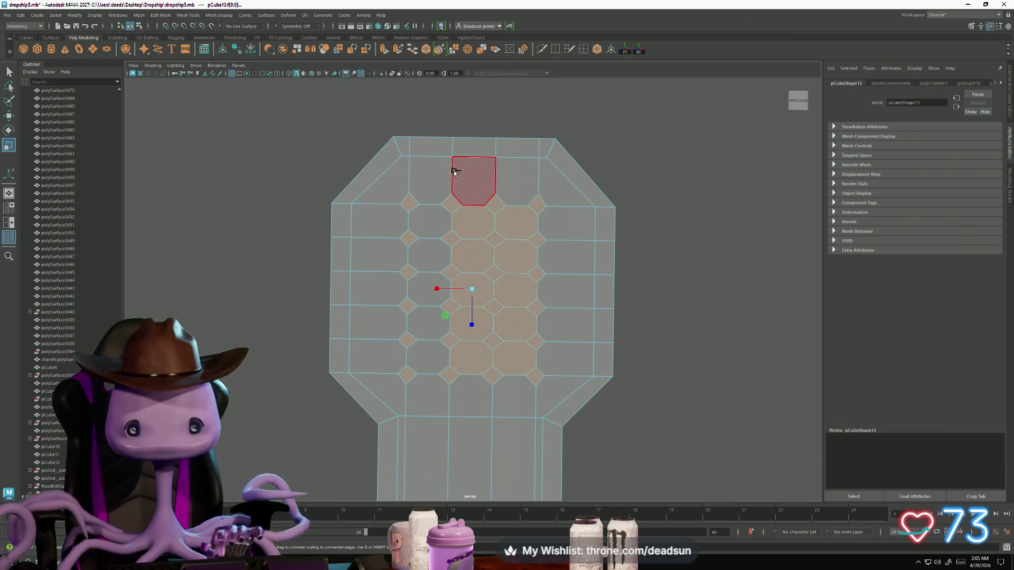
Drop the left face column from the selection, then clear it and re-angle the view.
left_click_drag(473, 389, 473, 389, "ctrl")
key("f")
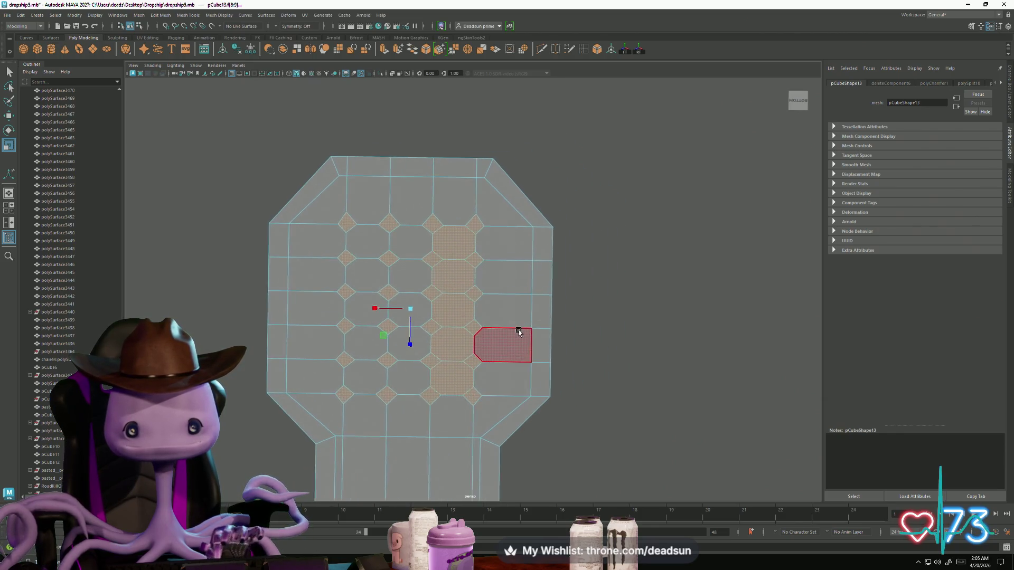
left_click(464, 384)
mouse_move(483, 370)
left_mouse_down("alt")
mouse_move(484, 446)
mouse_move(503, 426)
mouse_move(423, 427)
mouse_move(451, 297)
left_mouse_up("alt")
right_click_drag(426, 371, 525, 372, "alt")
mouse_move(526, 373)
left_mouse_down("alt")
mouse_move(534, 414)
mouse_move(518, 412)
left_mouse_up("alt")
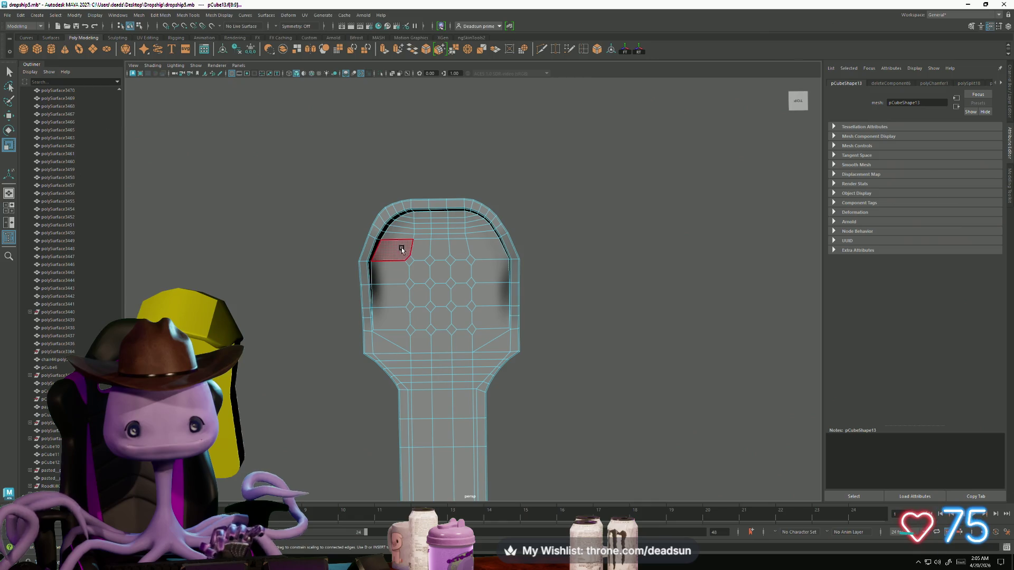
Select the inner floor face block and deselect border rows and columns, leaving only the hole faces.
left_click_drag(486, 346, 486, 346)
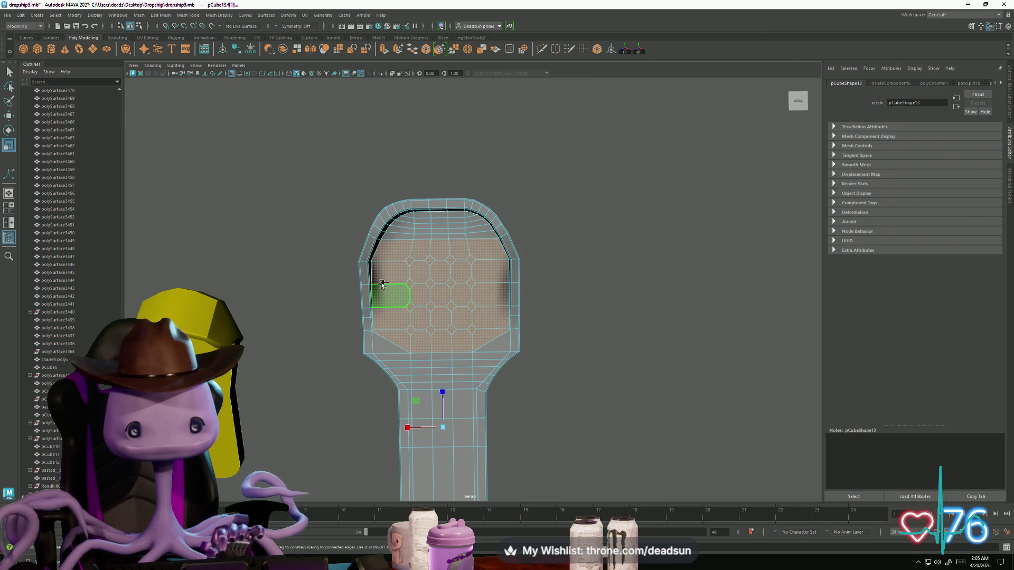
left_click_drag(399, 372, 398, 372, "ctrl")
left_click_drag(517, 246, 512, 374, "ctrl")
left_click_drag(398, 351, 476, 351, "ctrl")
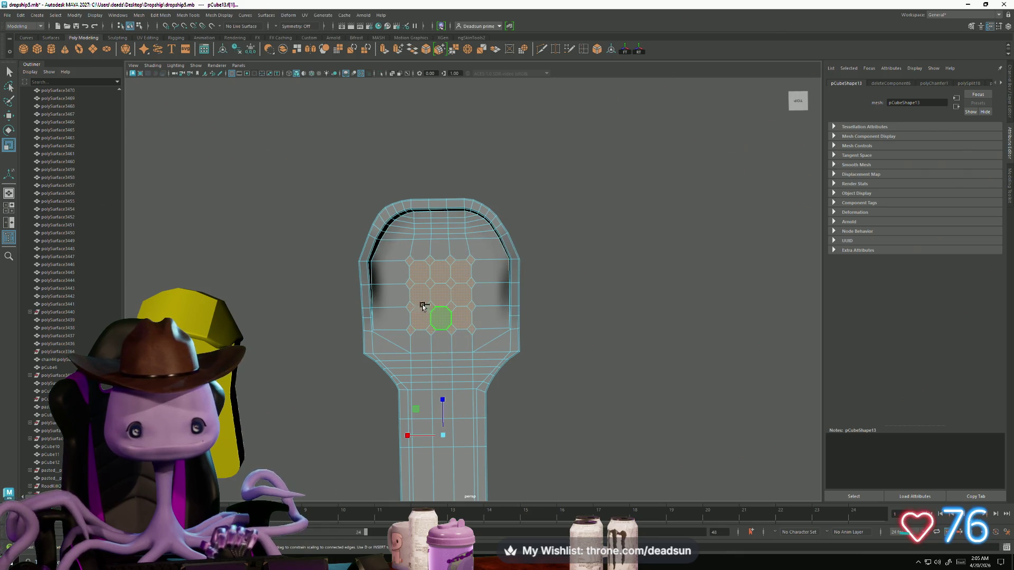
left_click_drag(419, 327, 419, 328, "ctrl")
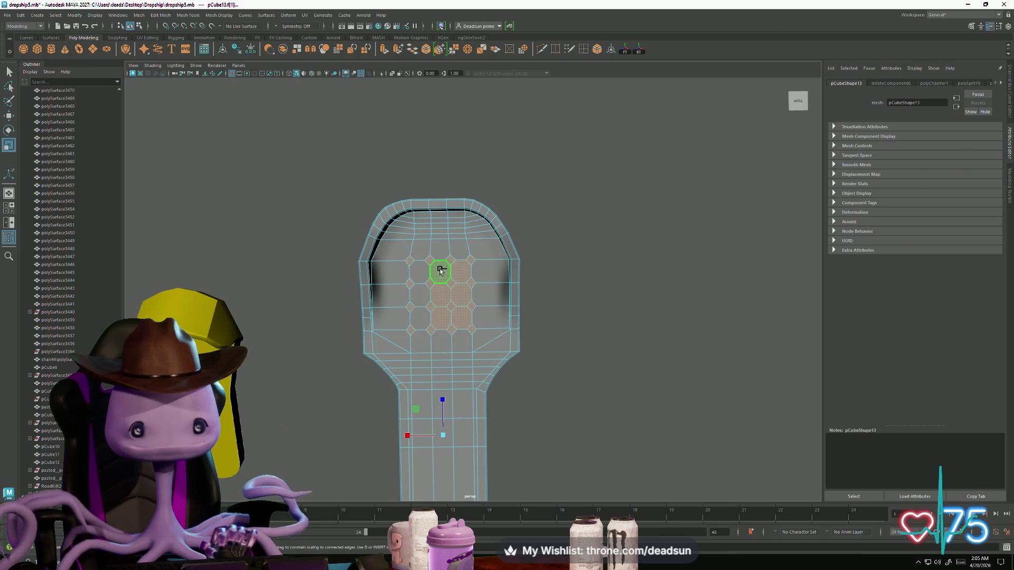
mouse_move(440, 268)
left_mouse_down("ctrl")
mouse_move(441, 327)
mouse_move(463, 321)
mouse_move(442, 335)
mouse_move(476, 231)
mouse_move(424, 302)
mouse_move(464, 340)
mouse_move(466, 317)
mouse_move(433, 327)
mouse_move(420, 315)
mouse_move(419, 191)
left_mouse_up("ctrl")
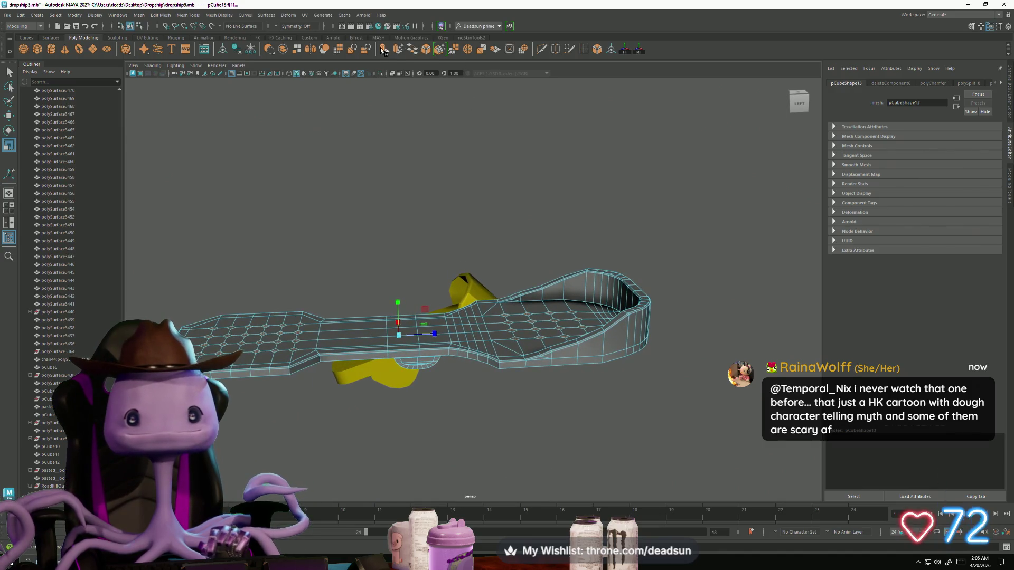
Extrude the selected floor faces inward and check the recessed pockets from several views.
key("ctrl+e")
left_click_drag(423, 296, 459, 325, "alt")
key("r")
left_click(413, 327)
mouse_move(399, 429)
left_mouse_down("alt")
mouse_move(386, 337)
mouse_move(392, 355)
left_mouse_up("alt")
left_click(439, 363)
mouse_move(479, 351)
left_mouse_down("alt")
mouse_move(444, 385)
mouse_move(465, 364)
mouse_move(550, 448)
mouse_move(475, 381)
mouse_move(475, 408)
mouse_move(471, 399)
left_mouse_up("alt")
scroll(491, 381, "up", 5)
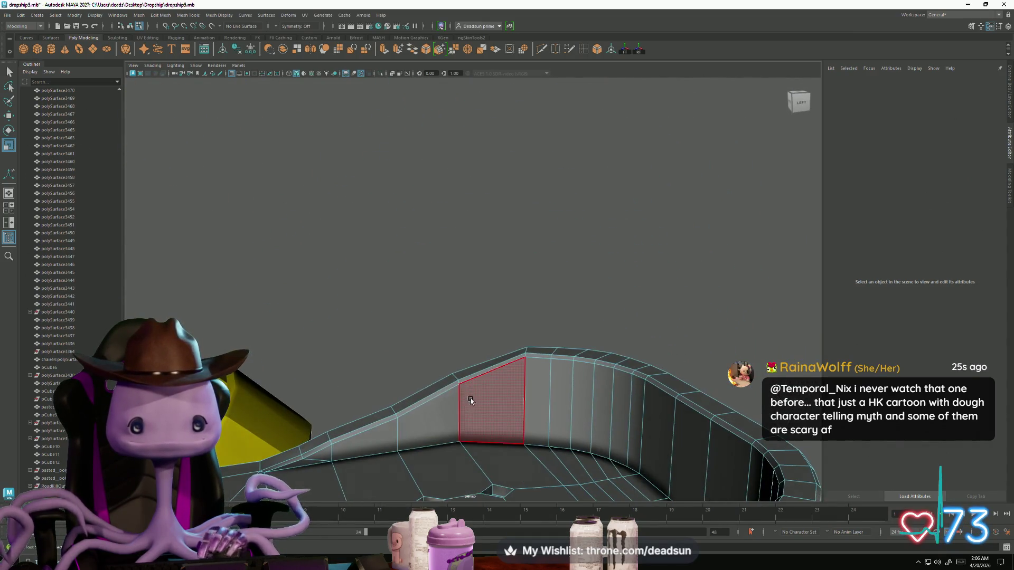
key("space")
mouse_move(613, 269)
left_mouse_down("alt")
mouse_move(604, 224)
mouse_move(573, 236)
left_mouse_up("alt")
key("space")
Switch the floor mesh to vertex mode and box-select vertices along the rim.
right_click_drag(388, 237, 213, 248)
mouse_move(577, 255)
left_mouse_down()
mouse_move(790, 249)
mouse_move(702, 262)
mouse_move(584, 336)
mouse_move(496, 351)
mouse_move(511, 339)
mouse_move(487, 380)
mouse_move(385, 340)
mouse_move(307, 337)
left_mouse_up()
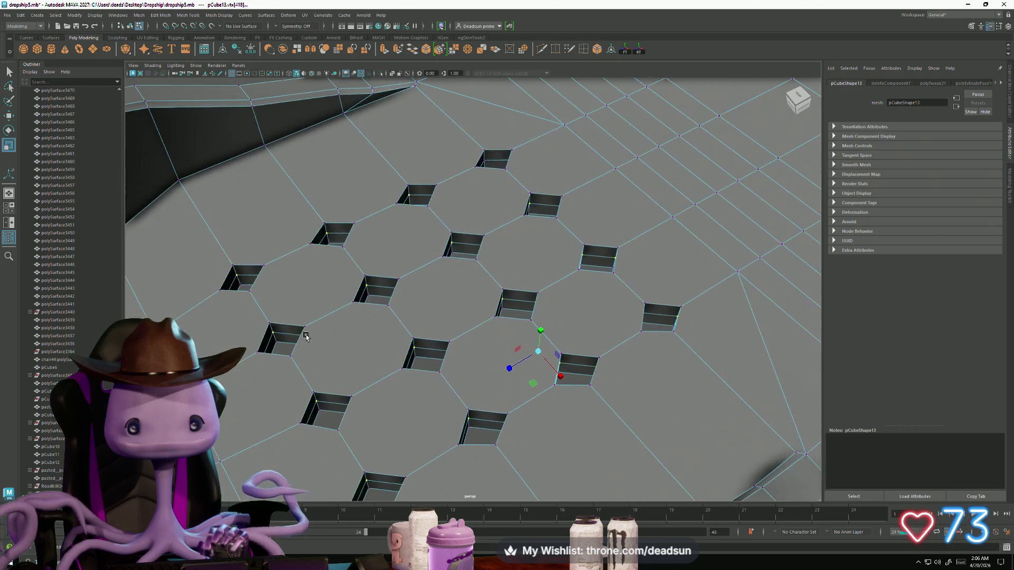
left_click_drag(361, 309, 510, 275, "alt")
left_click_drag(326, 233, 454, 245)
mouse_move(490, 305)
left_mouse_down("alt")
mouse_move(465, 275)
mouse_move(422, 254)
mouse_move(388, 347)
mouse_move(315, 338)
mouse_move(636, 337)
mouse_move(370, 309)
mouse_move(475, 264)
mouse_move(462, 281)
left_mouse_up("alt")
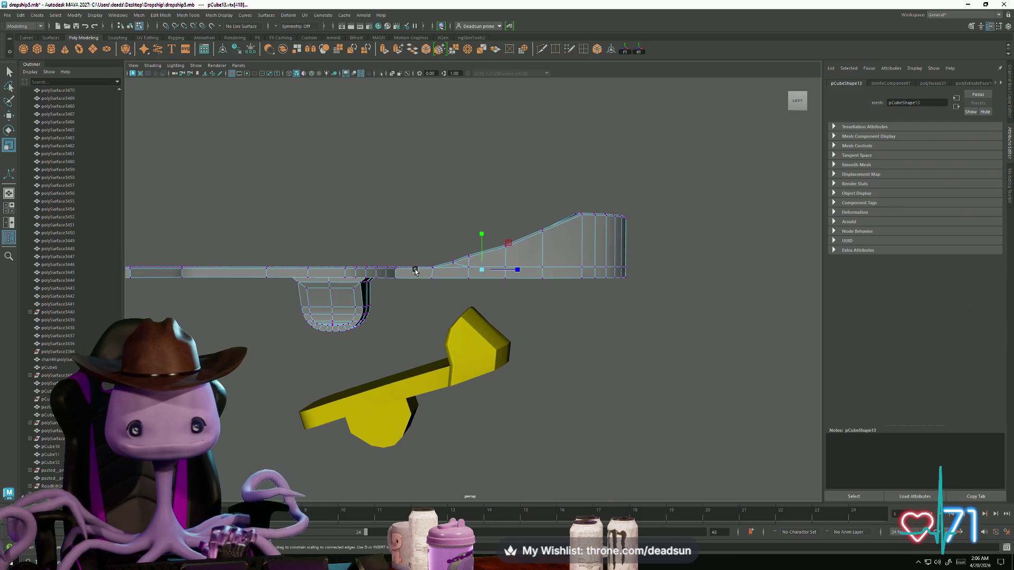
Box-select the lower-edge and below-deck vertices of the floor, checking them from side and top views.
mouse_move(617, 276)
left_mouse_down()
mouse_move(643, 279)
mouse_move(619, 280)
left_mouse_up()
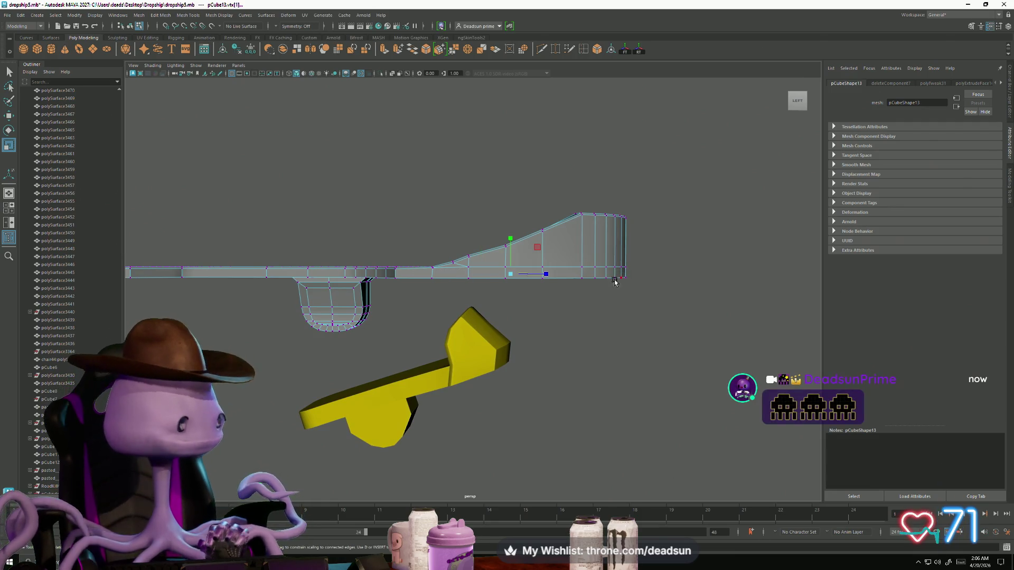
mouse_move(517, 305)
left_mouse_down("alt")
mouse_move(379, 342)
mouse_move(656, 464)
left_mouse_up("alt")
left_click_drag(557, 303, 692, 422)
left_click_drag(426, 369, 278, 412, "alt")
left_click_drag(226, 412, 235, 412, "alt")
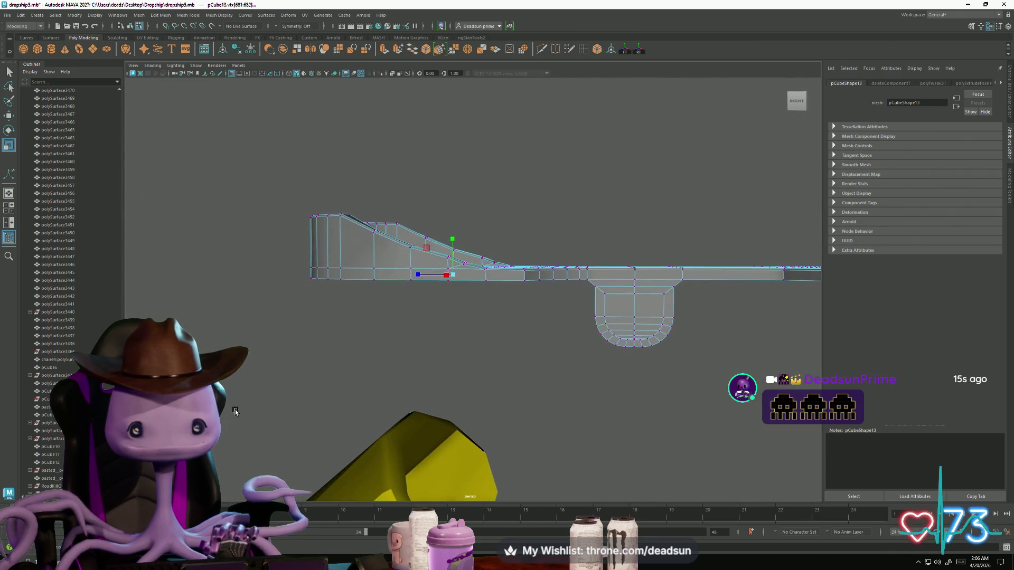
left_click_drag(398, 384, 447, 381, "alt")
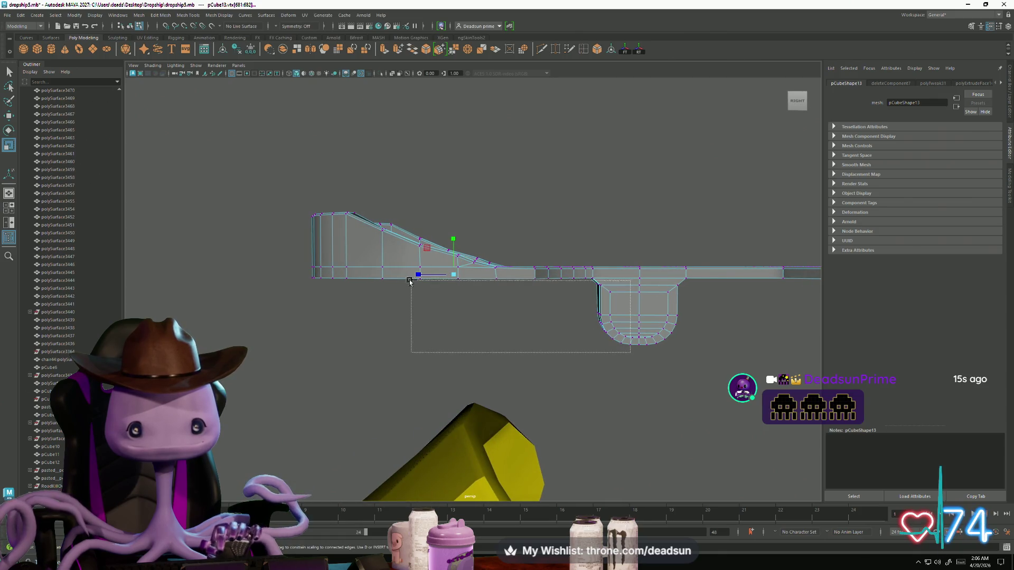
left_click_drag(392, 322, 424, 403, "alt")
left_click_drag(516, 368, 520, 364)
mouse_move(520, 363)
left_mouse_down("alt")
mouse_move(403, 470)
mouse_move(363, 422)
mouse_move(333, 408)
mouse_move(475, 430)
mouse_move(376, 447)
mouse_move(434, 367)
mouse_move(412, 414)
mouse_move(368, 401)
mouse_move(349, 366)
left_mouse_up("alt")
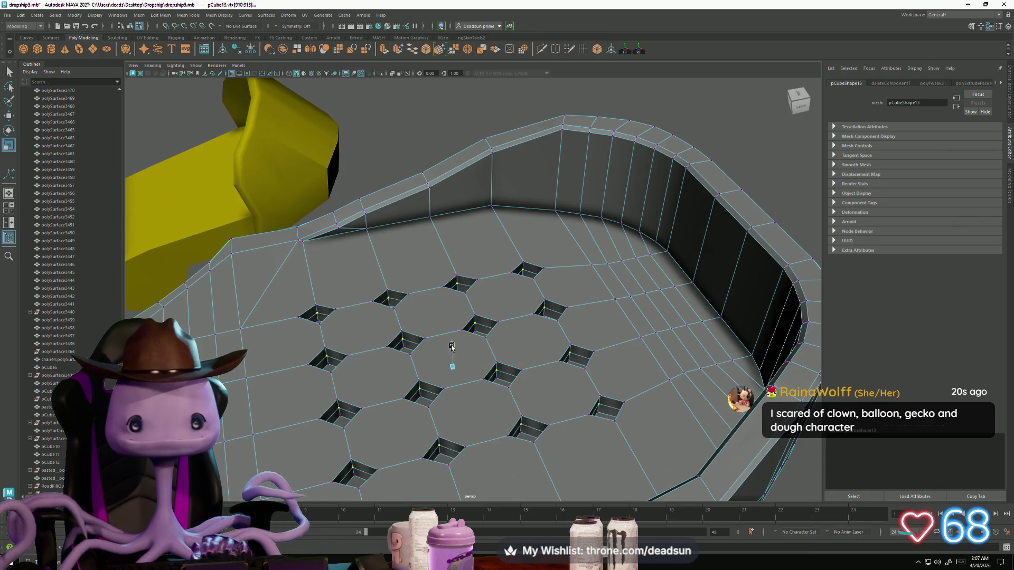
Merge the selected vertices with Merge Vertices and inspect the grid of holes from above.
left_click(452, 54)
mouse_move(340, 251)
left_mouse_down("alt")
mouse_move(329, 231)
mouse_move(390, 299)
left_mouse_up("alt")
left_click_drag(435, 386, 434, 385)
mouse_move(402, 343)
left_mouse_down("alt")
mouse_move(434, 381)
mouse_move(429, 339)
mouse_move(456, 368)
left_mouse_up("alt")
mouse_move(455, 368)
left_mouse_down("alt")
mouse_move(469, 398)
mouse_move(438, 398)
left_mouse_up("alt")
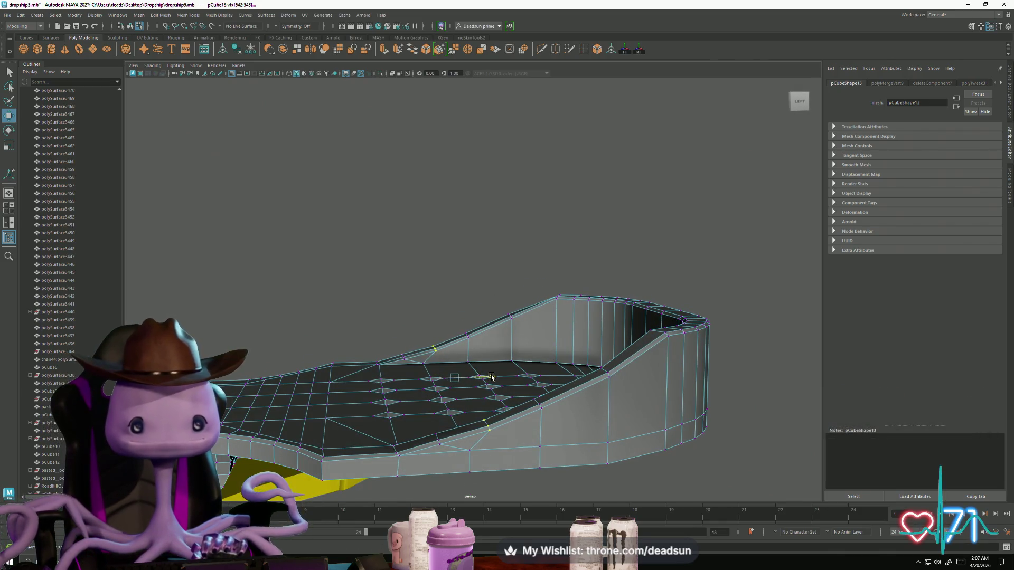
mouse_move(488, 377)
left_mouse_down("alt")
mouse_move(480, 388)
mouse_move(442, 381)
mouse_move(430, 470)
mouse_move(433, 392)
left_mouse_up("alt")
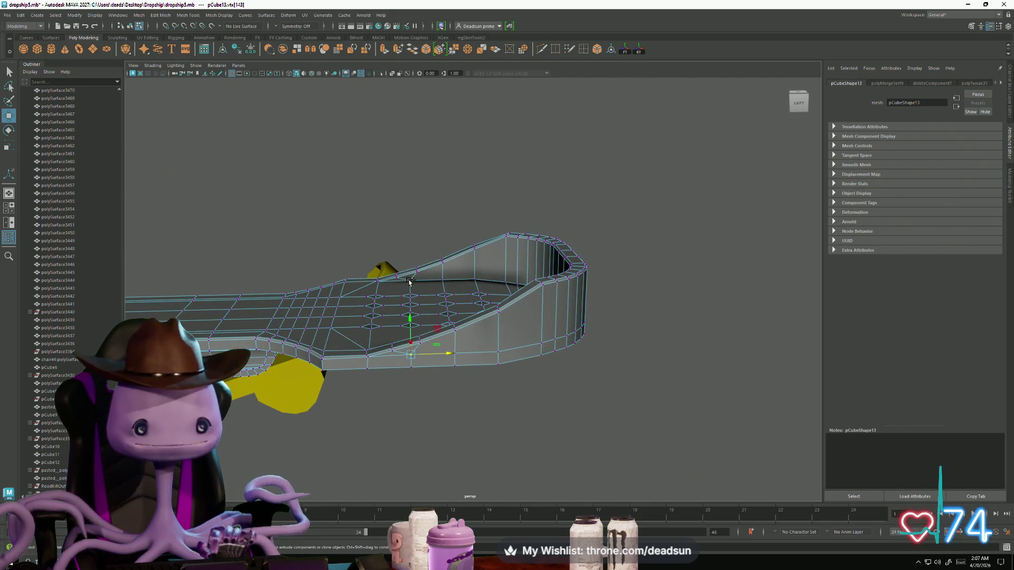
mouse_move(392, 353)
left_mouse_down("alt")
mouse_move(566, 346)
mouse_move(419, 419)
mouse_move(378, 421)
mouse_move(481, 407)
mouse_move(508, 362)
mouse_move(338, 369)
mouse_move(423, 354)
mouse_move(409, 353)
left_mouse_up("alt")
scroll(410, 353, "down", 3)
Return the hull to Object Mode and select the whole hull.
right_click_drag(475, 295, 505, 272)
left_click(295, 349)
scroll(294, 349, "down", 3)
mouse_move(294, 348)
left_mouse_down("alt")
mouse_move(323, 398)
mouse_move(354, 380)
mouse_move(358, 364)
mouse_move(418, 369)
mouse_move(473, 343)
left_mouse_up("alt")
left_click(472, 342)
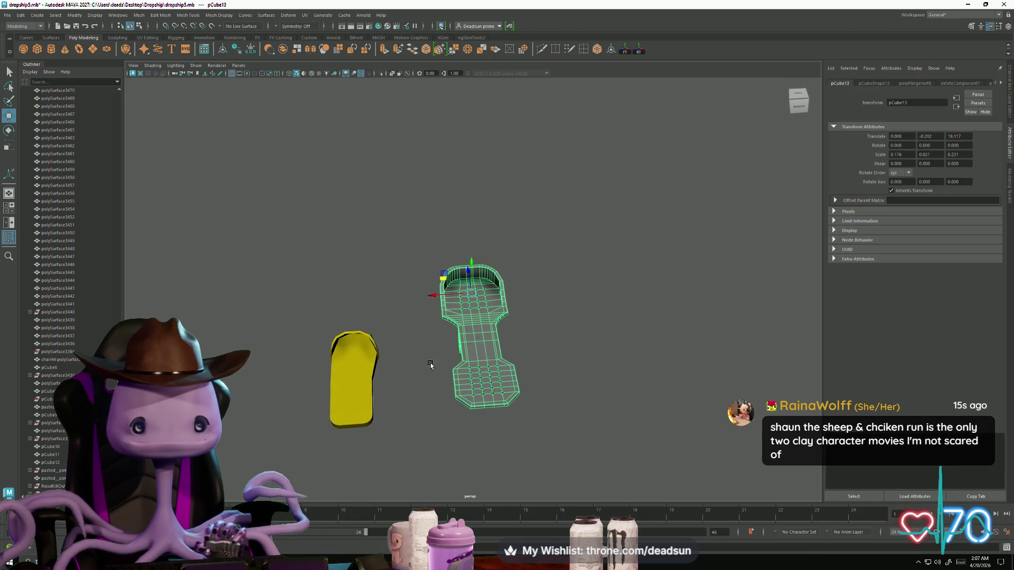
Select the tray mesh pCube13 instead of the hull, viewed from above.
scroll(430, 362, "up", 5)
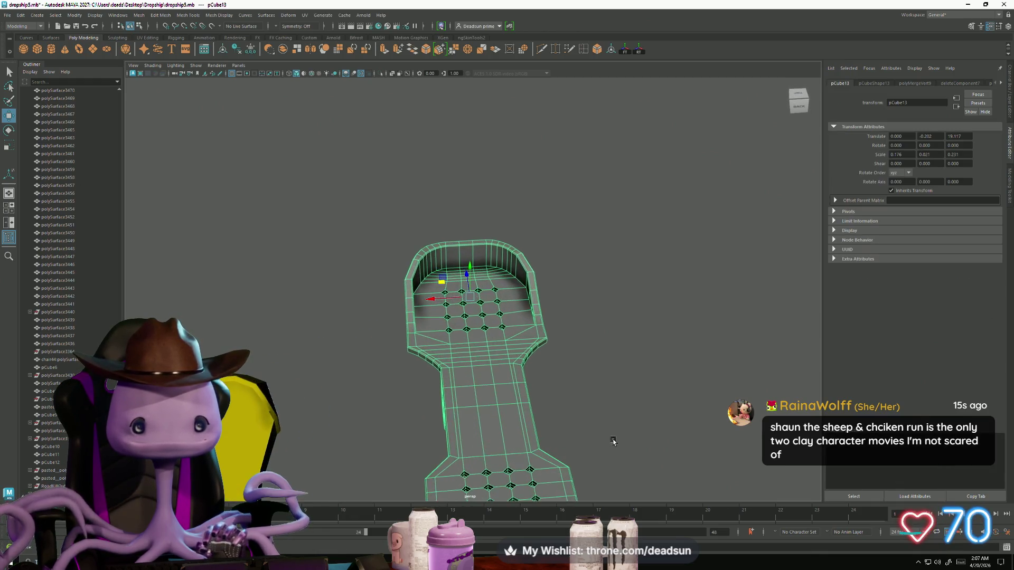
left_click(562, 410)
scroll(414, 394, "down", 5)
mouse_move(414, 394)
left_mouse_down("alt")
mouse_move(419, 347)
mouse_move(471, 339)
mouse_move(410, 380)
mouse_move(403, 405)
mouse_move(406, 382)
left_mouse_up("alt")
scroll(405, 381, "down", 6)
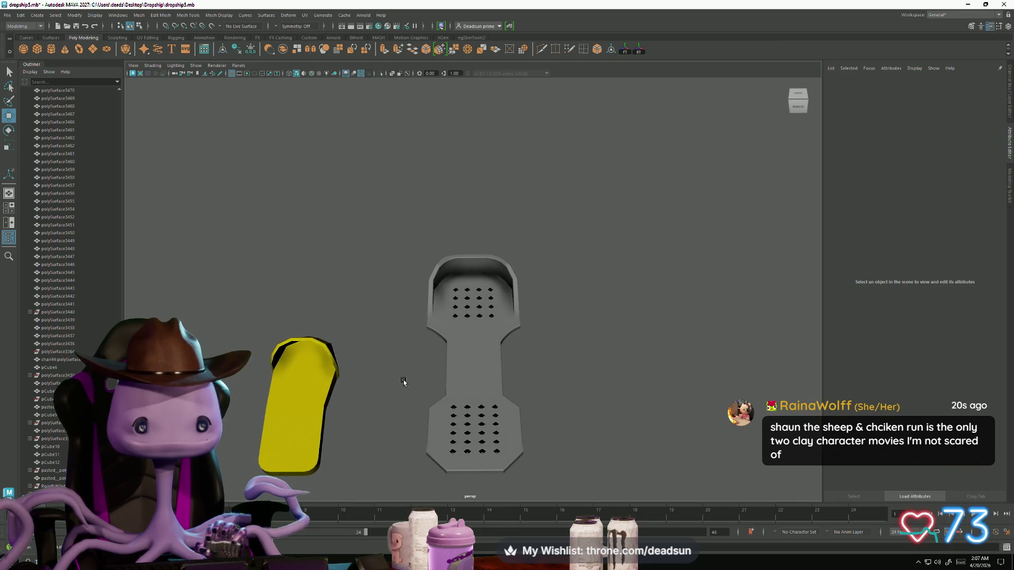
scroll(345, 323, "up", 6)
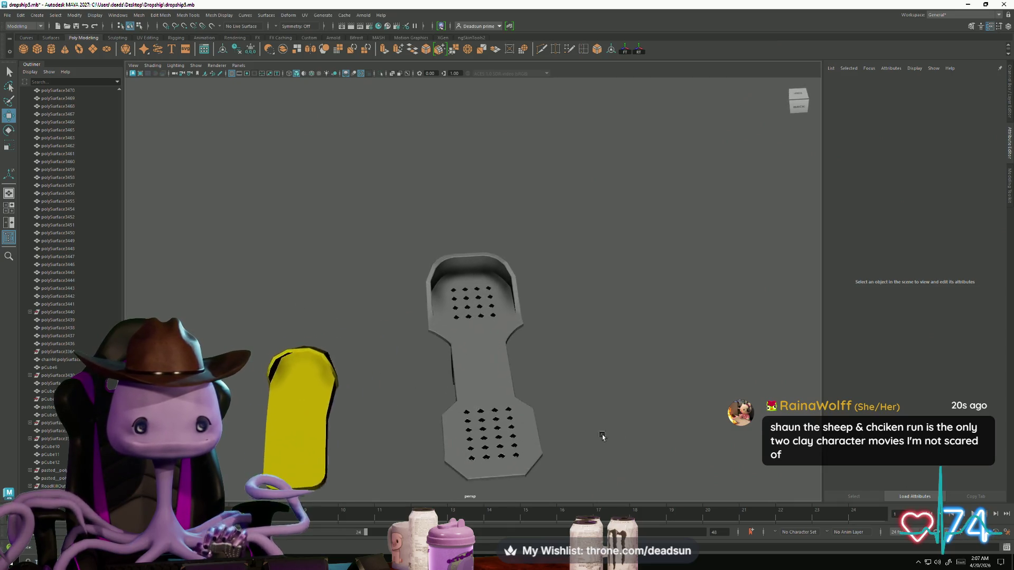
left_click(476, 451)
mouse_move(476, 450)
left_mouse_down("alt")
mouse_move(486, 419)
mouse_move(476, 362)
mouse_move(425, 380)
mouse_move(428, 401)
mouse_move(430, 349)
left_mouse_up("alt")
scroll(412, 346, "down", 4)
left_click(410, 343)
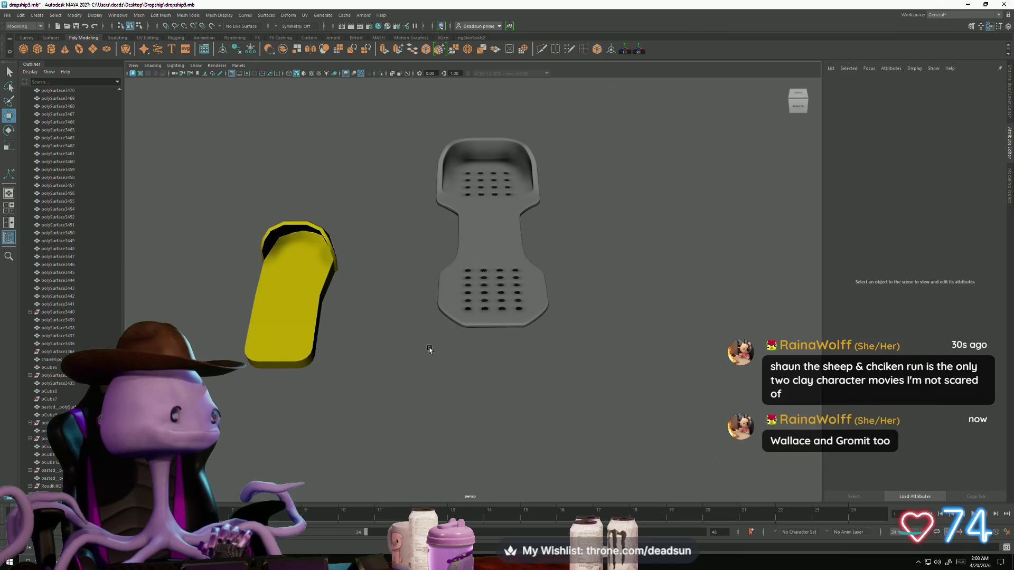
scroll(431, 348, "up", 5)
left_click(445, 337)
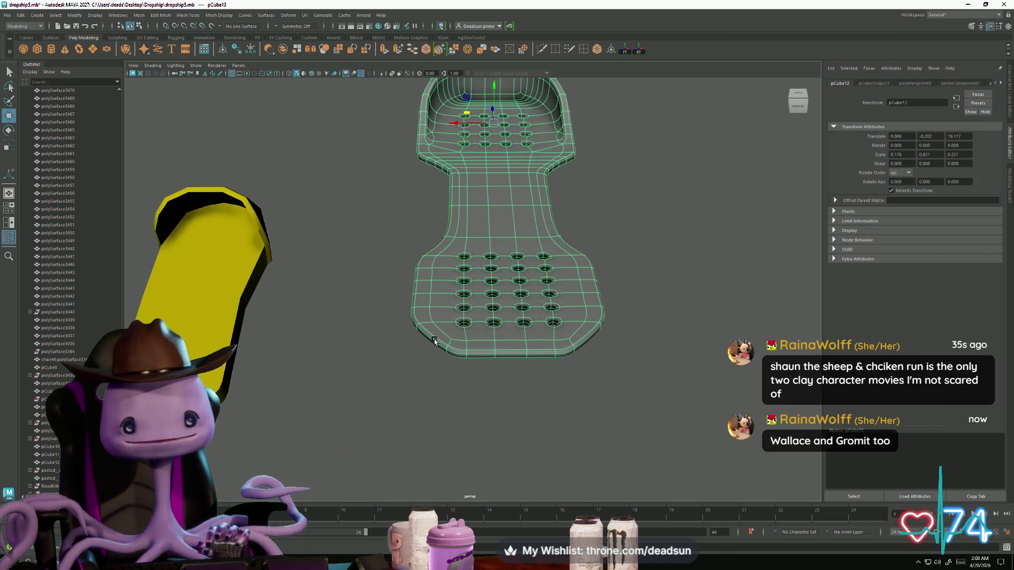
scroll(434, 340, "up", 1)
Show pCube13 as its low-poly cage and loop-select the floor's border faces.
key("1")
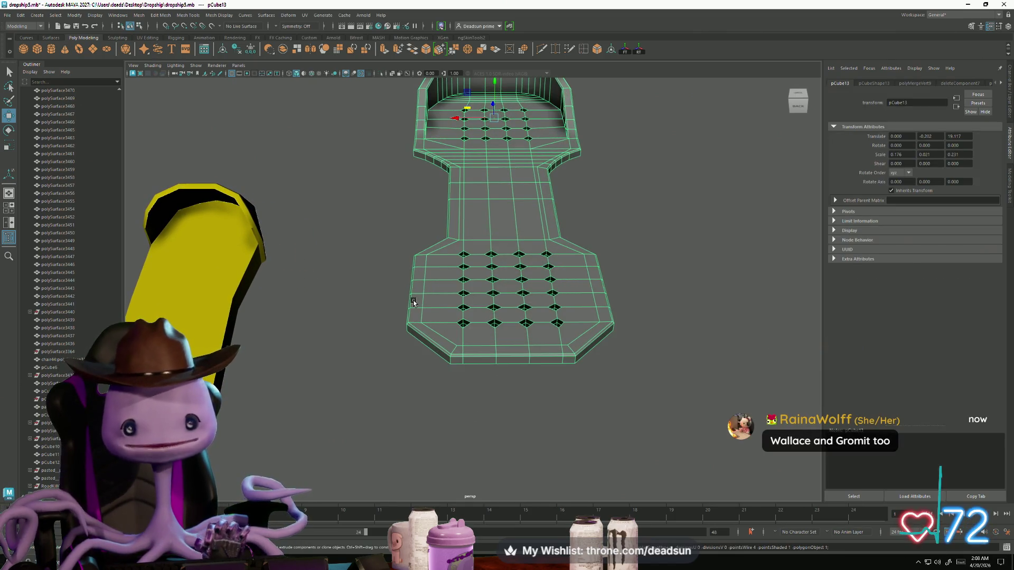
scroll(413, 303, "up", 4)
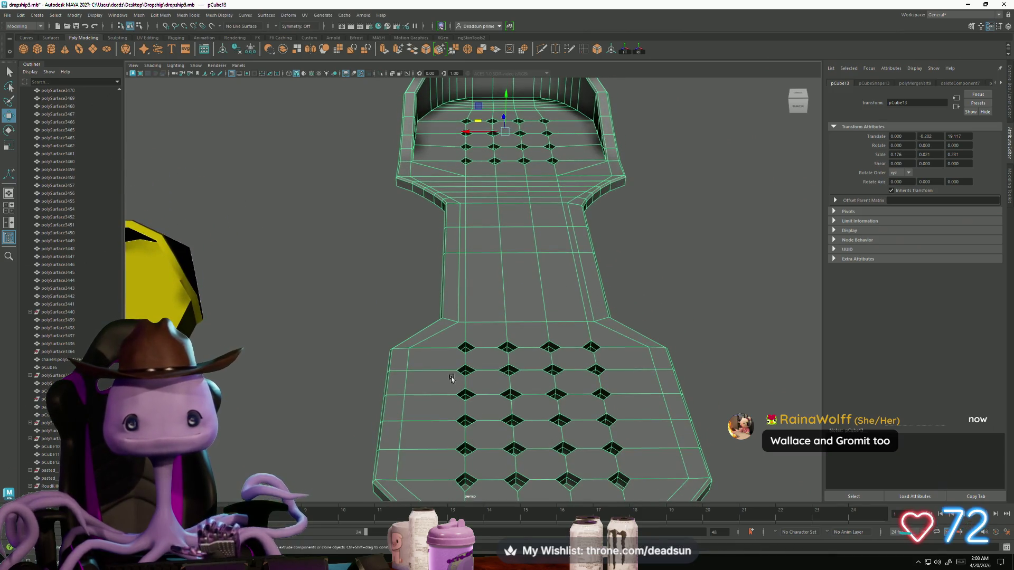
scroll(449, 381, "down", 2)
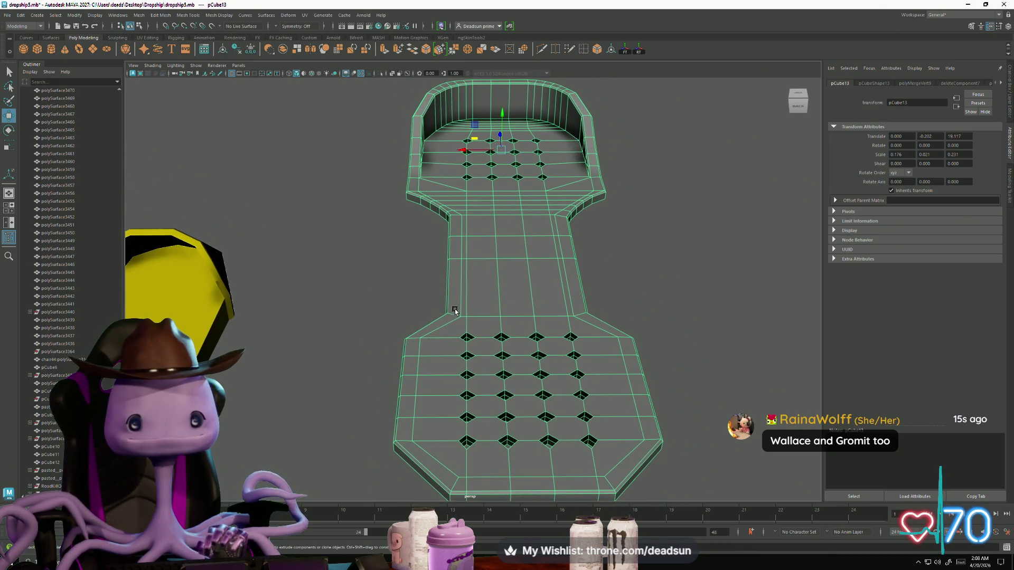
right_click_drag(455, 298, 455, 317)
left_click(454, 288)
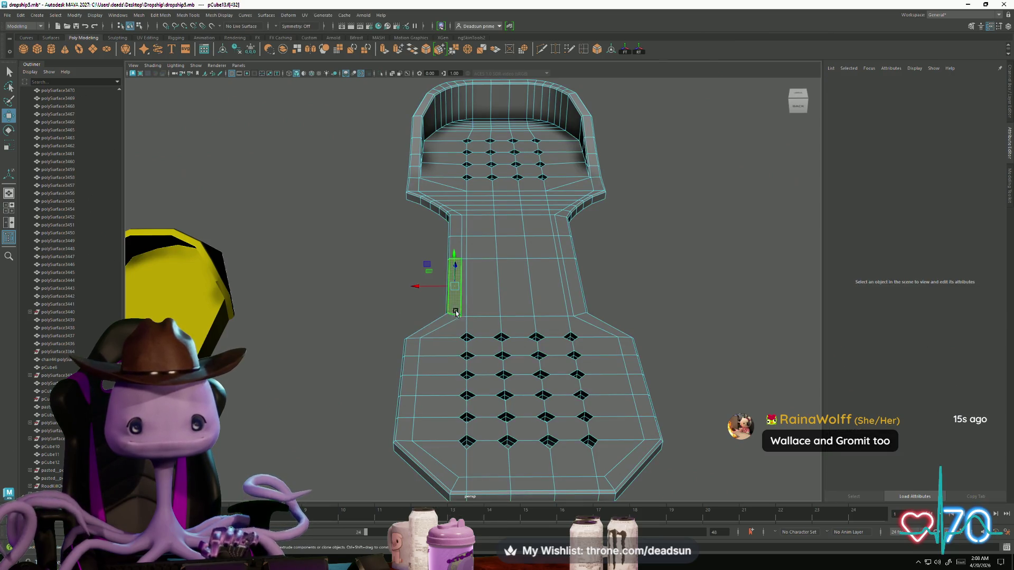
double_click(450, 322)
mouse_move(451, 323)
left_mouse_down("alt")
mouse_move(476, 369)
mouse_move(573, 347)
mouse_move(436, 356)
mouse_move(449, 372)
mouse_move(408, 370)
mouse_move(414, 339)
mouse_move(394, 317)
mouse_move(365, 323)
left_mouse_up("alt")
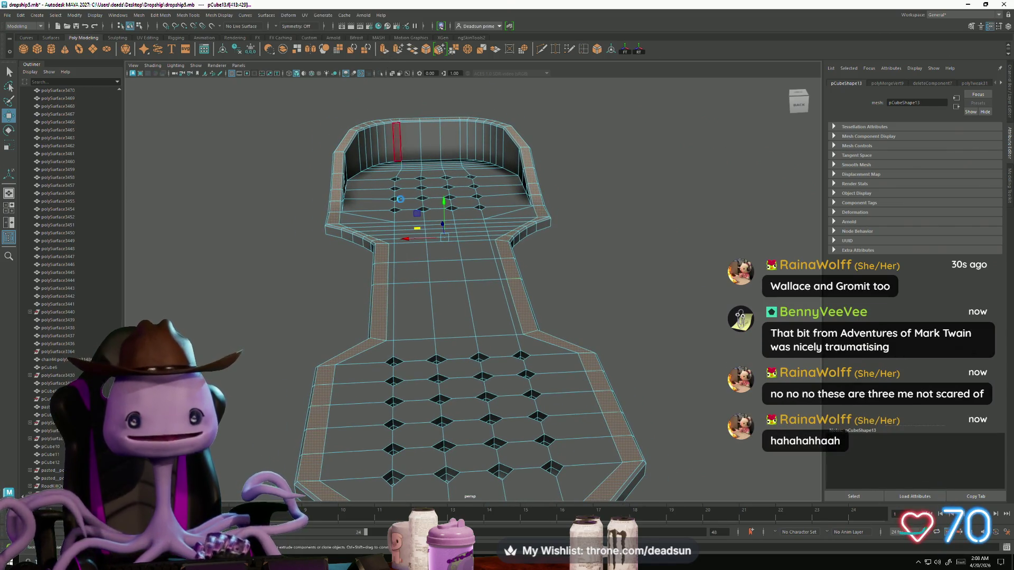
Extrude the tray's border face loop, then go back to object mode with the tray selected.
key("ctrl+e")
left_click_drag(465, 98, 466, 100)
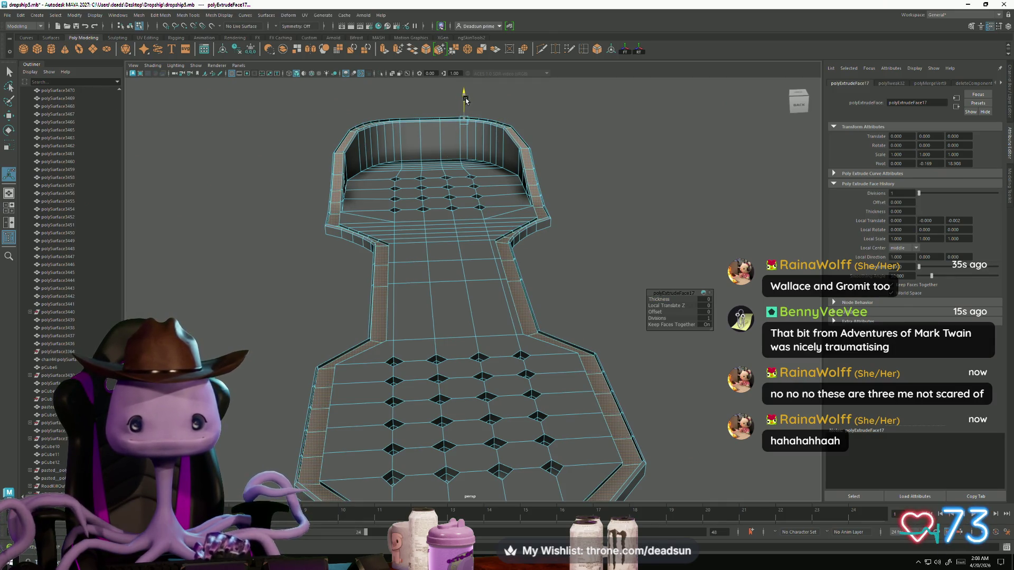
scroll(492, 168, "down", 3)
left_click_drag(492, 168, 438, 269, "alt")
right_click_drag(438, 275, 438, 270)
mouse_move(438, 270)
left_mouse_down("alt")
mouse_move(362, 268)
mouse_move(439, 335)
mouse_move(373, 334)
mouse_move(354, 305)
mouse_move(370, 298)
mouse_move(387, 311)
left_mouse_up("alt")
left_click(439, 335)
scroll(438, 335, "up", 8)
scroll(438, 335, "down", 5)
Select a block of faces across the tray floor's narrow middle strip.
right_click(383, 311)
left_click(382, 323)
left_click(379, 313)
left_click(421, 309, "shift")
left_click(464, 309, "shift")
mouse_move(464, 309)
left_mouse_down("alt")
mouse_move(398, 320)
mouse_move(404, 288)
mouse_move(369, 313)
left_mouse_up("alt")
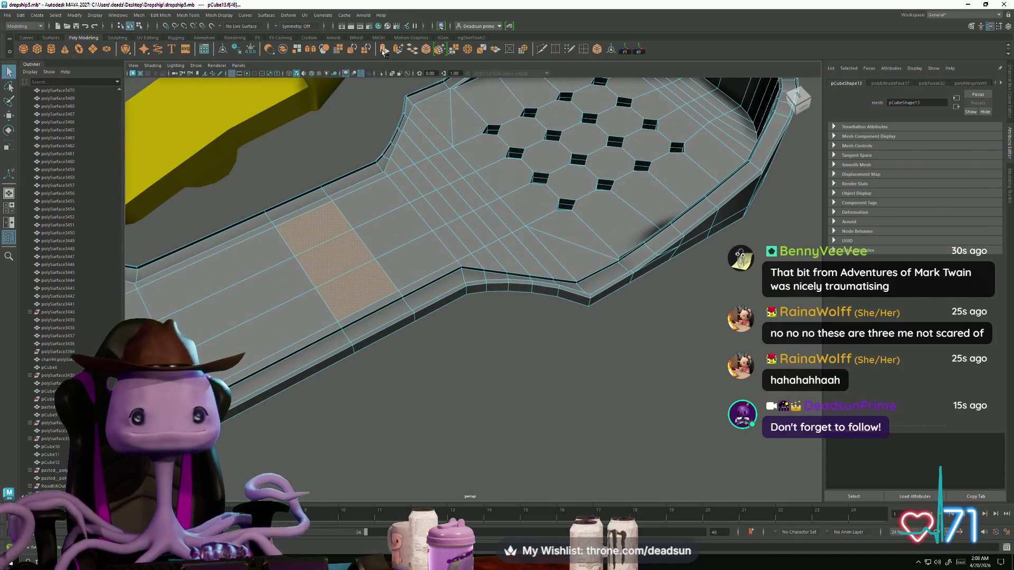
Extrude the middle-strip faces, scale them narrower, and move the inset panel on Y.
key("ctrl+e")
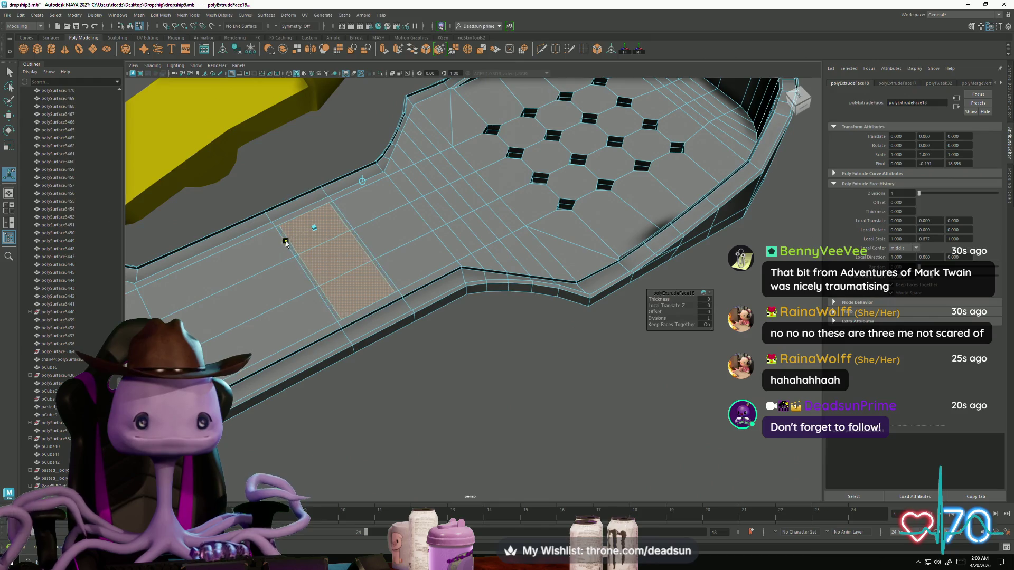
left_click_drag(288, 242, 315, 286, "alt")
key("w")
left_click(360, 277)
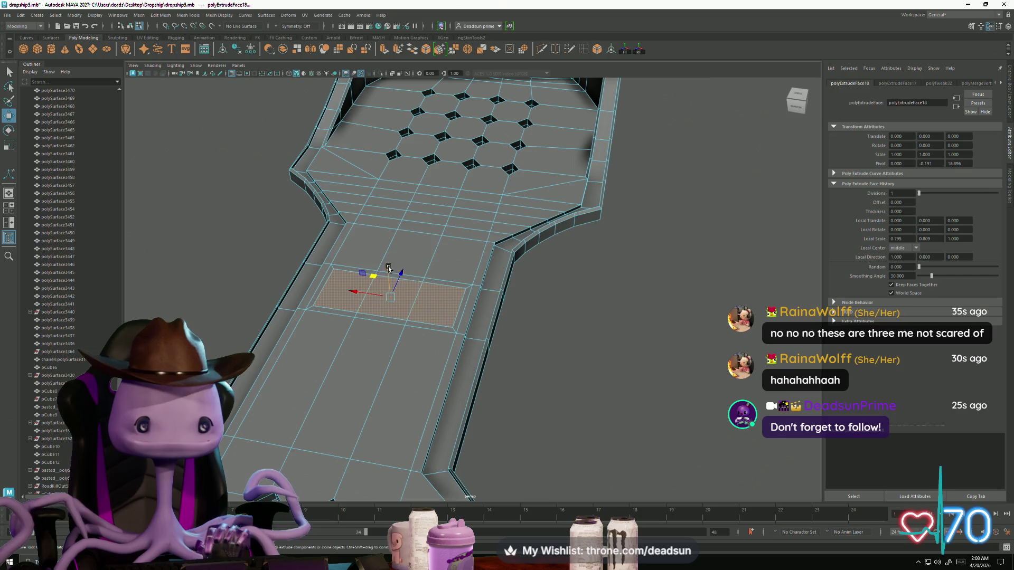
left_click_drag(388, 270, 388, 272)
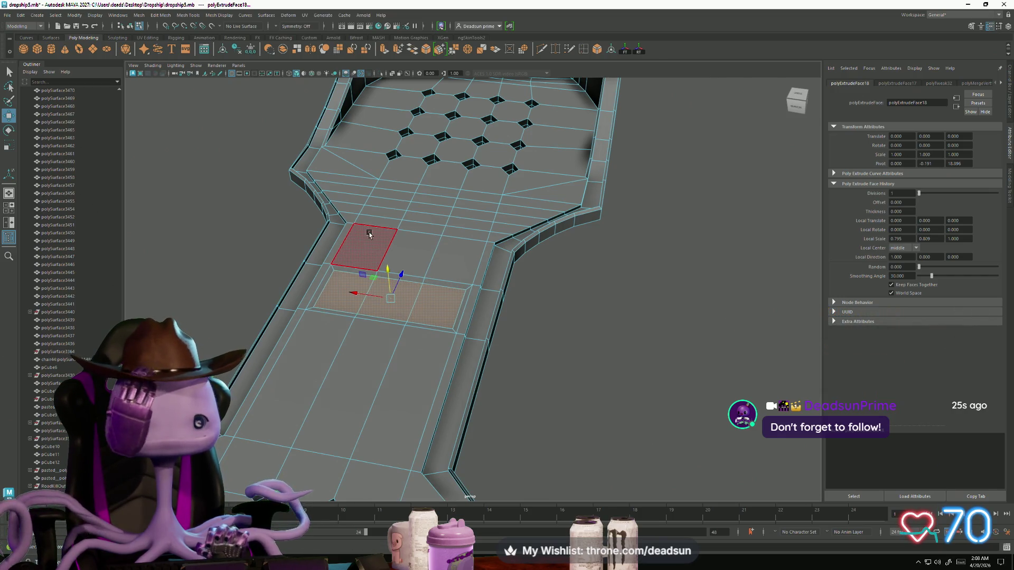
mouse_move(411, 184)
left_mouse_down("alt")
mouse_move(470, 158)
mouse_move(439, 241)
left_mouse_up("alt")
right_click_drag(439, 241, 437, 216)
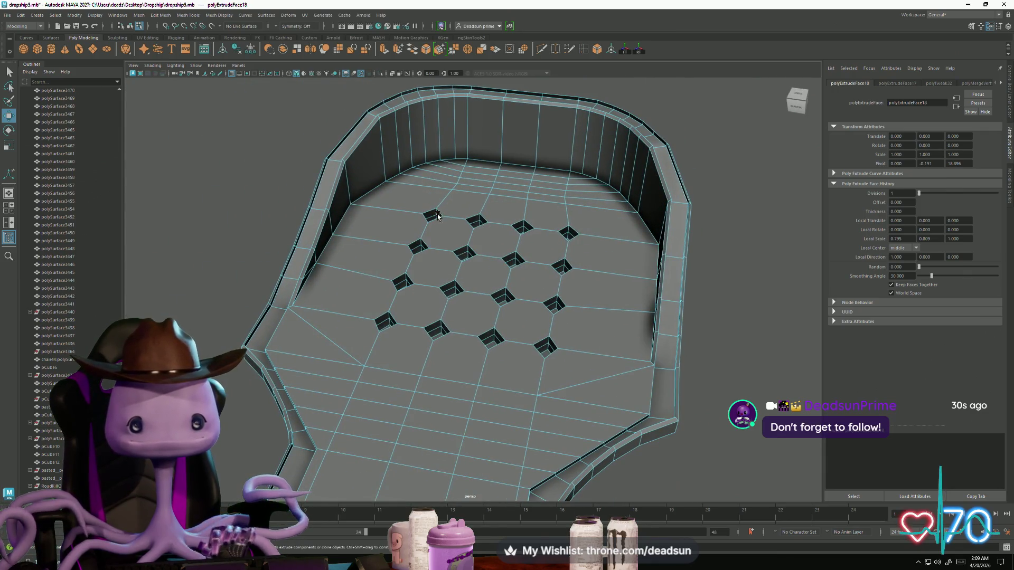
left_click(433, 218)
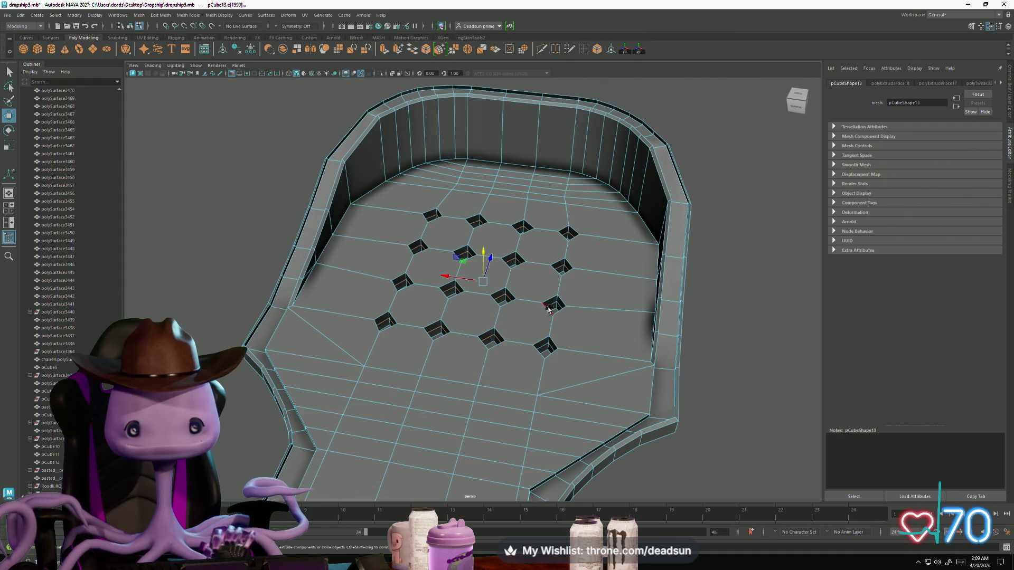
left_click(524, 345)
scroll(463, 335, "down", 5)
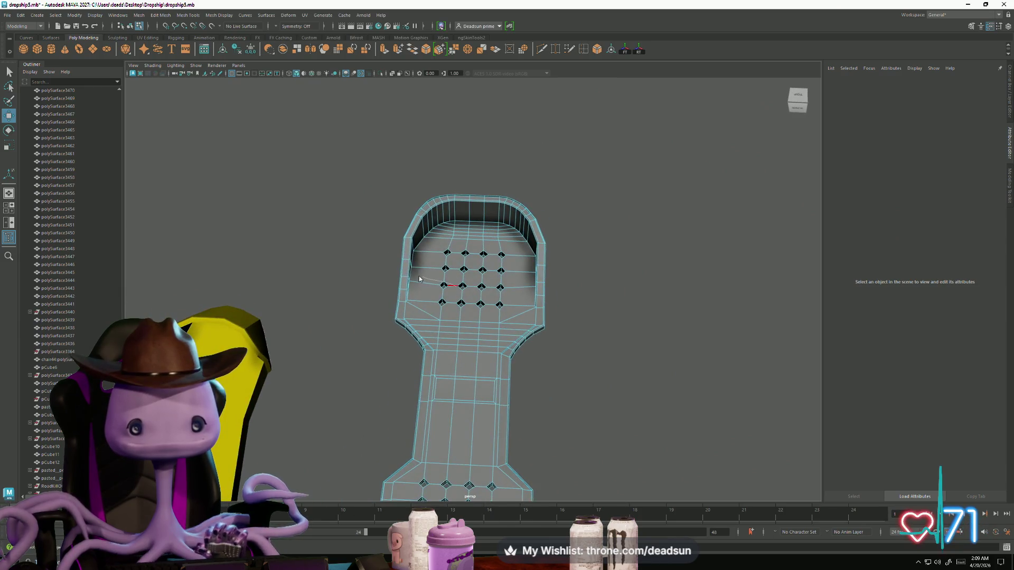
left_click_drag(520, 327, 521, 327)
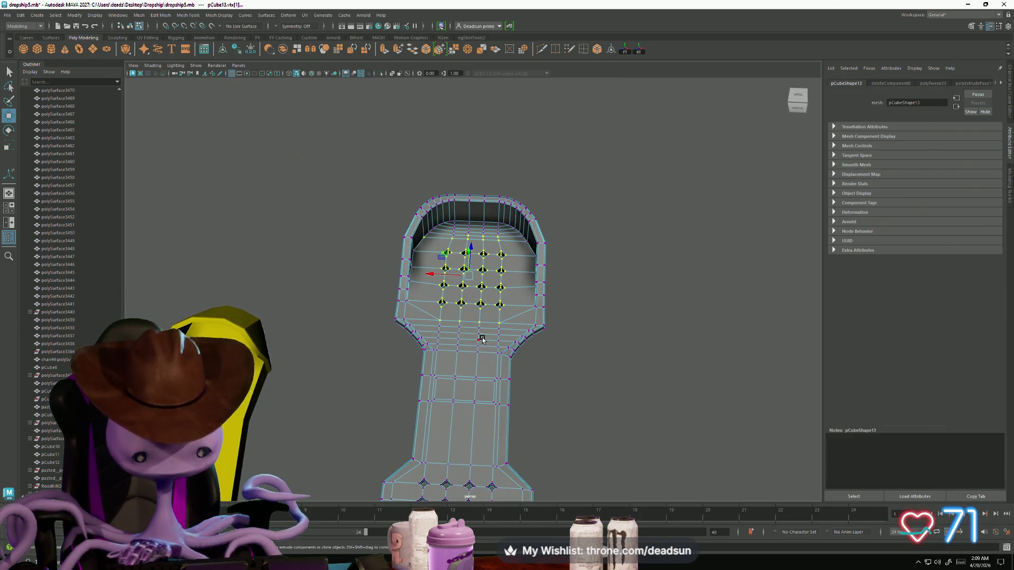
left_click(482, 338)
mouse_move(502, 387)
left_mouse_down("alt")
mouse_move(512, 236)
mouse_move(467, 326)
mouse_move(466, 358)
left_mouse_up("alt")
scroll(466, 358, "up", 5)
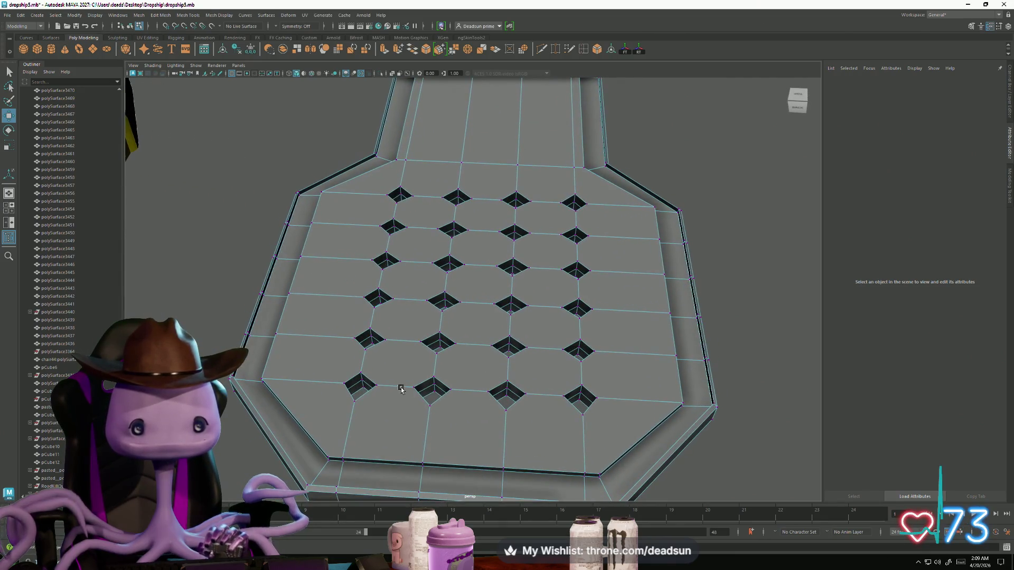
right_click_drag(376, 323, 369, 355)
left_click(367, 342)
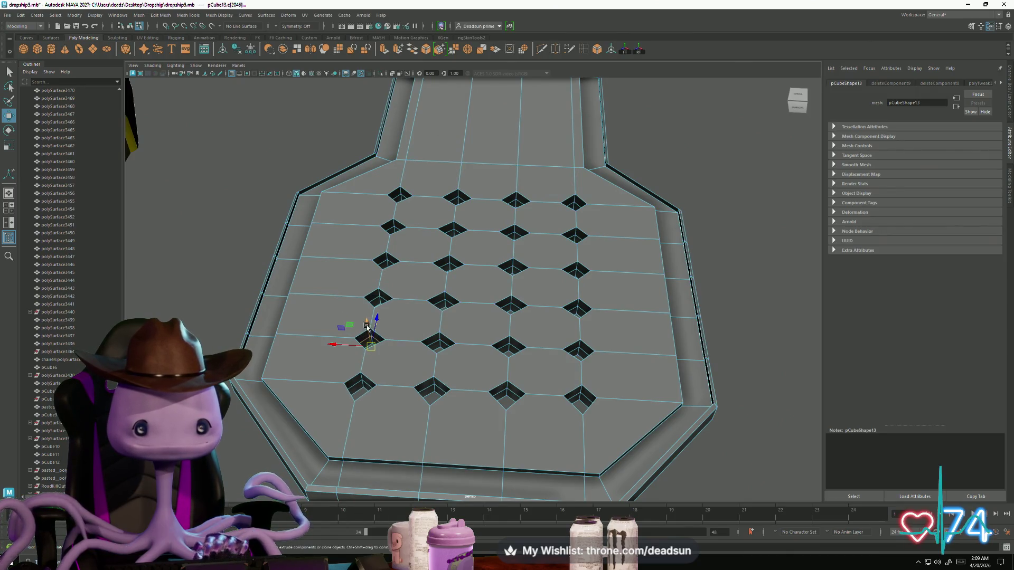
left_click_drag(369, 333, 364, 280)
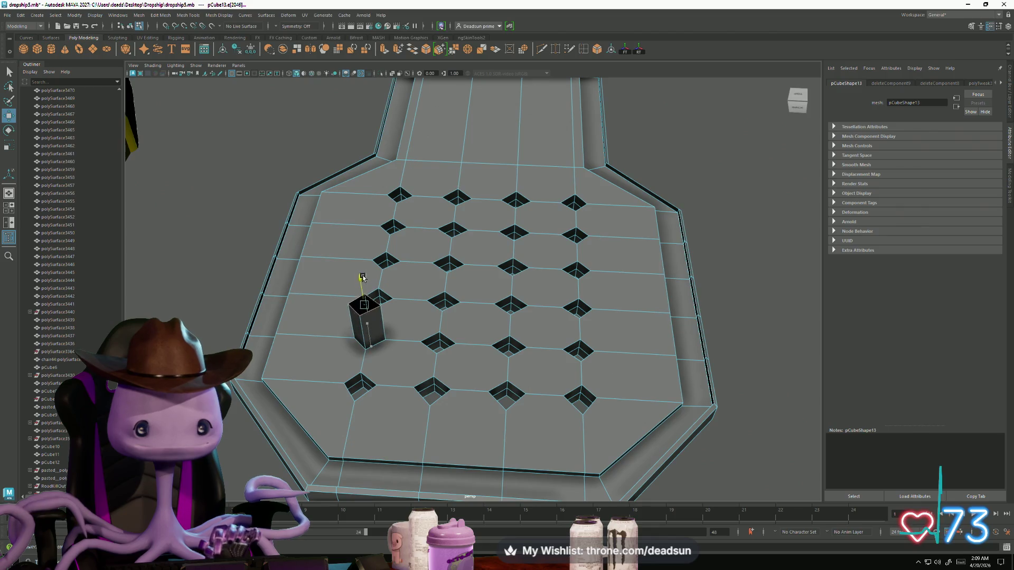
key("ctrl+z")
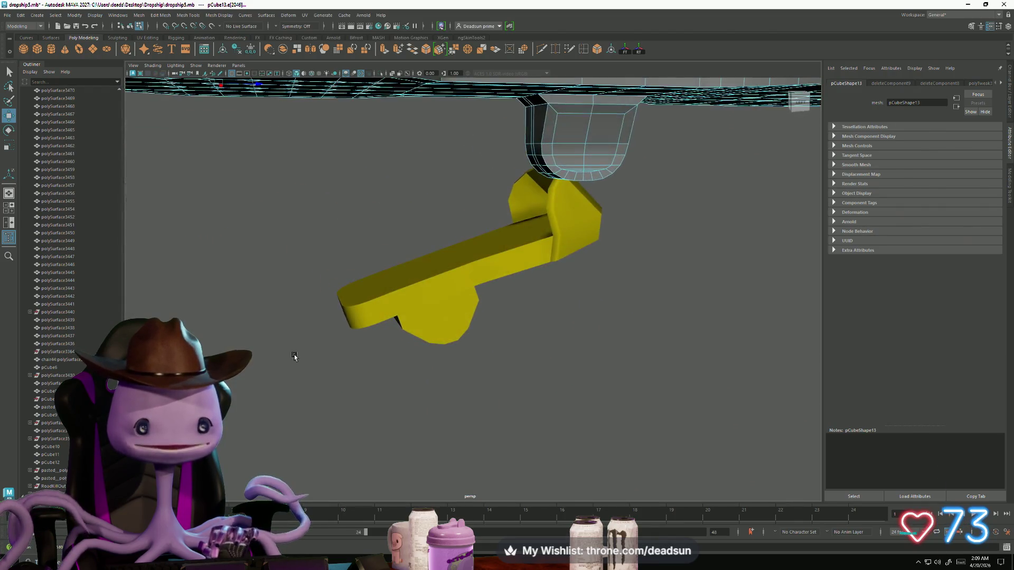